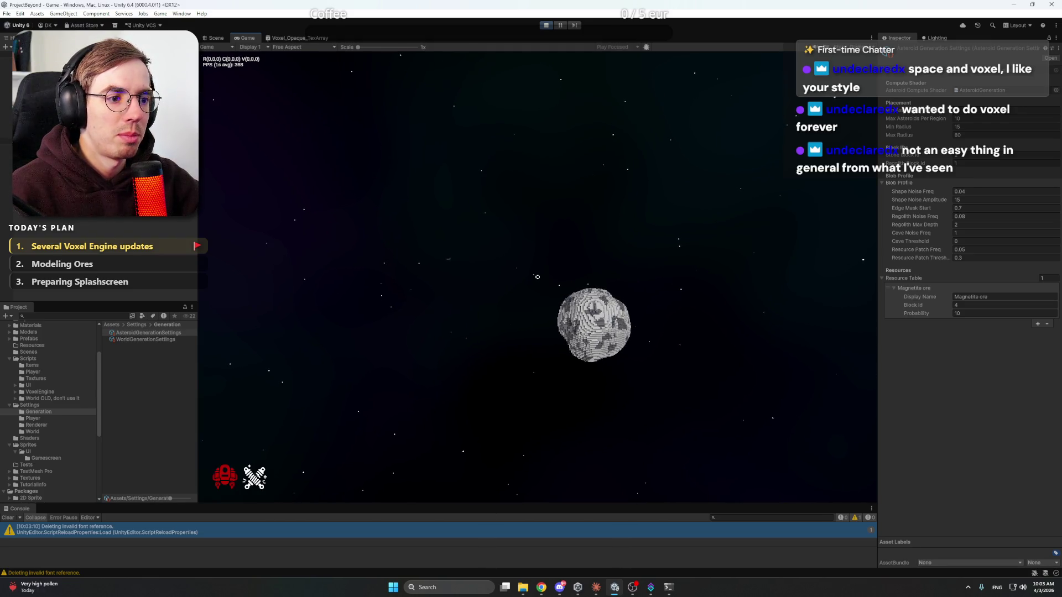
Step: Show the debug stats overlay with chunk, octree, pipeline and timing figures near the asteroid, then hide it
key(F3)
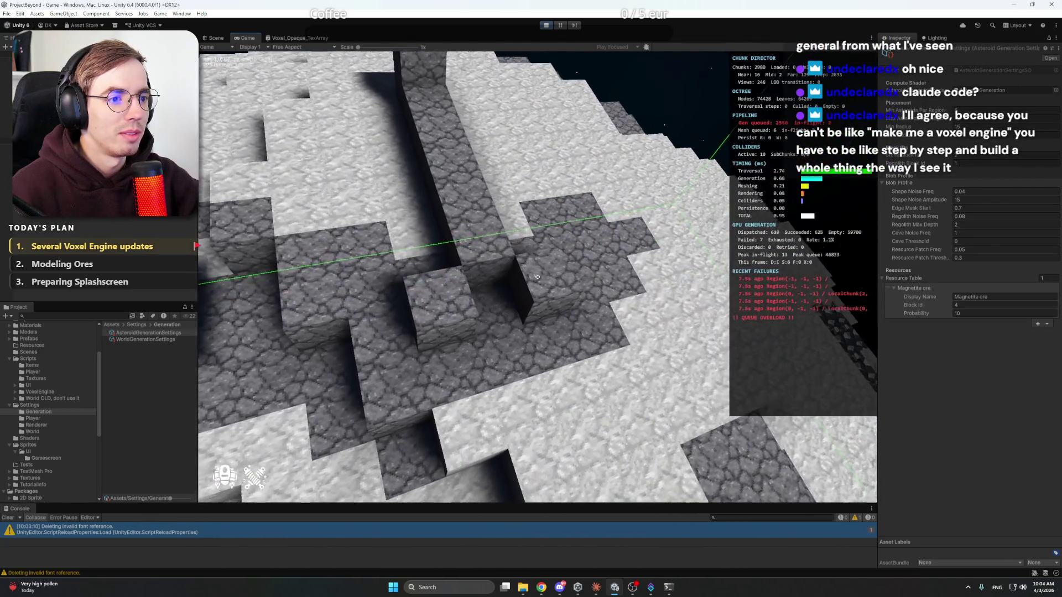
key(F3)
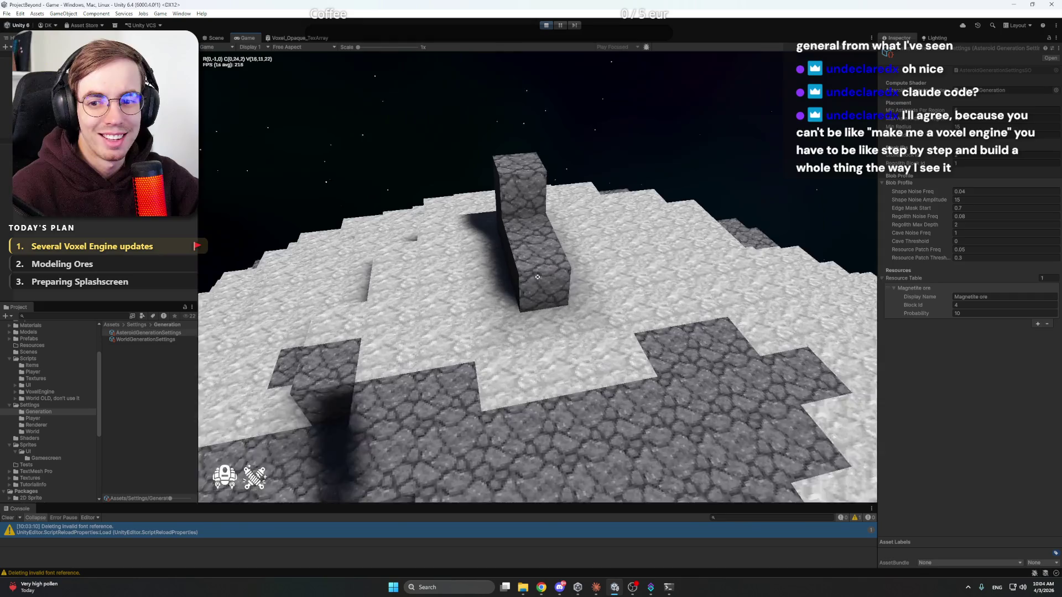
Step: Mine away the stone pillar and dig a wide pit through the regolith into the stone, then fly up
click(536, 276)
click(537, 276)
click(537, 276)
click(537, 276)
click(537, 276)
click(537, 277)
click(537, 276)
click(536, 276)
key(w)
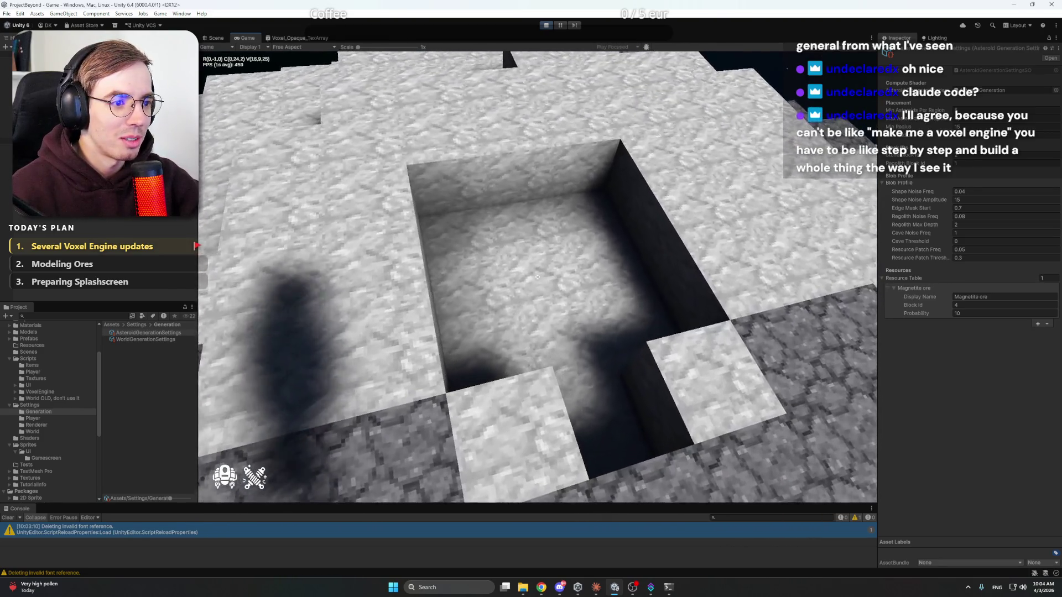
click(537, 277)
click(537, 276)
click(537, 276)
click(537, 276)
click(537, 276)
click(537, 276)
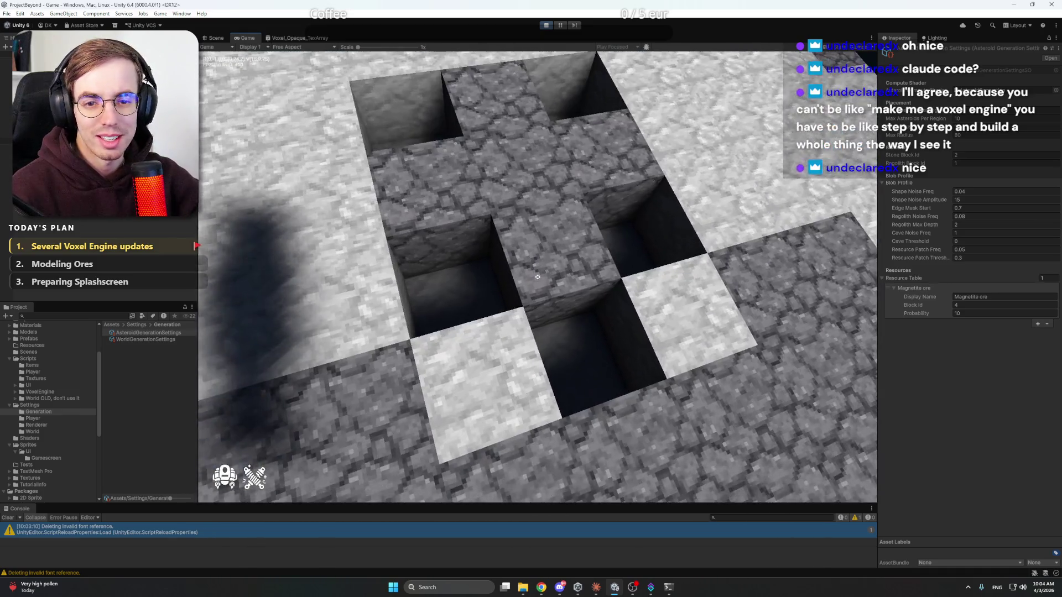
key(space)
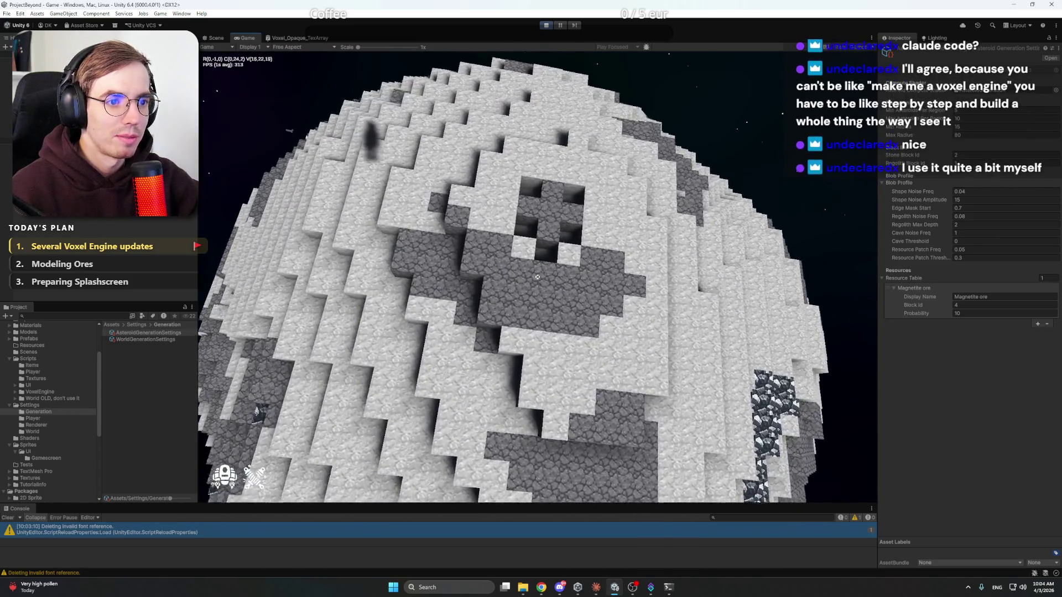
Step: Stop Play mode, glance at the Claude Code session, then switch to the Notion Development page
click(546, 25)
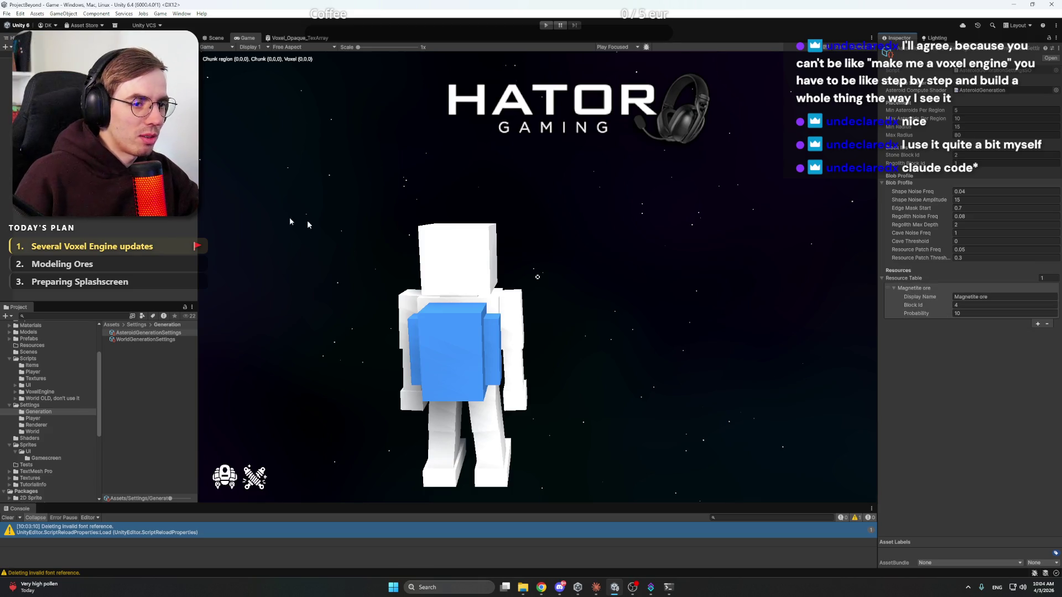
click(332, 230)
click(595, 586)
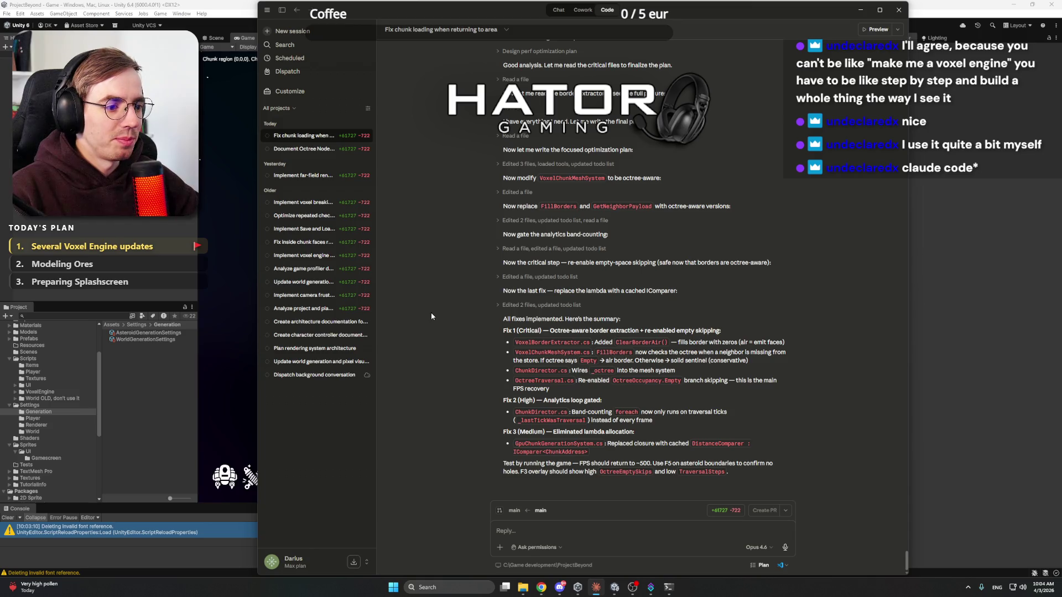
key(alt+Tab)
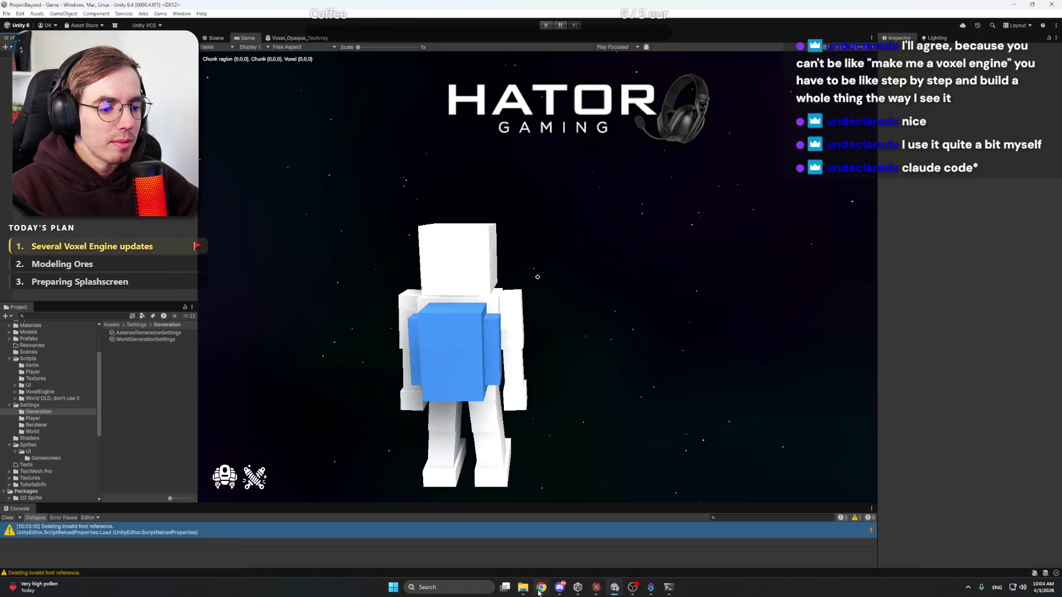
mouse_move(542, 586)
click(535, 556)
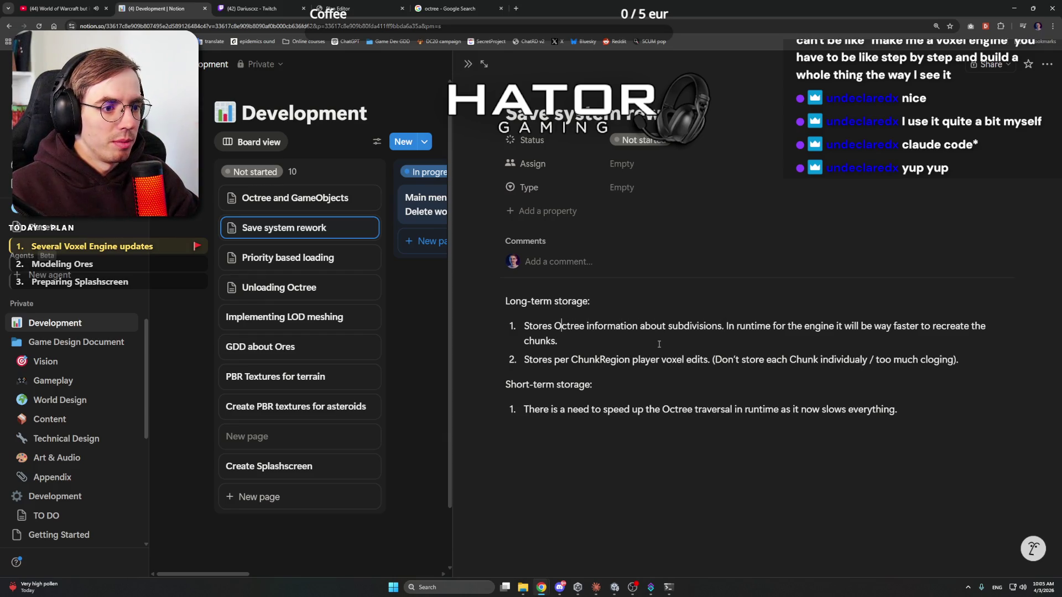
Step: Start the first long-term note with 'Instead of storing the whole generated world data, we store only the Octree.'
key(Home)
text(Instead of s)
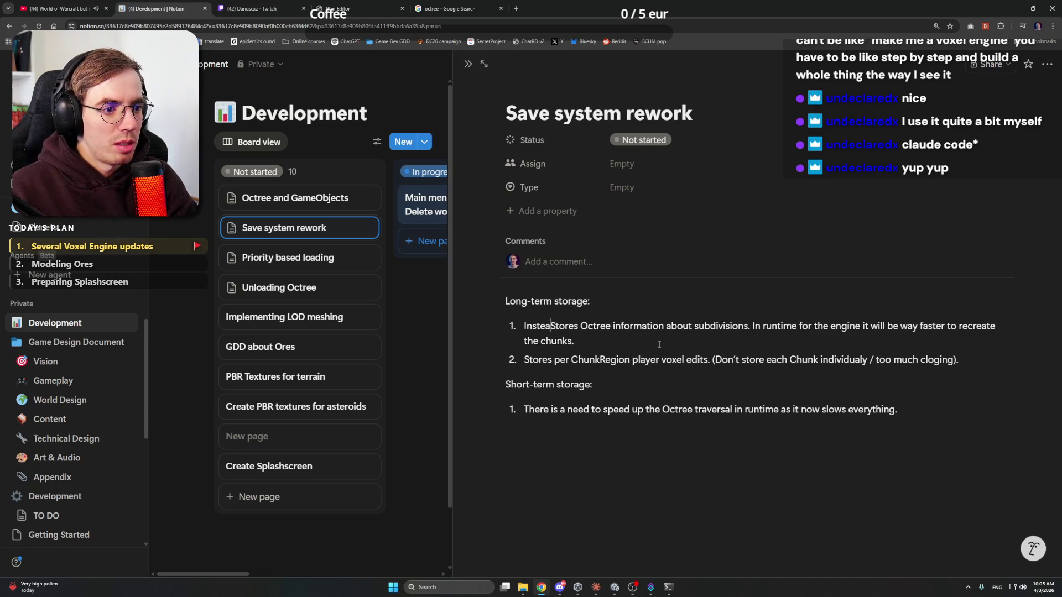
text(toring the w)
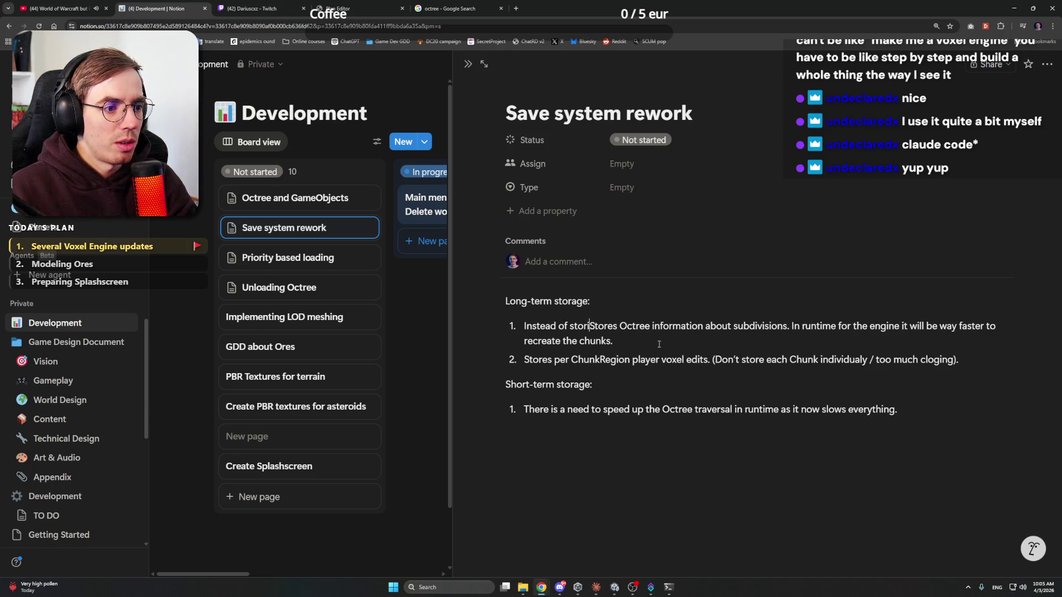
text(hole )
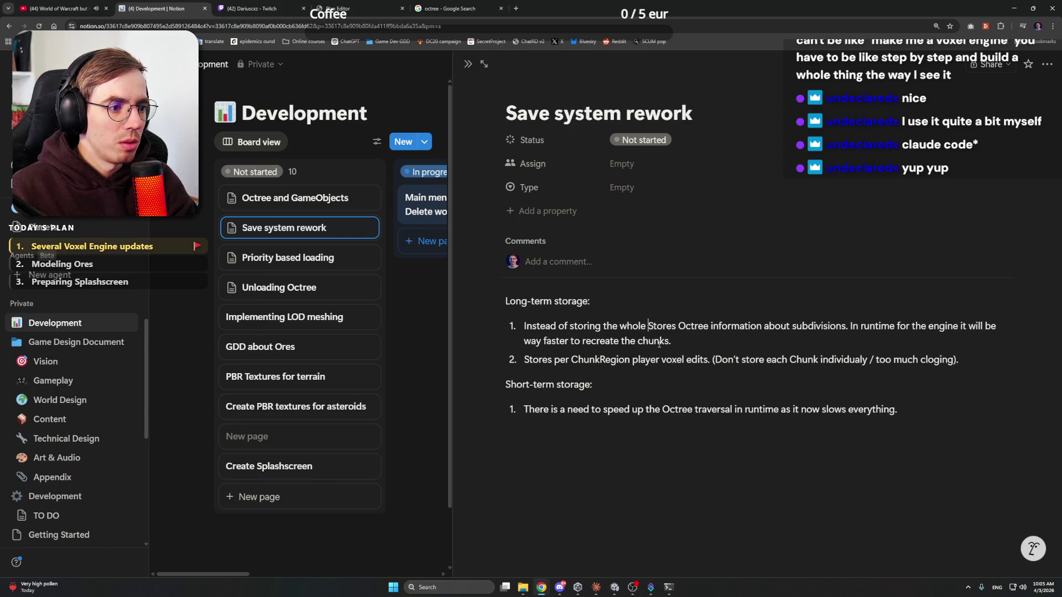
text(world)
key(BackSpace)
key(BackSpace)
key(BackSpace)
text(generated wor)
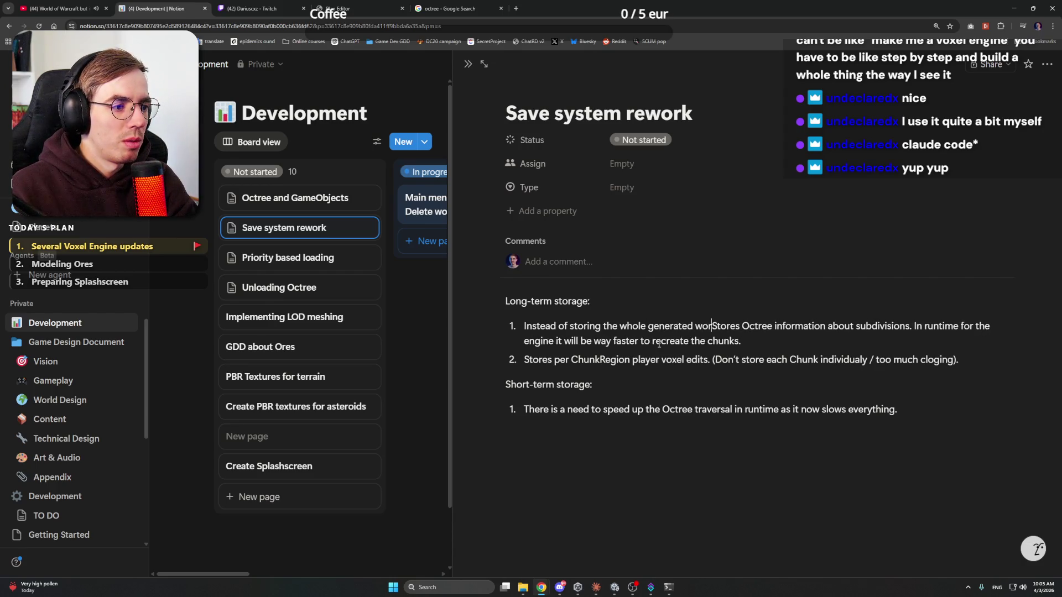
text(ld data, we s)
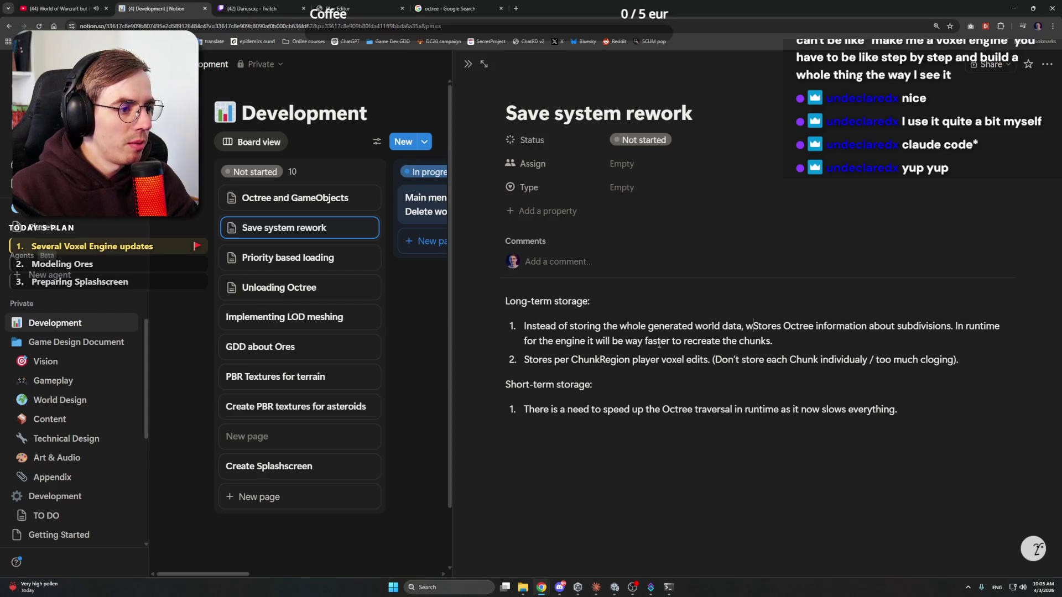
text(tore only the )
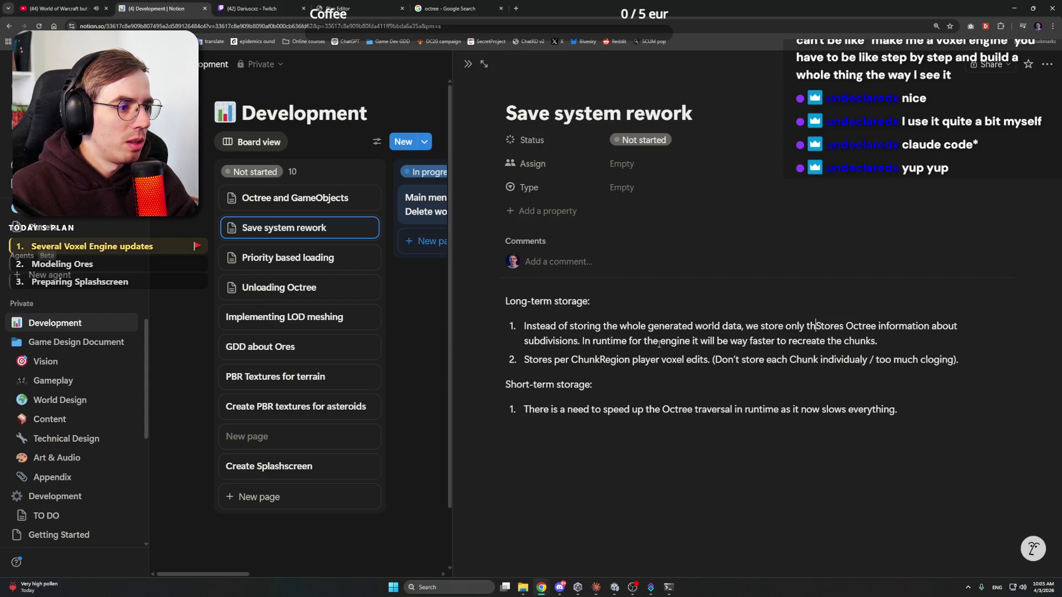
text(Octree.)
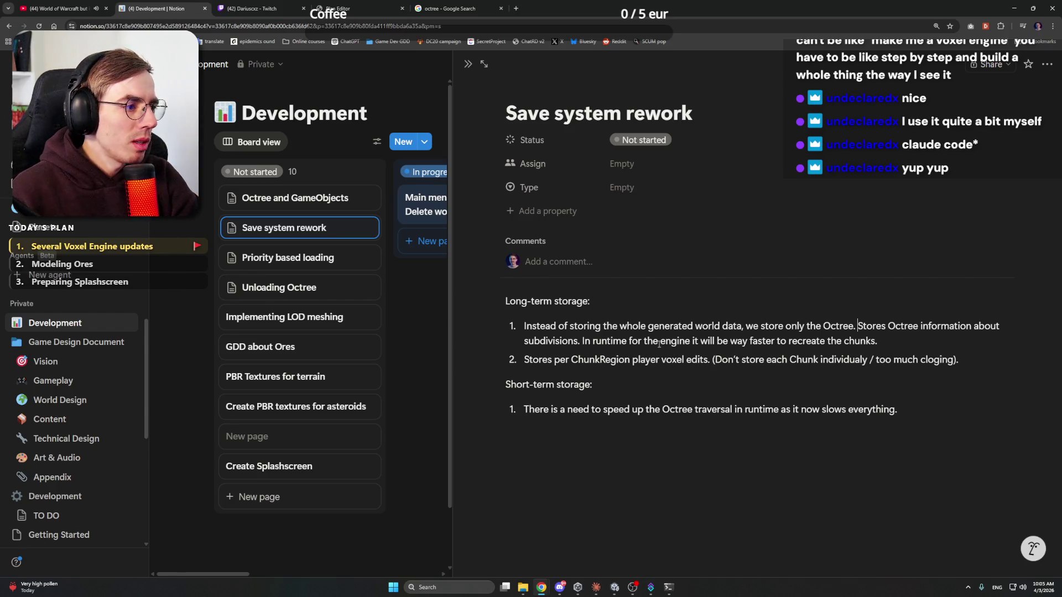
Step: Replace the old 'Stores Octree' wording with 'and "where is content". As Octree traversal in expensive' and remove the regenerate-worlds clause
key(shift+Right)
key(shift+Right)
key(shift+Right)
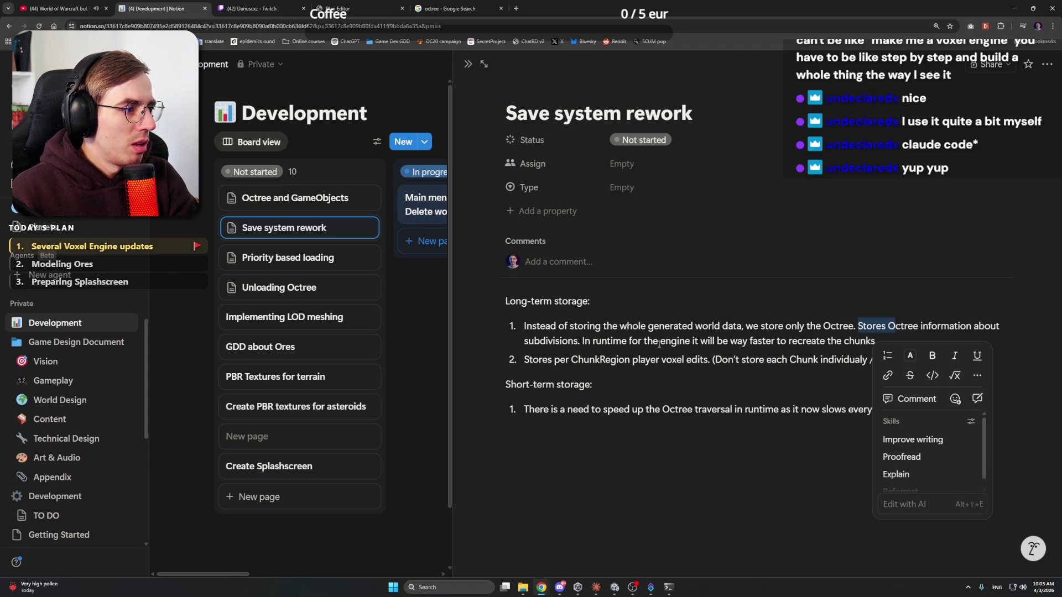
key(shift+Right)
key(shift+Right)
key(shift+Right)
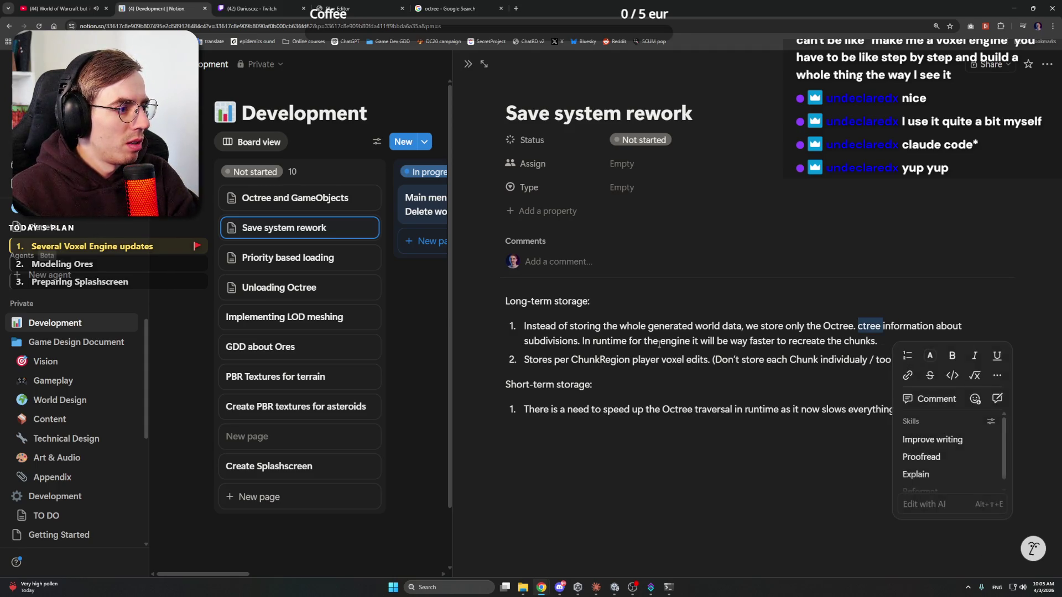
key(BackSpace)
text(-> )
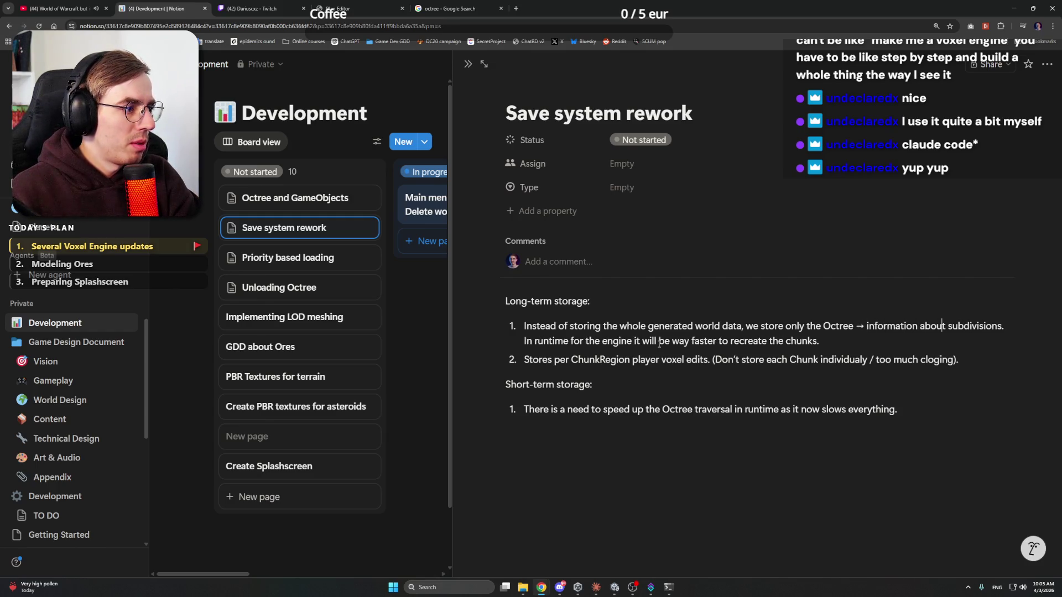
text( and ")
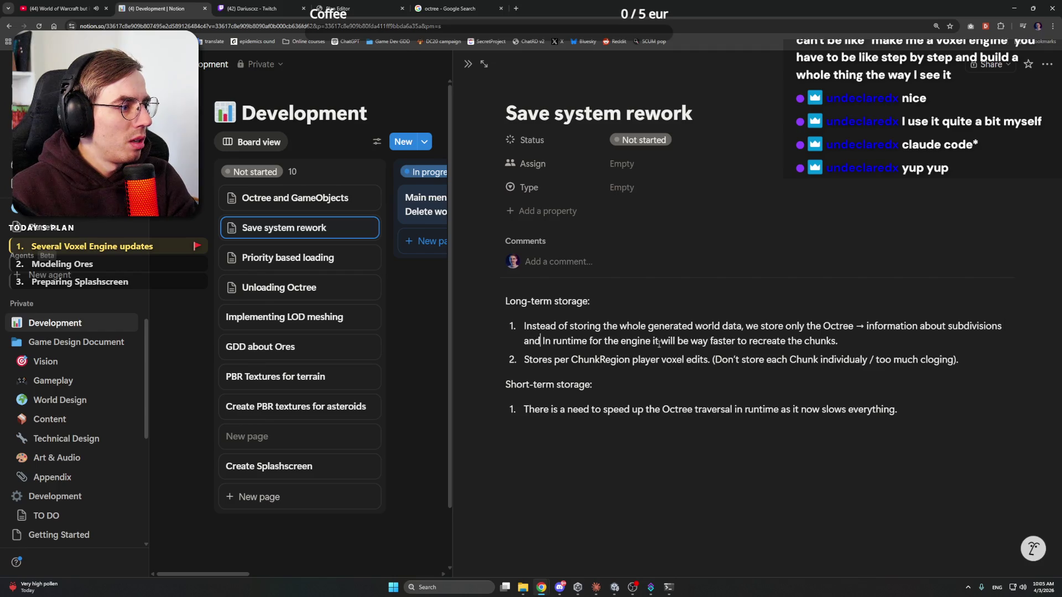
text(where is con)
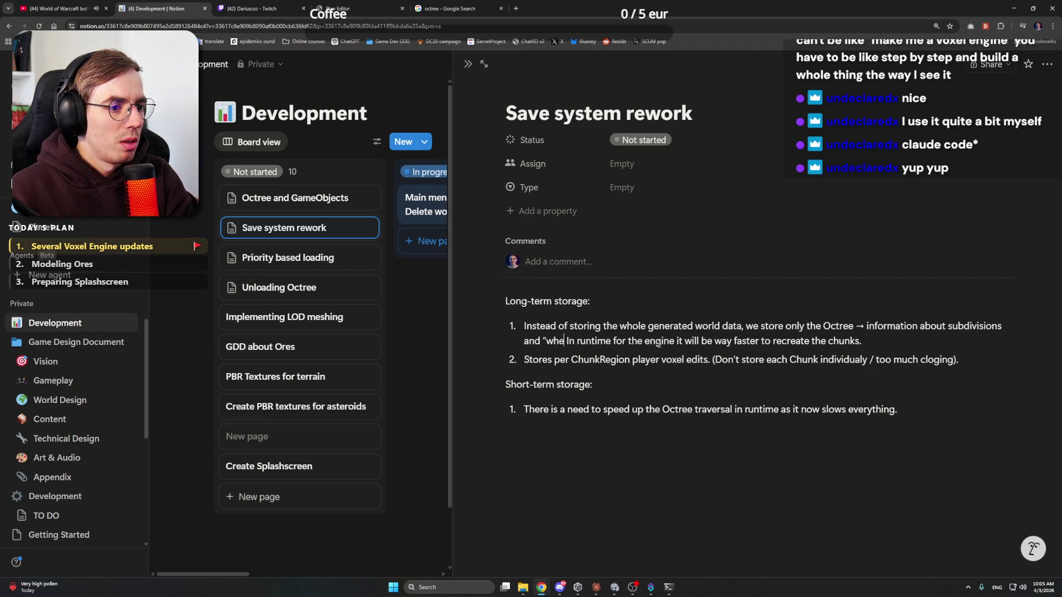
text(tent")
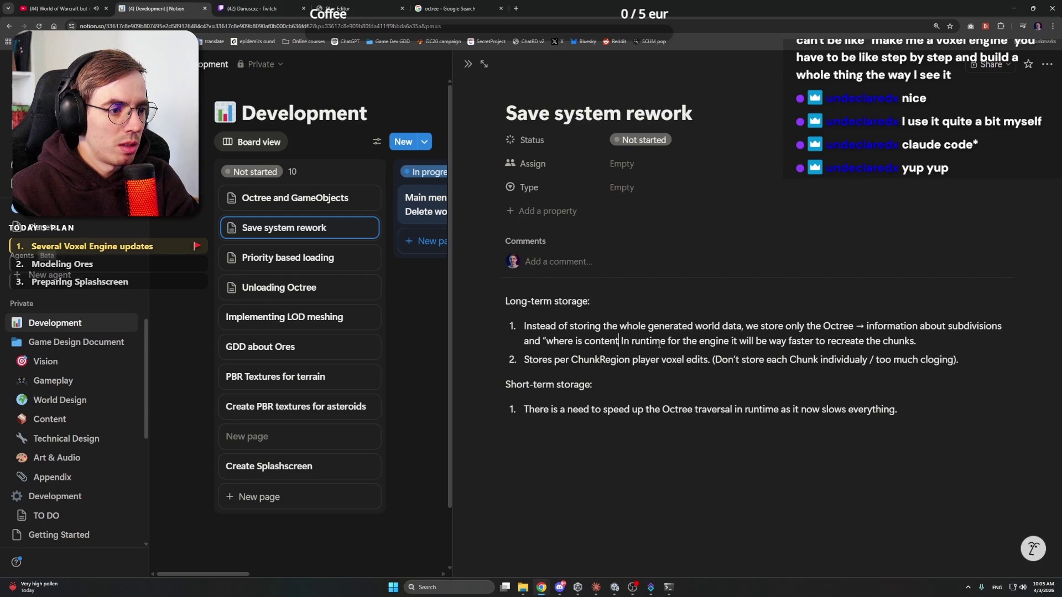
text(.)
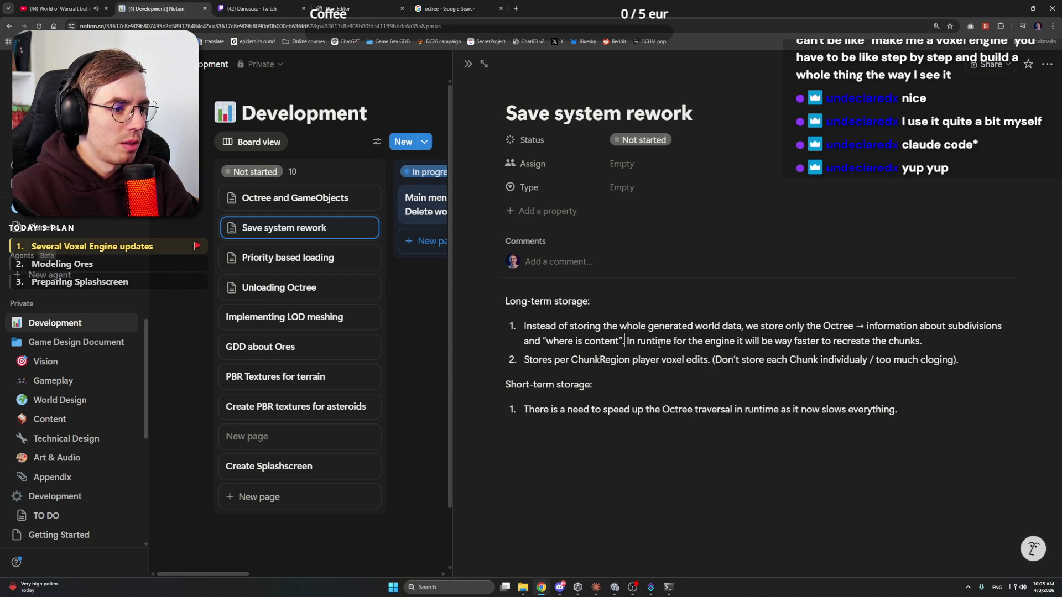
text( As t)
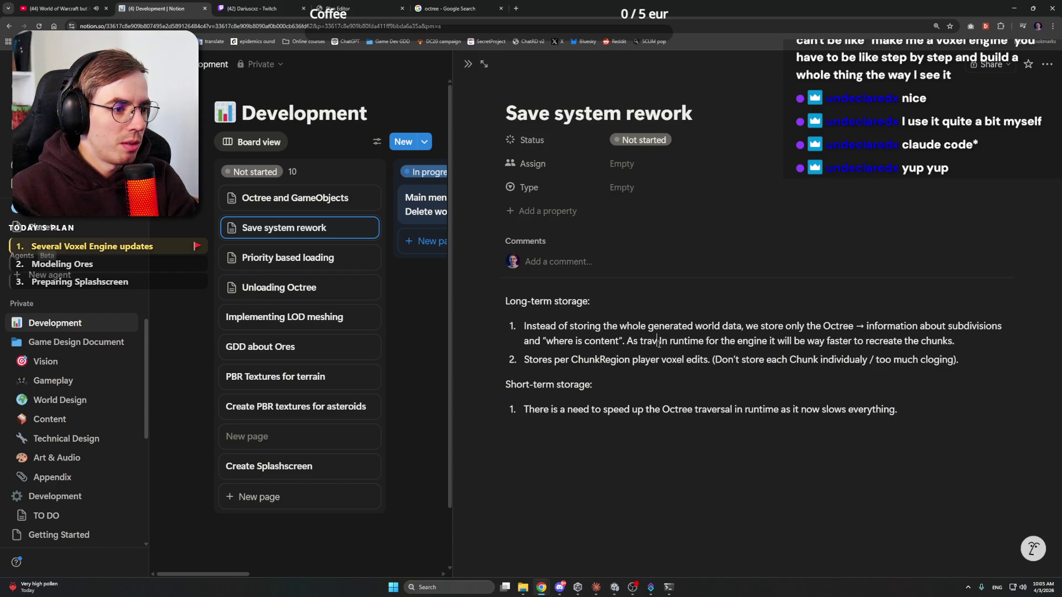
key(BackSpace)
text(Octree t)
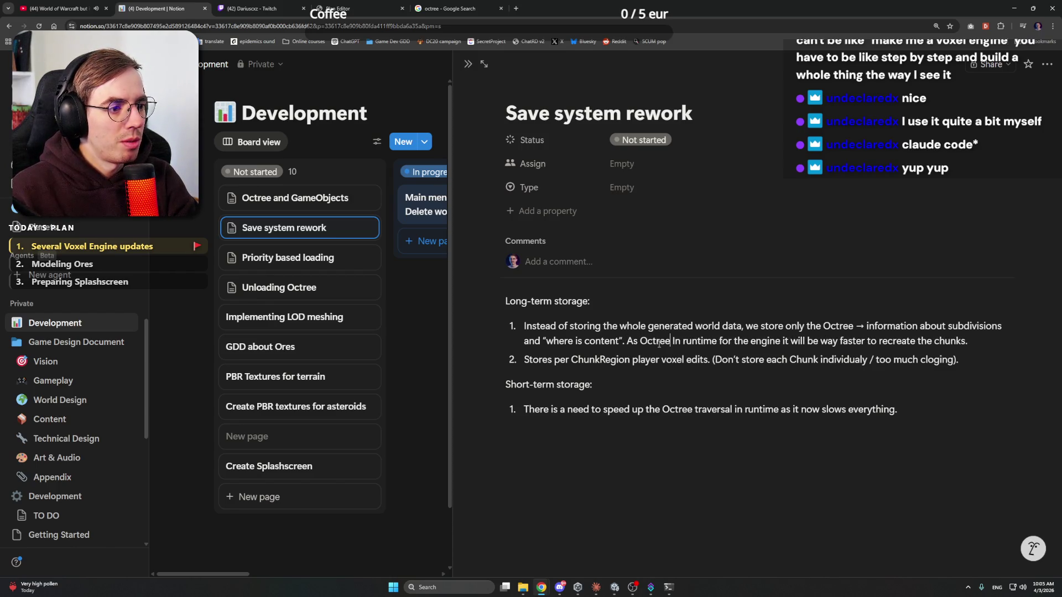
text(ravers)
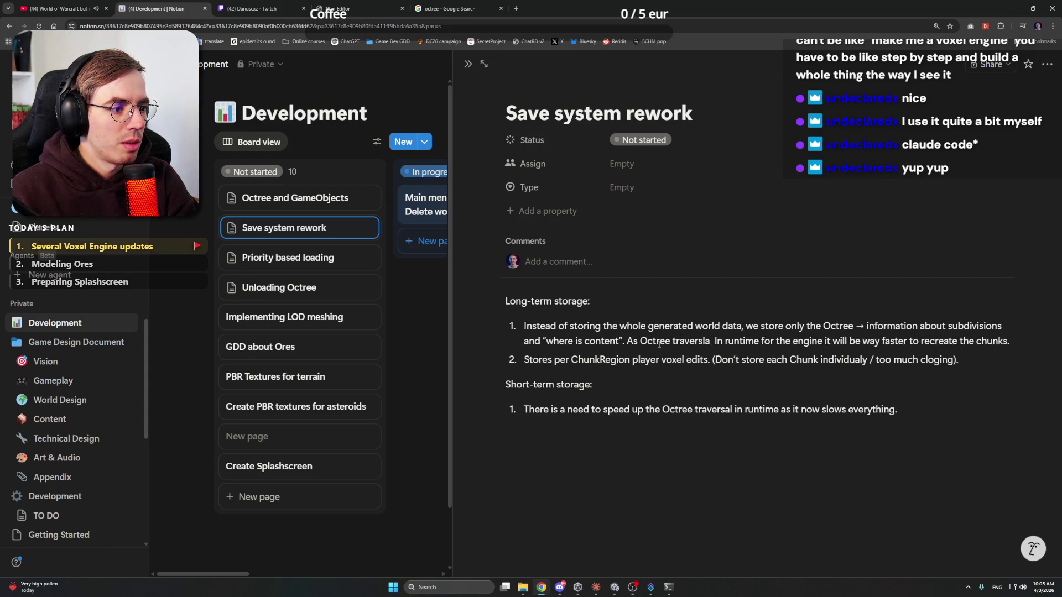
text(al in expens)
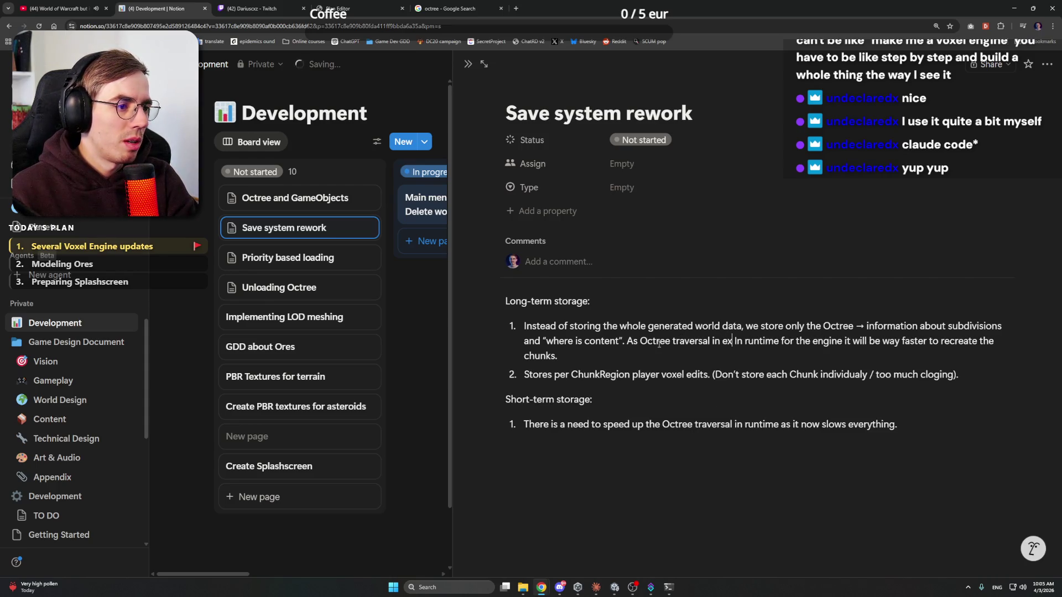
text(ive, it)
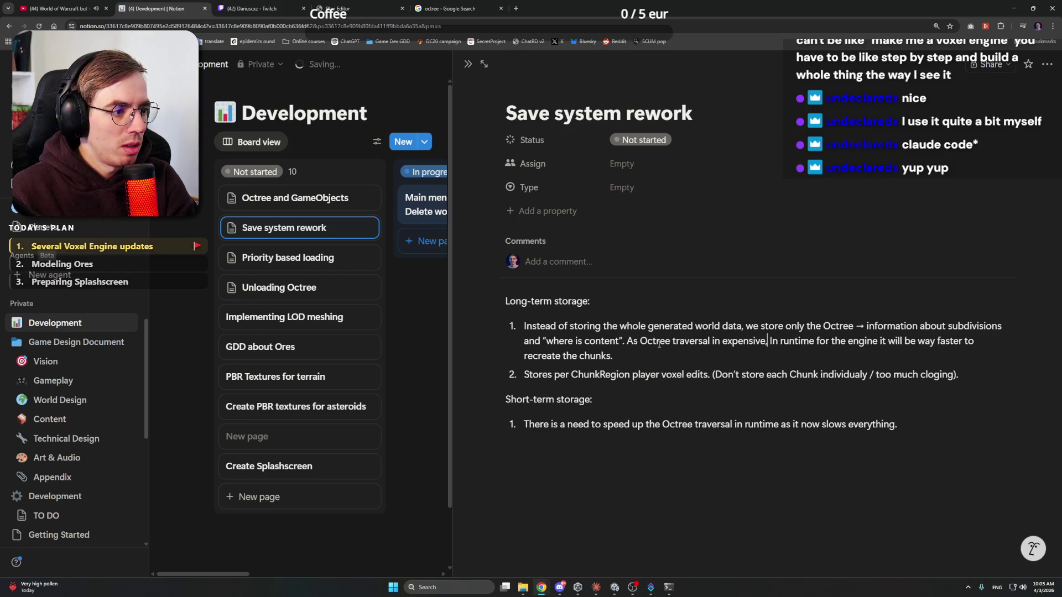
text( will help )
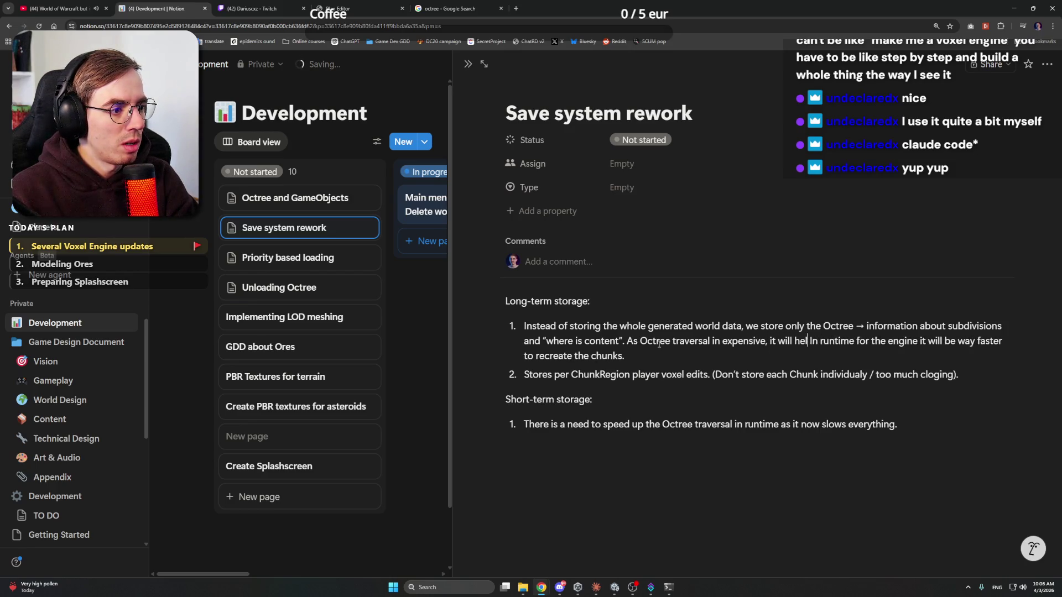
text(regenera)
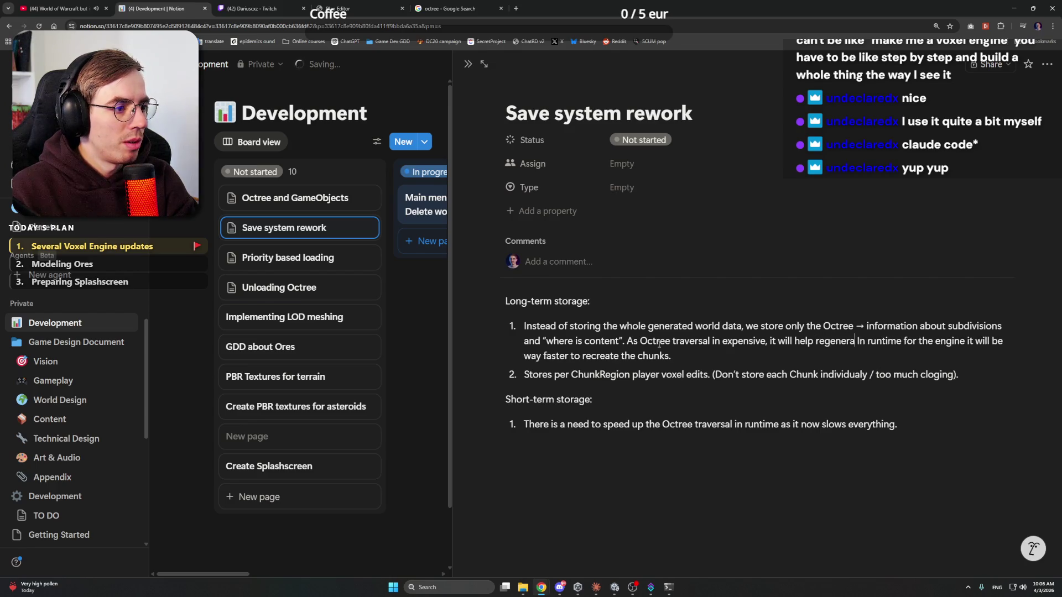
text(te)
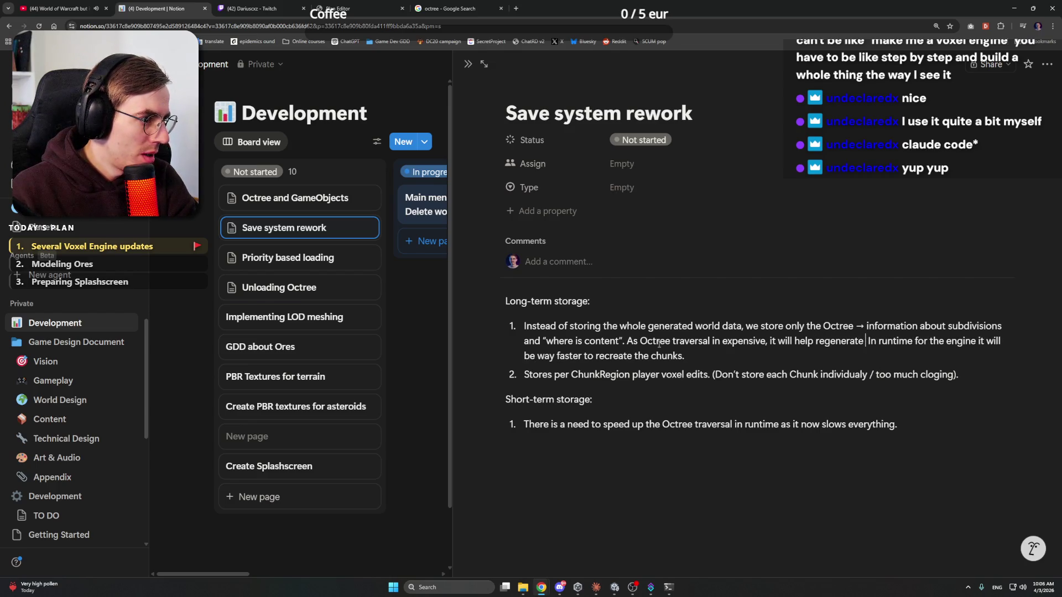
text( worlds.)
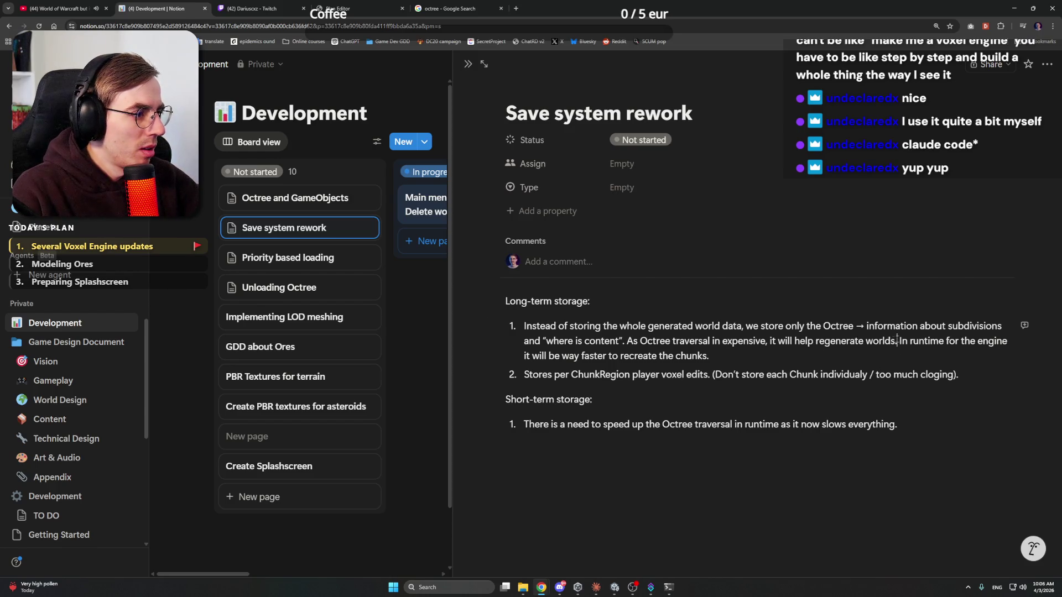
drag(899, 340, 769, 340)
key(BackSpace)
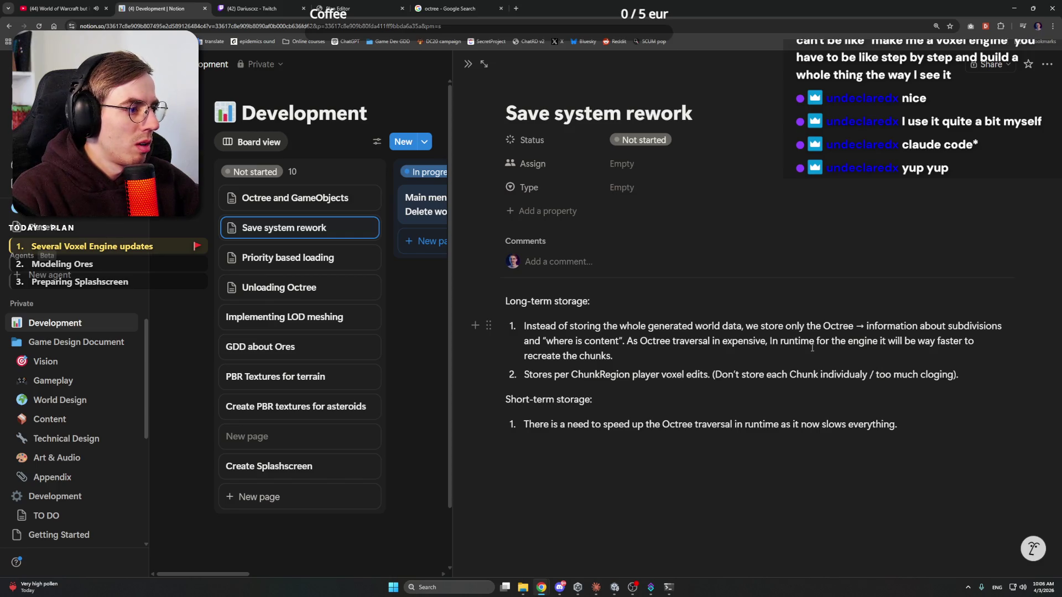
Step: Add 'save/load' to the second long-term storage item
click(704, 356)
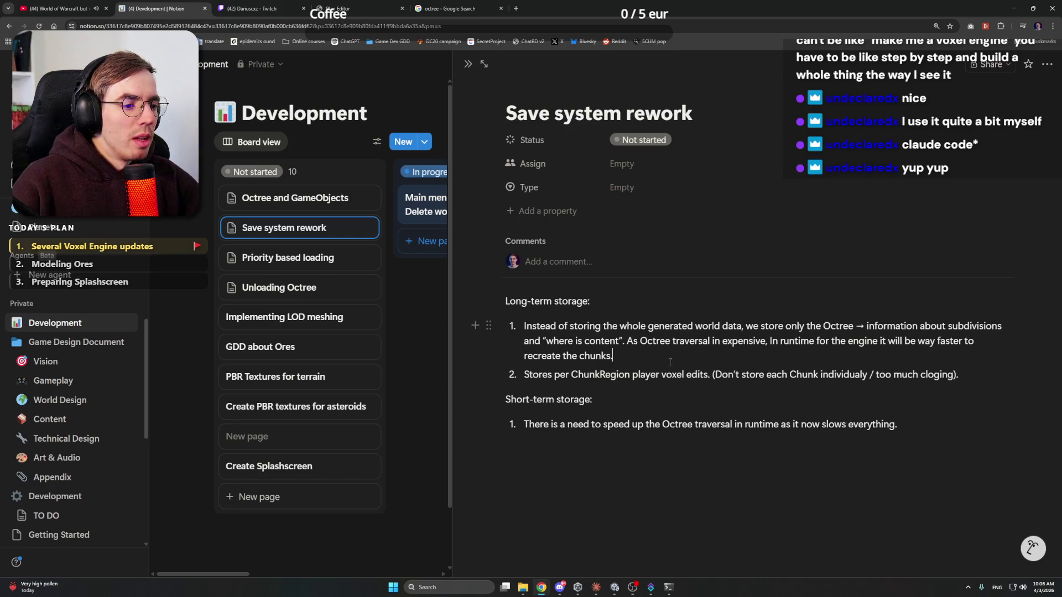
click(571, 375)
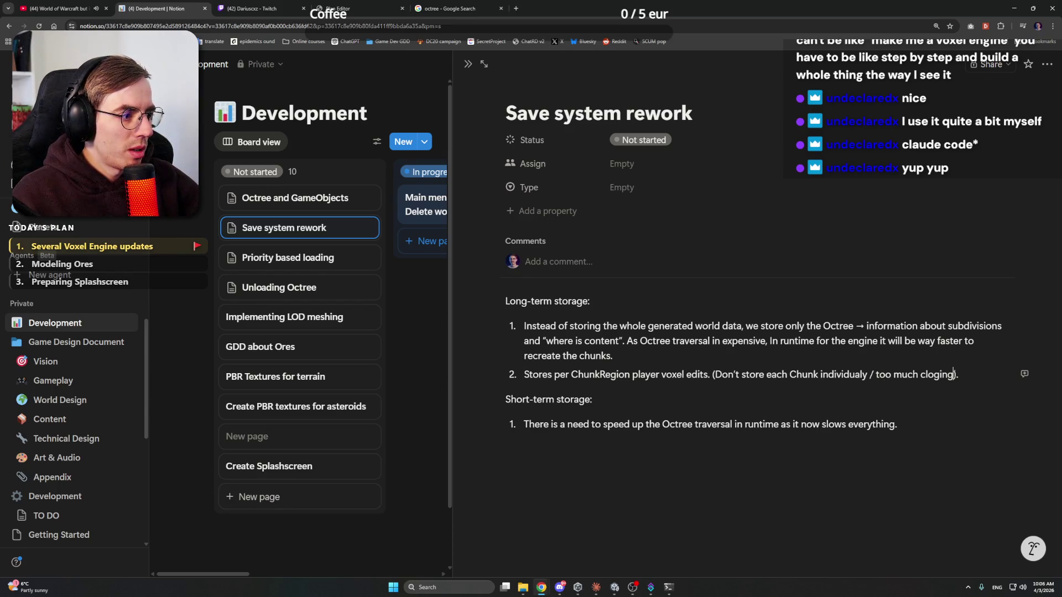
text(of/)
key(BackSpace)
text(save/load)
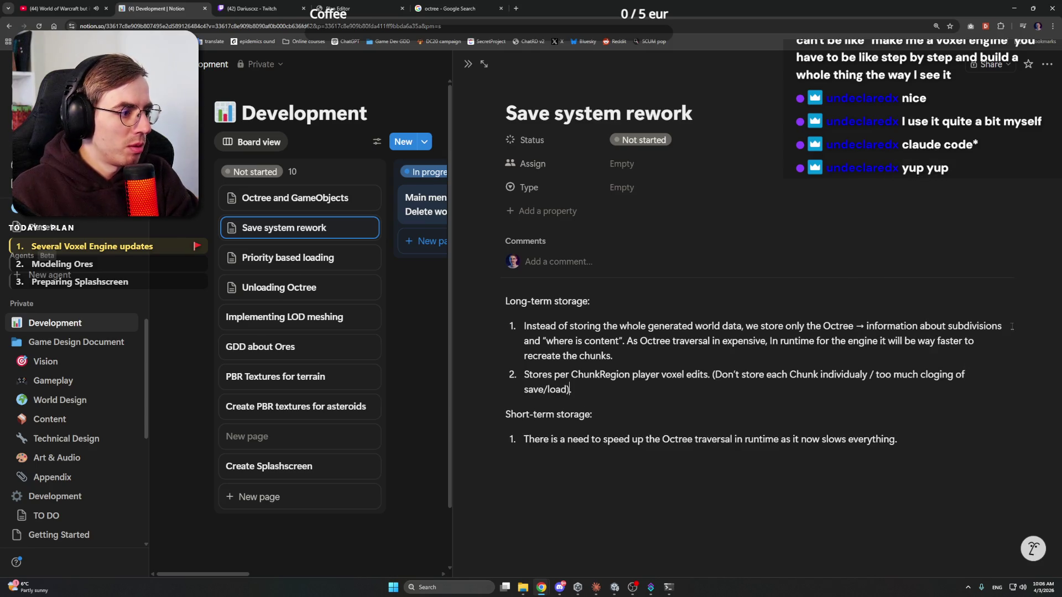
Step: Rewrite the Short-term item: content within 2x the player's view distance goes to short-term storage for fast access
key(Down)
key(End)
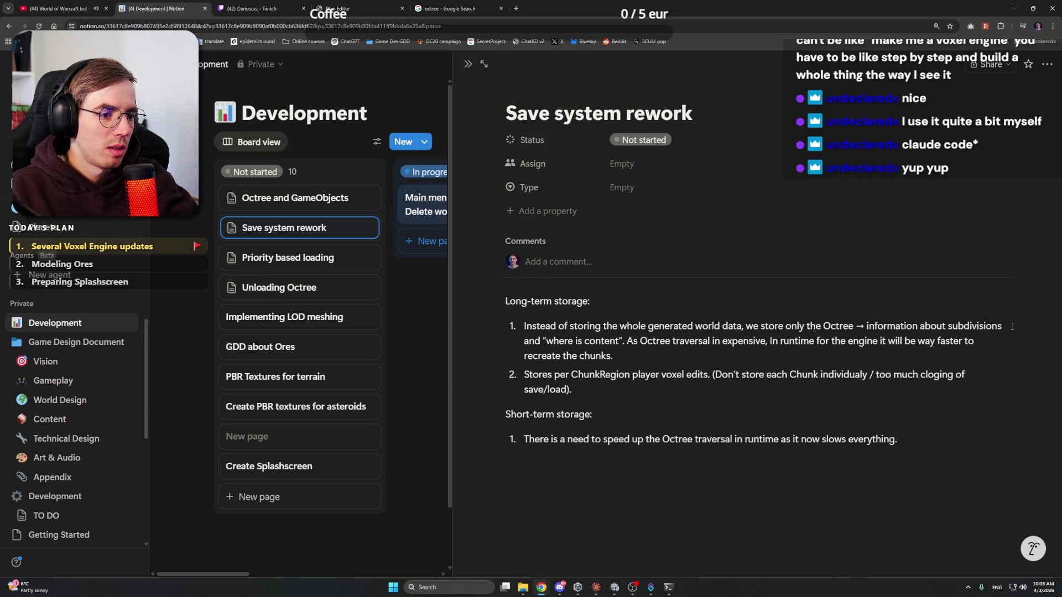
key(ctrl+a)
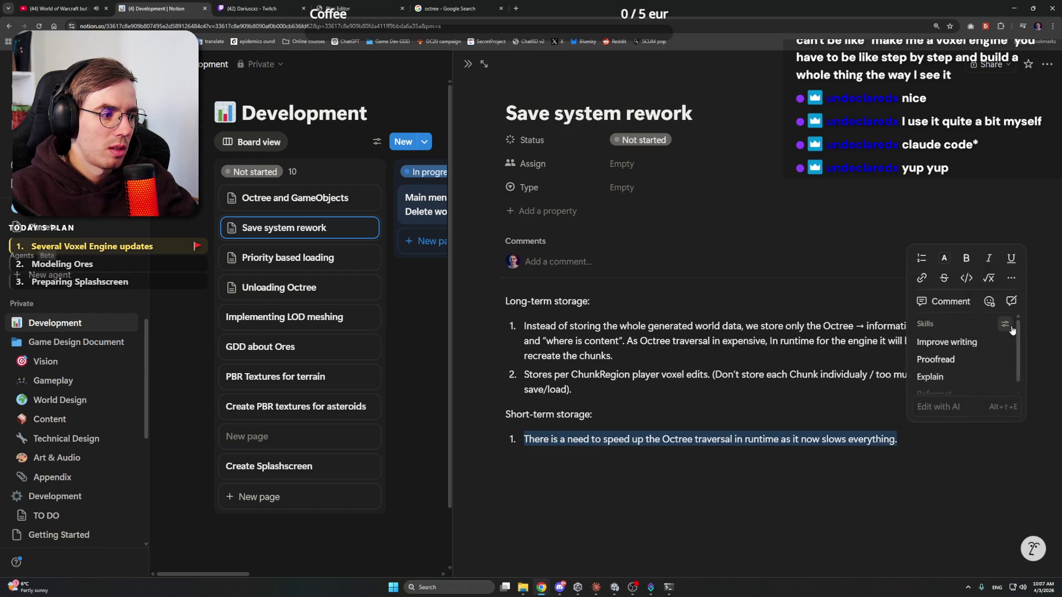
key(BackSpace)
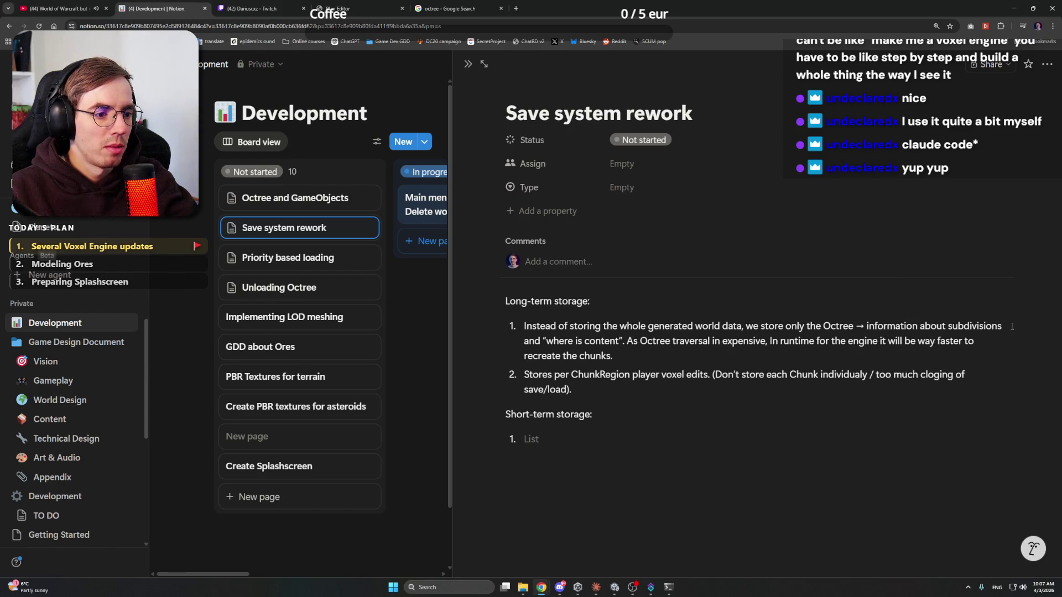
text(Co)
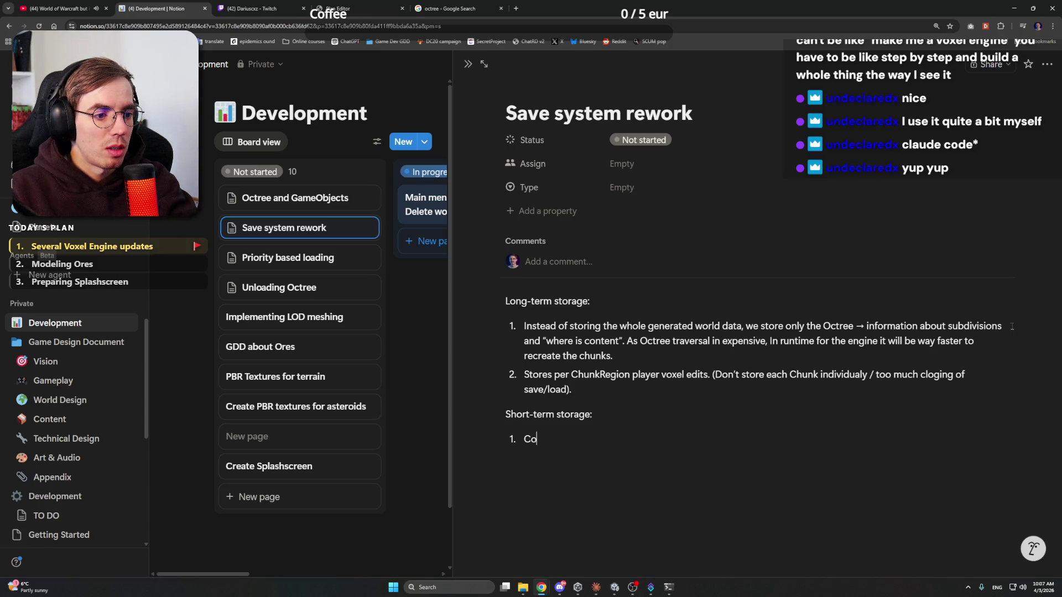
text(ntent around play)
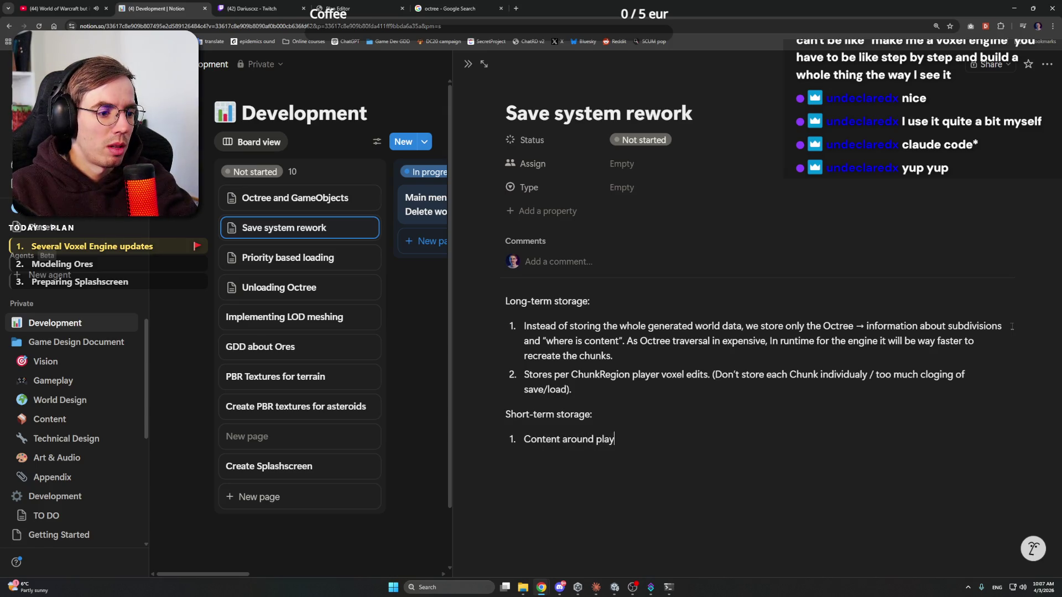
text(ers view)
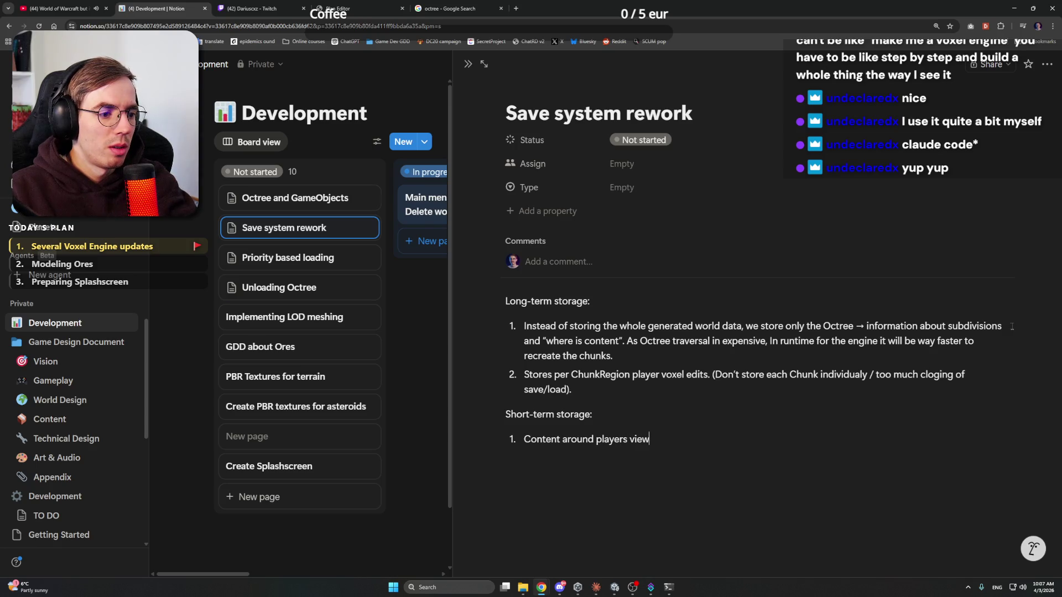
text( is stored )
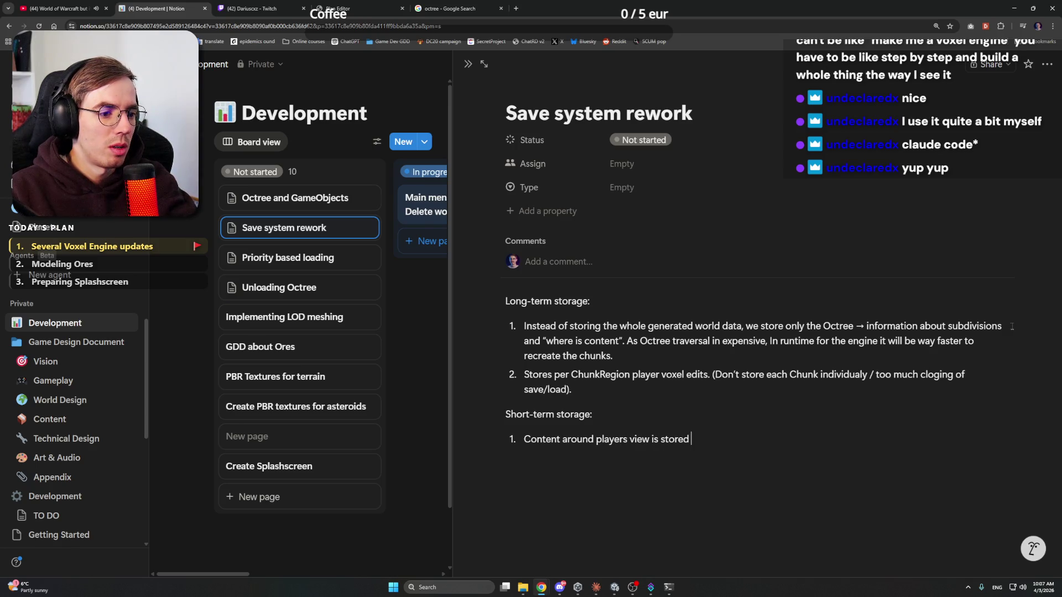
text(in Shor)
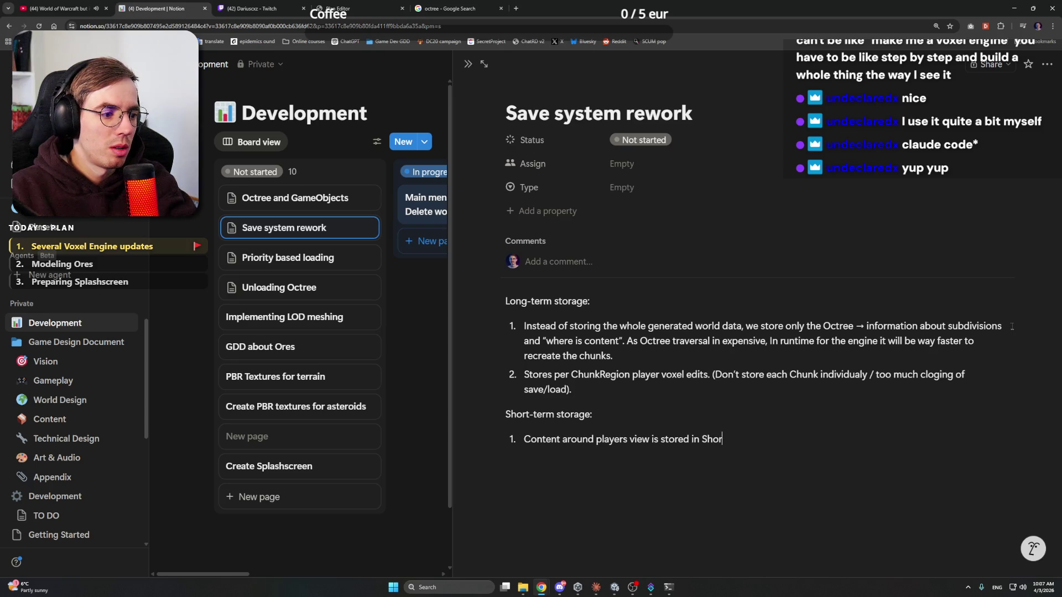
key(BackSpace)
key(BackSpace)
key(BackSpace)
text(short-time)
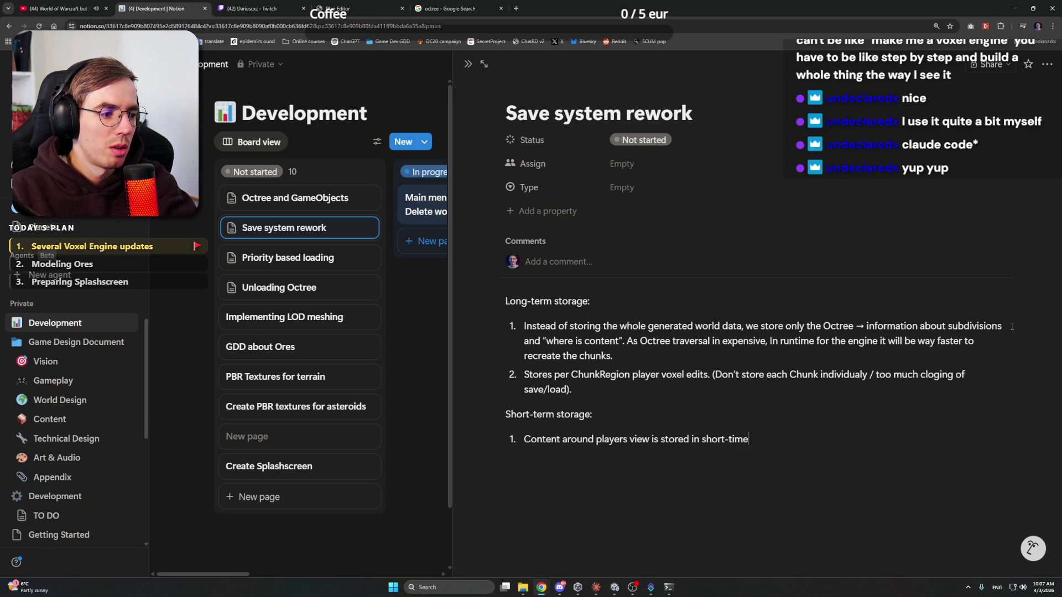
key(BackSpace)
text(erm s)
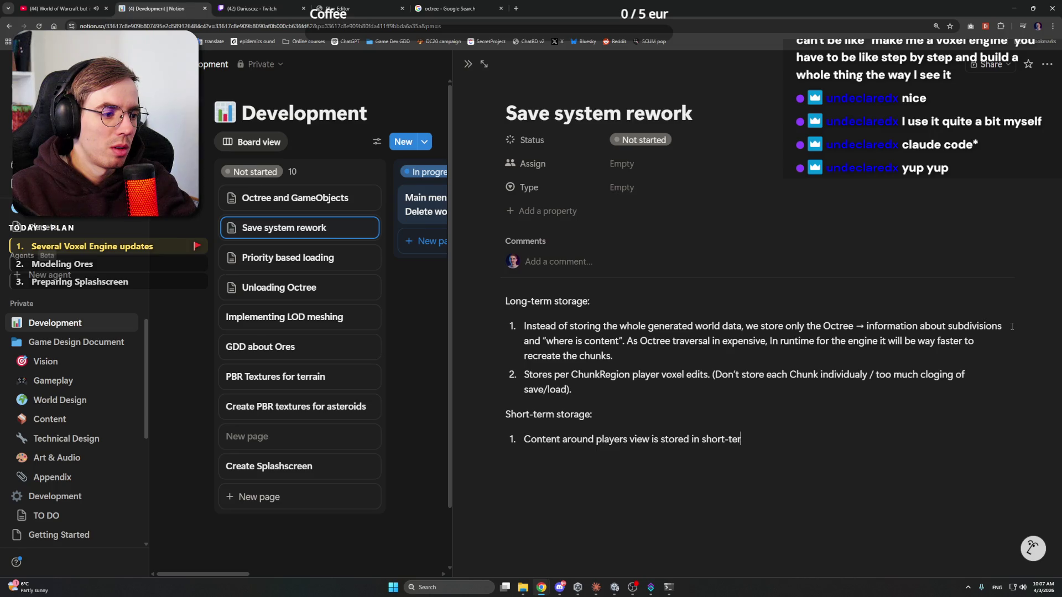
text(torage)
key(ctrl+Left)
key(ctrl+Left)
key(ctrl+Left)
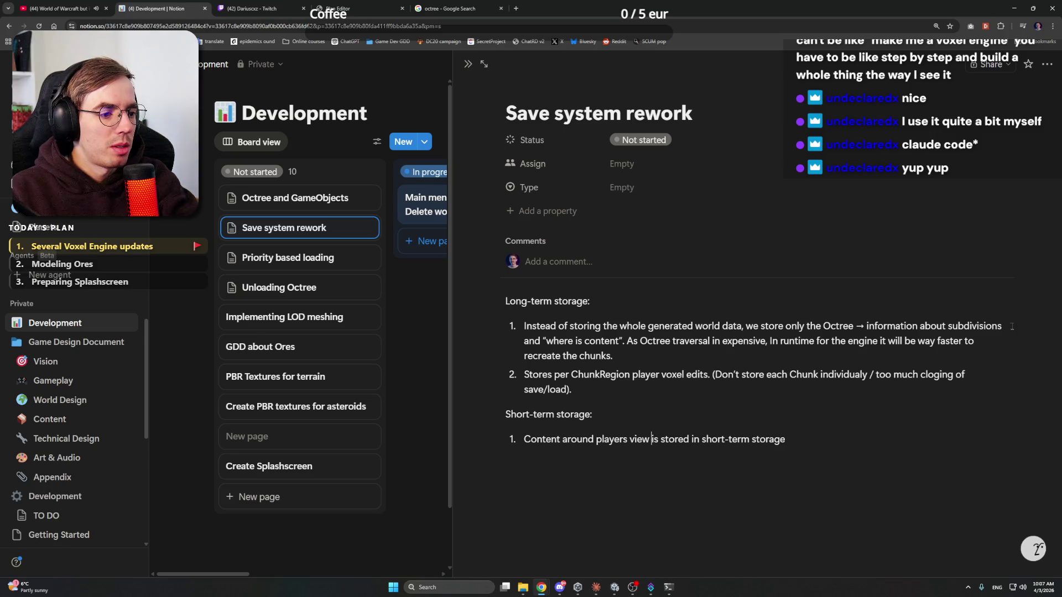
text(distance)
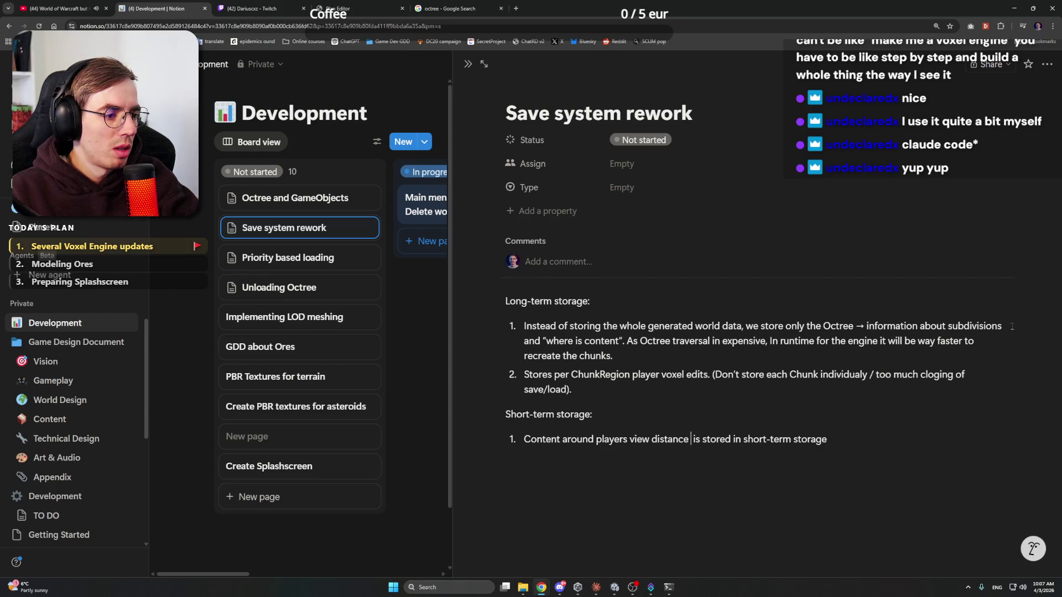
text( x2)
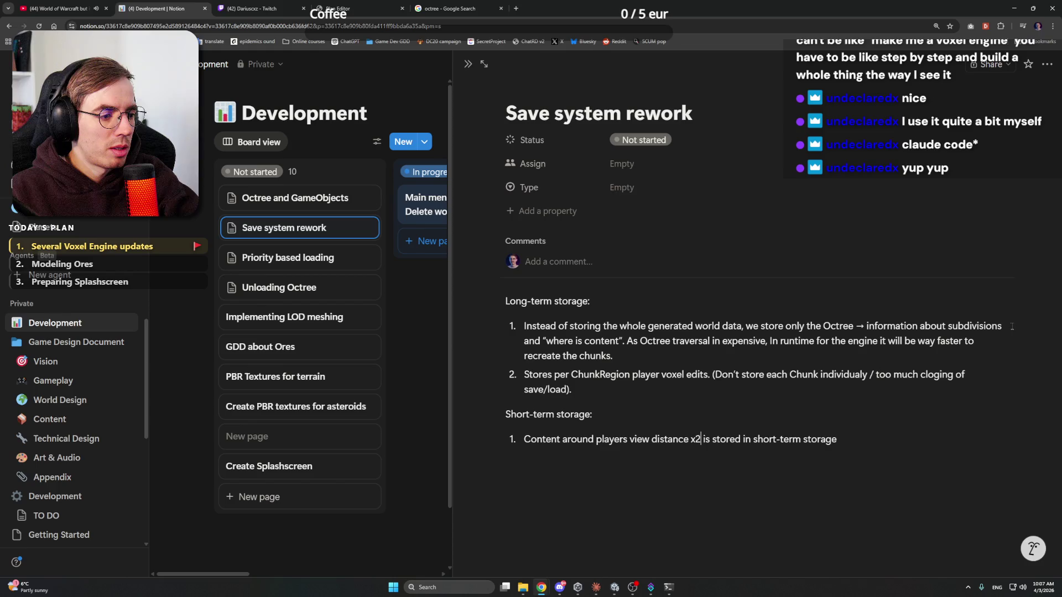
text( the size)
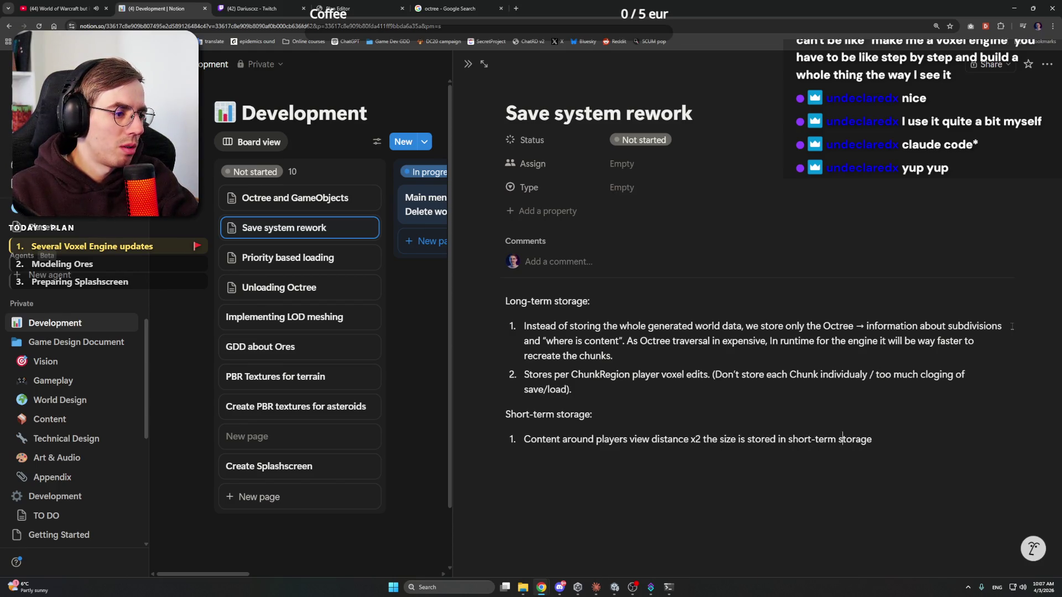
text( for fast)
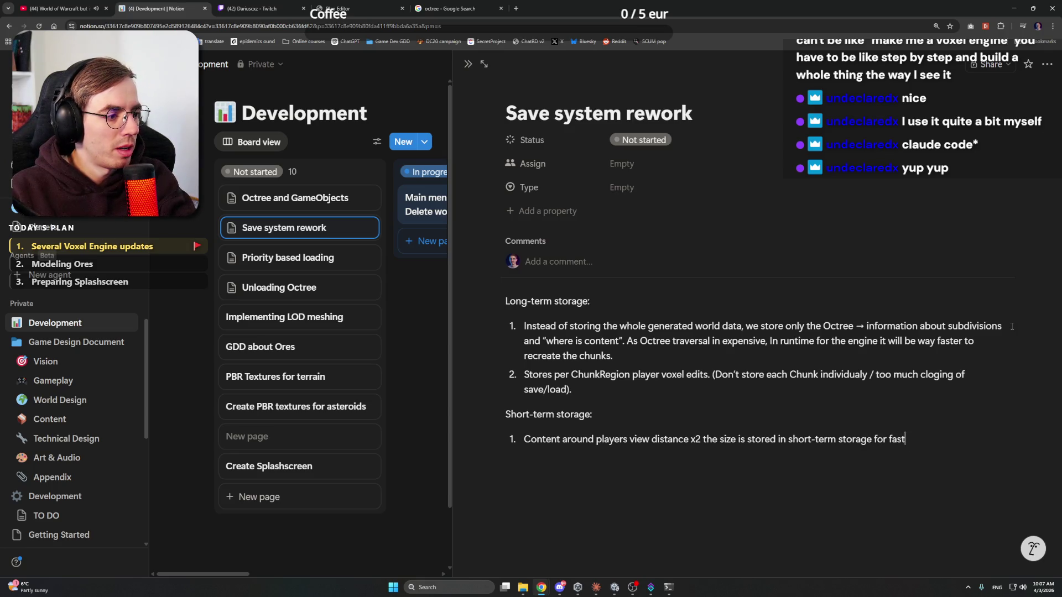
text( aceess;)
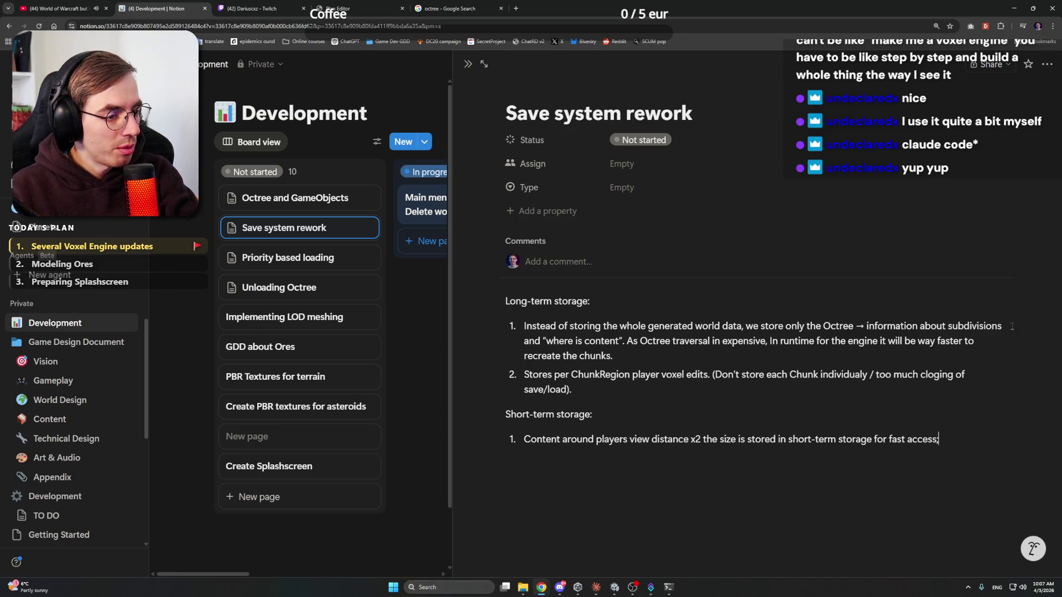
Step: Replace the trailing periods of both long-term items with semicolons and open the Octree and GameObjects page
click(667, 350)
key(BackSpace)
text(;)
key(BackSpace)
text(;)
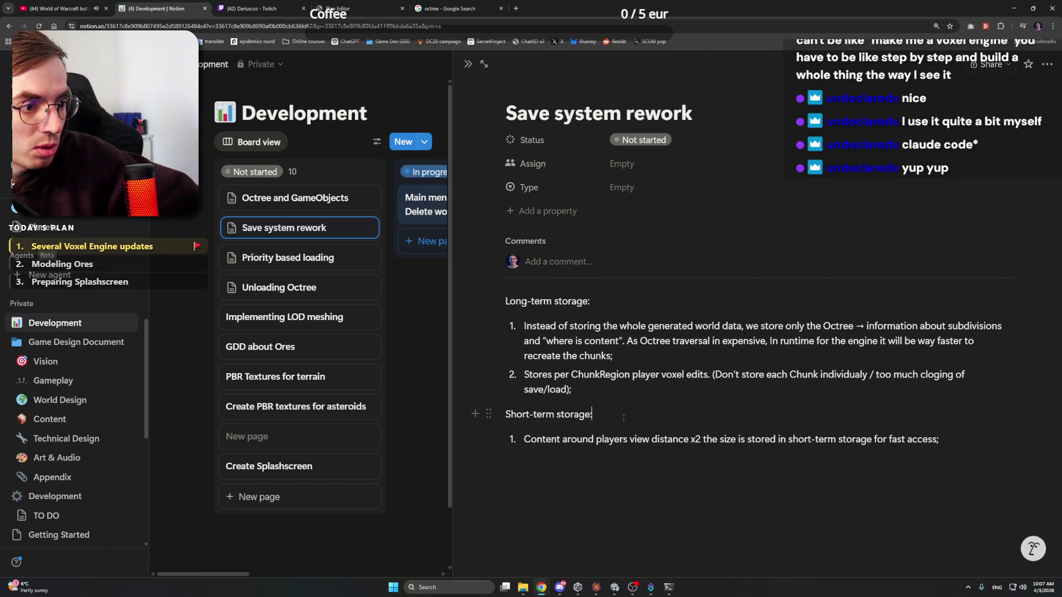
click(623, 418)
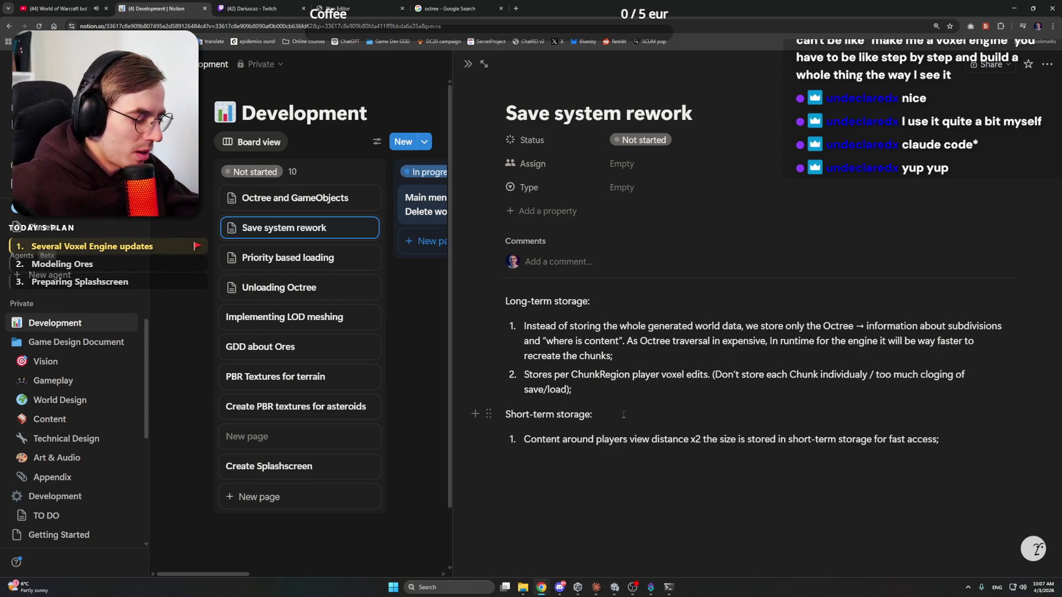
click(318, 198)
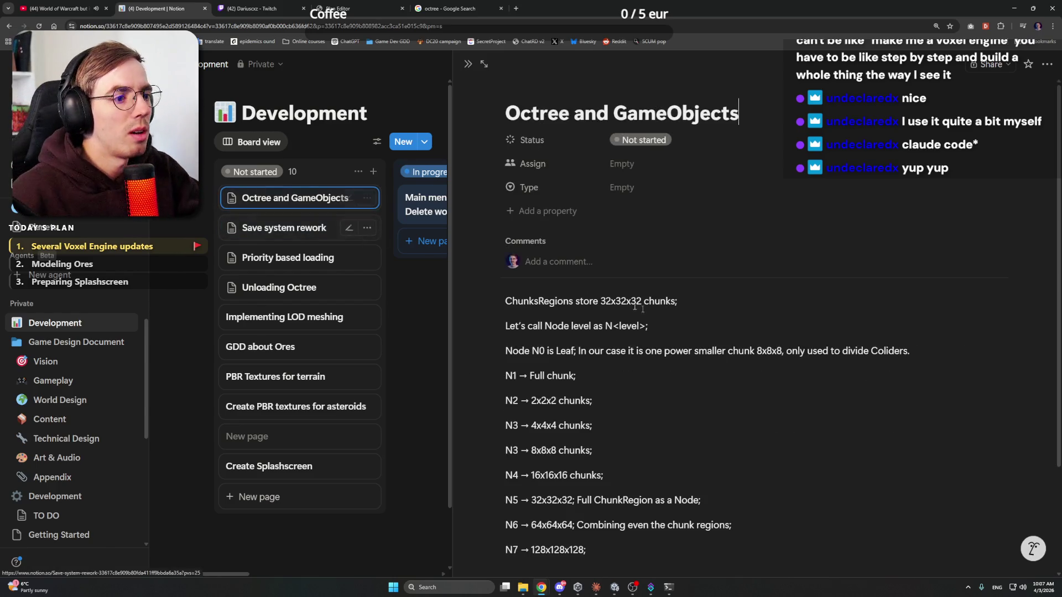
scroll(701, 361, down, 2)
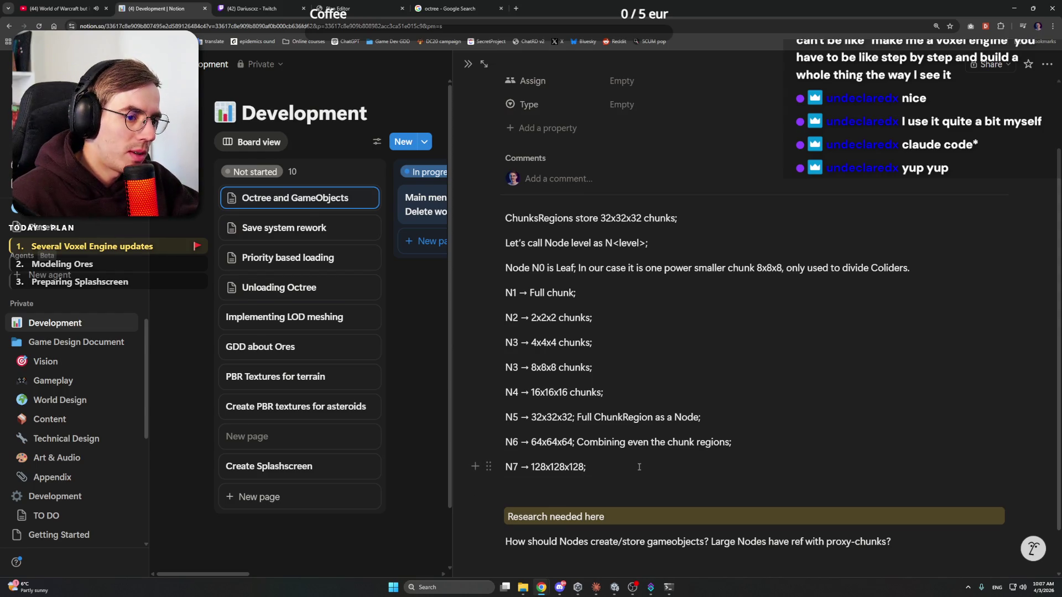
click(559, 588)
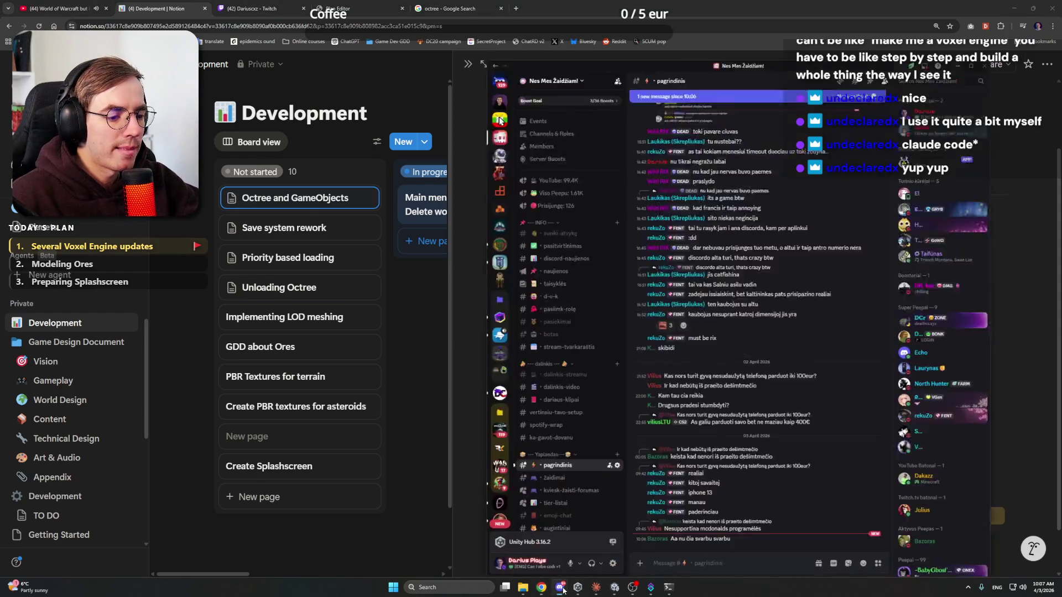
click(559, 588)
click(738, 441)
click(741, 418)
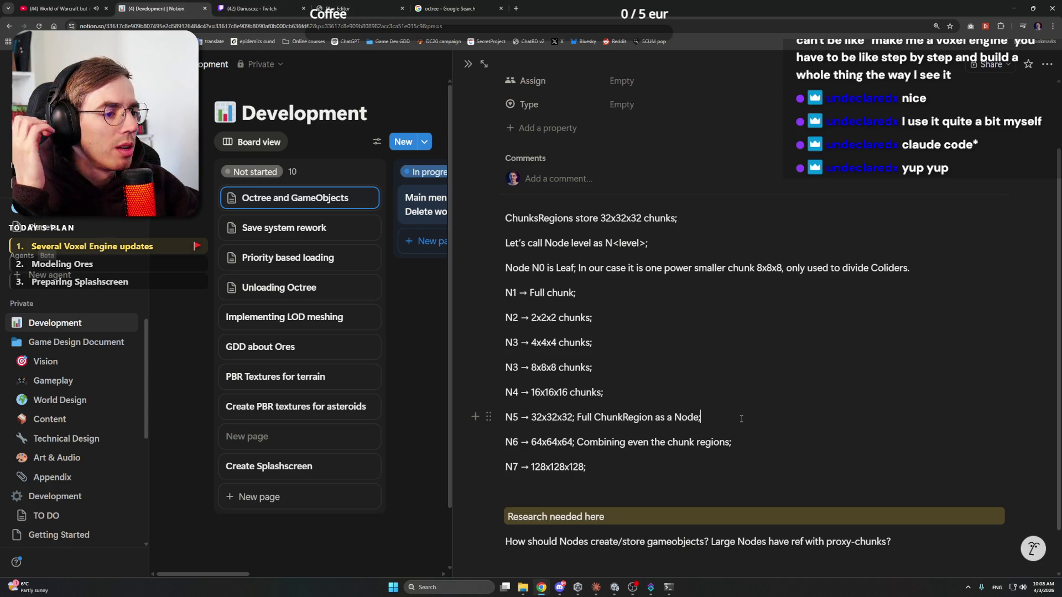
drag(658, 476, 486, 441)
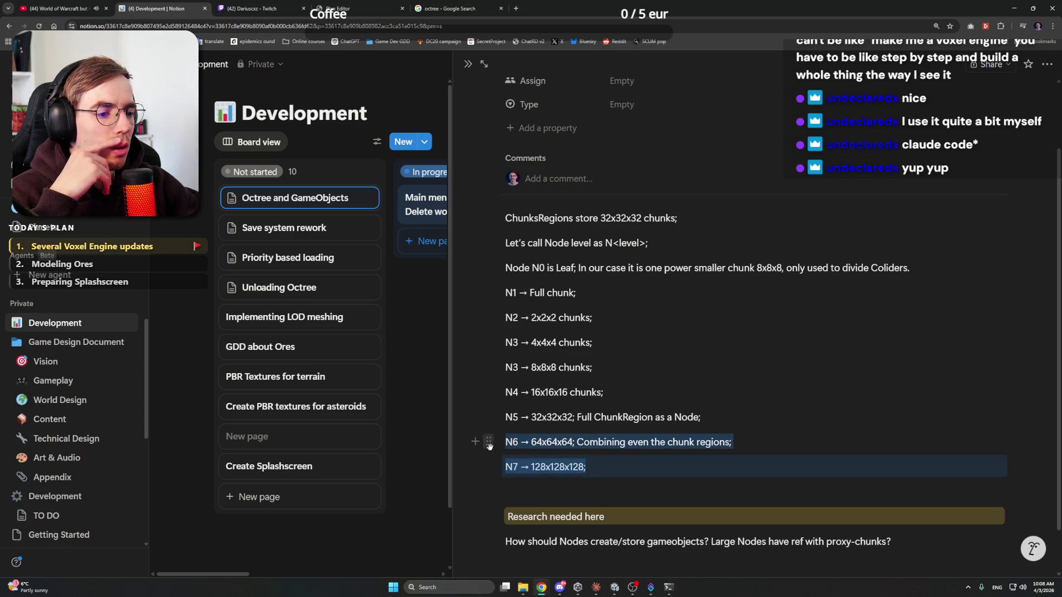
click(625, 466)
drag(625, 465, 506, 440)
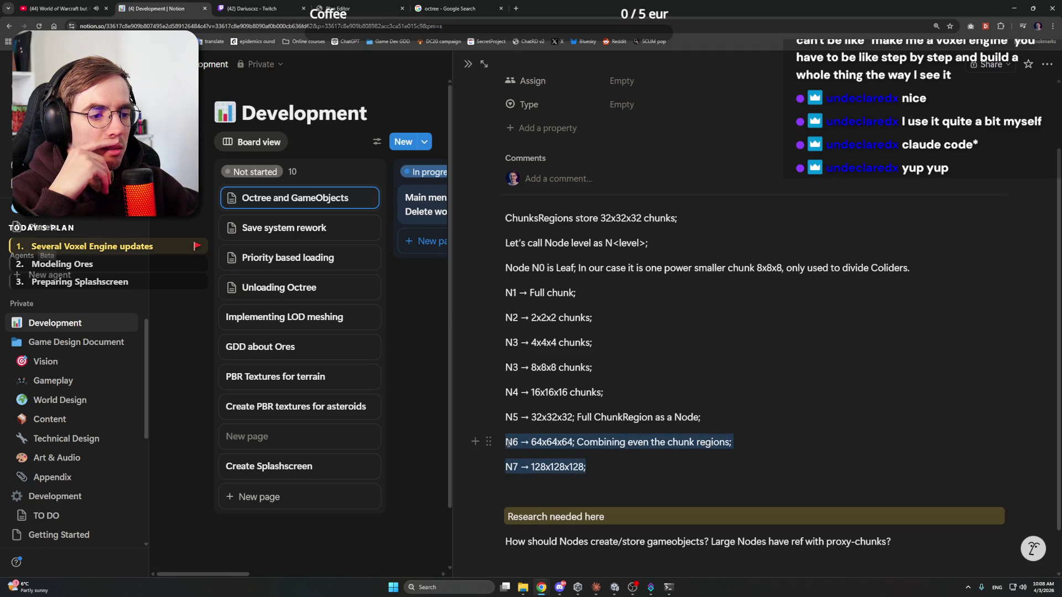
click(610, 466)
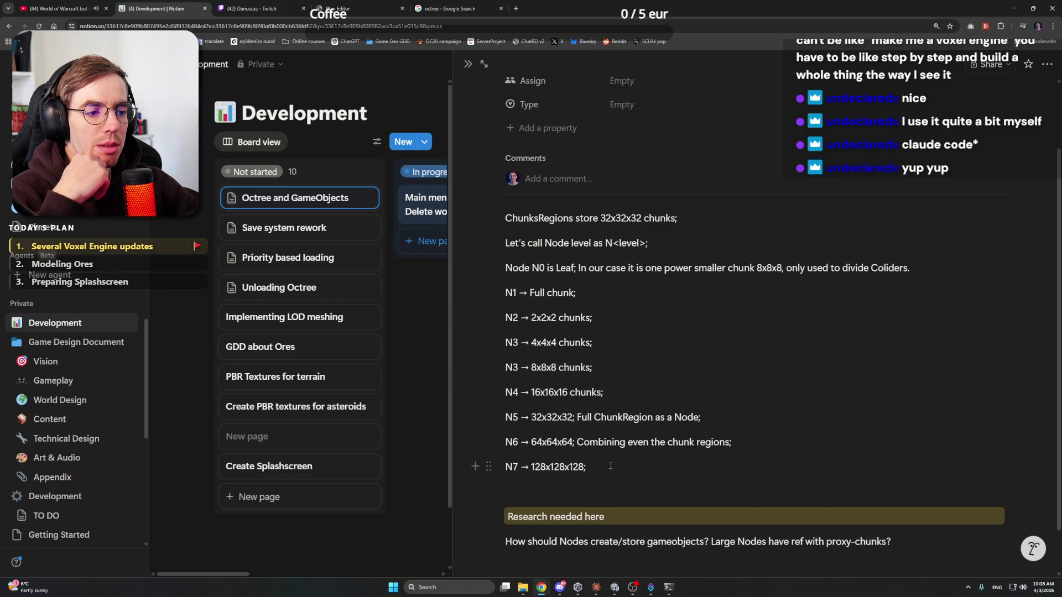
drag(505, 442, 733, 444)
click(734, 444)
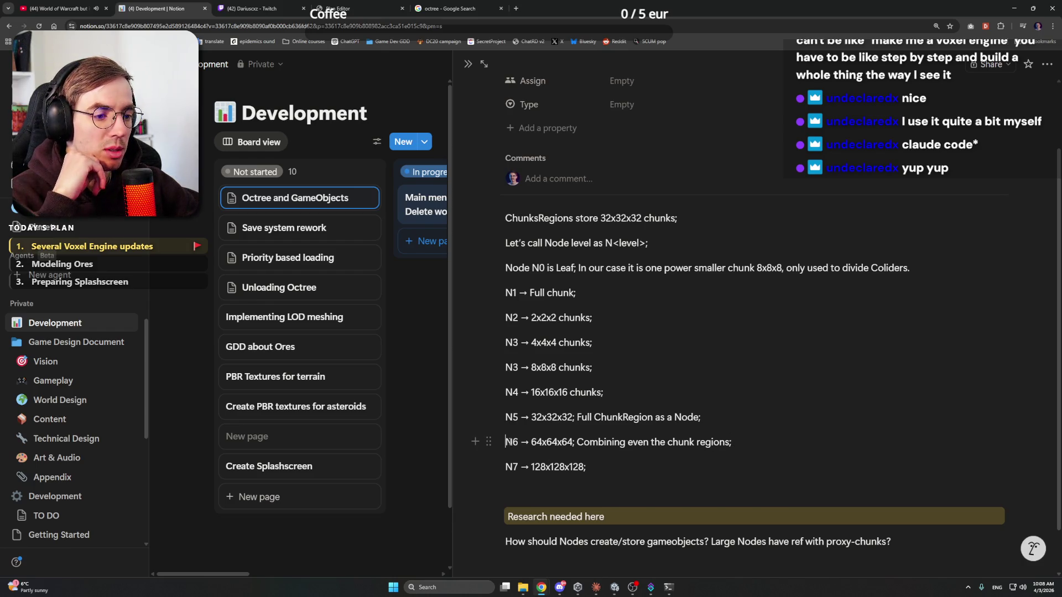
click(601, 459)
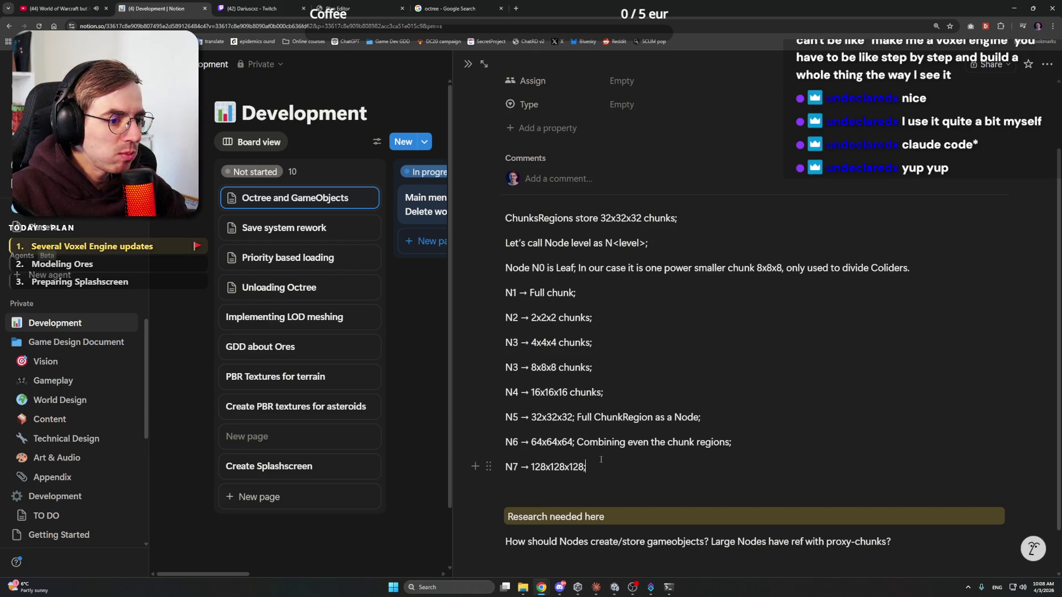
scroll(601, 459, down, 1)
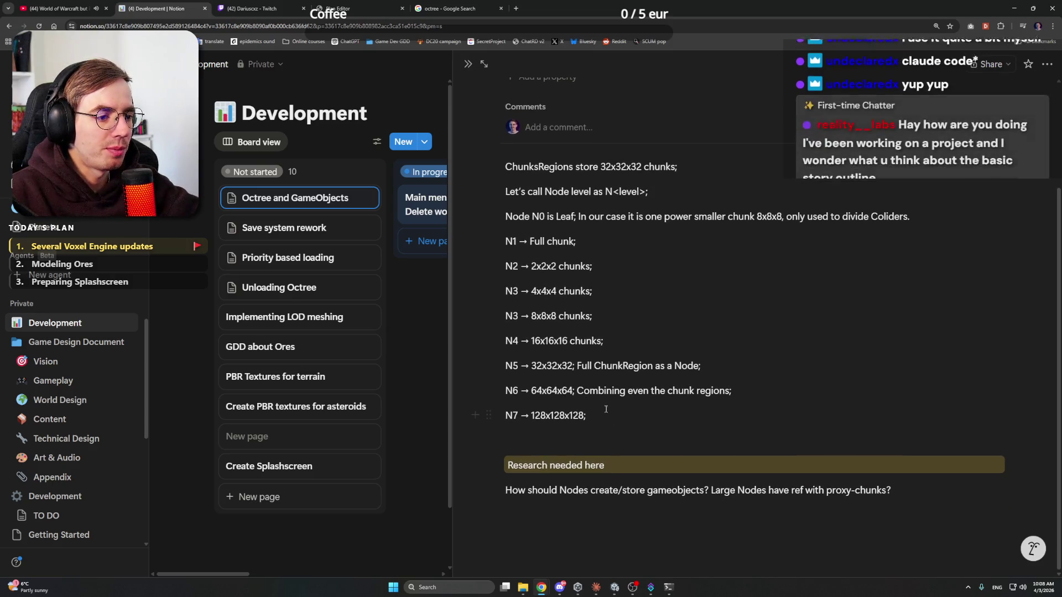
Step: Add a Not started card titled 'Far-field rendering'
click(261, 497)
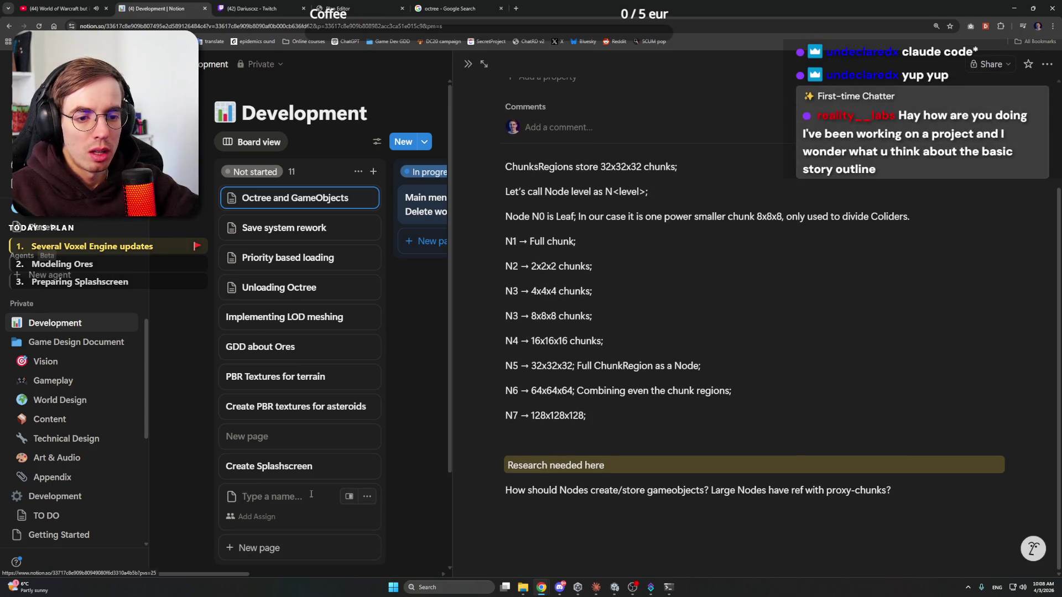
text(Far-fi)
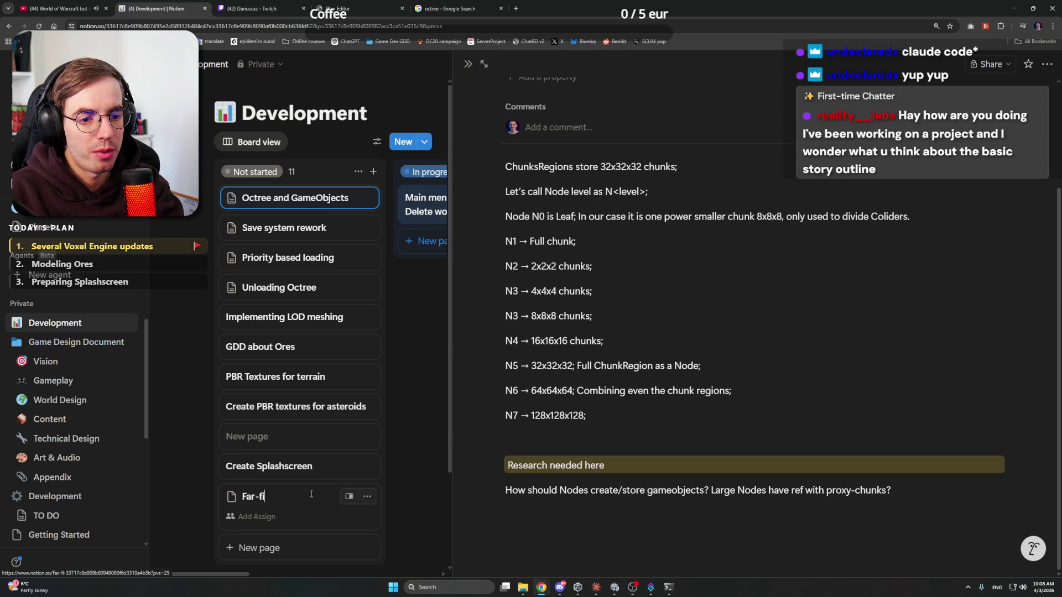
text(eld rendering d)
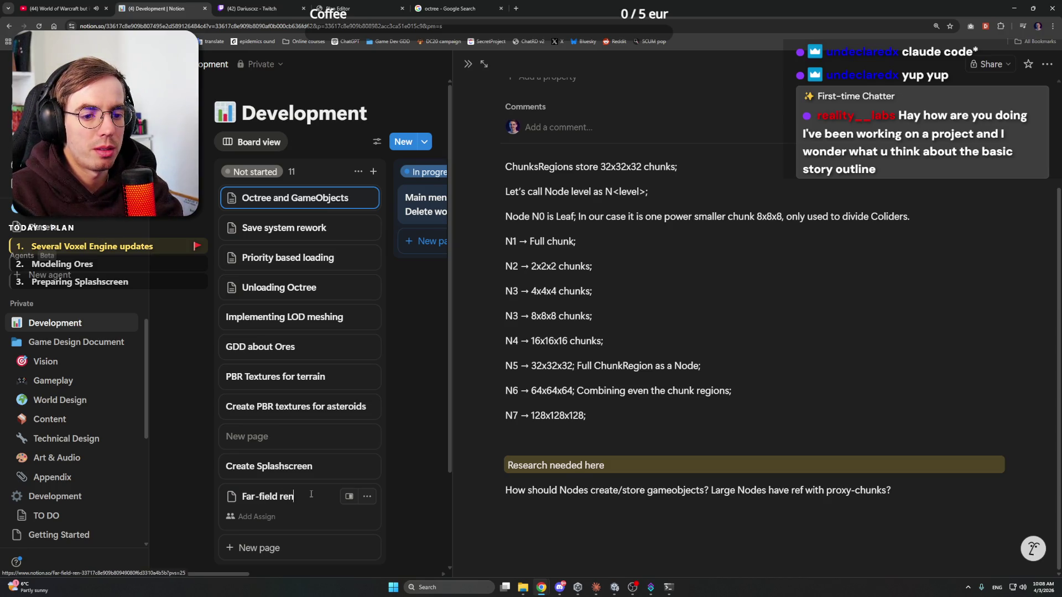
key(BackSpace)
text(option dei)
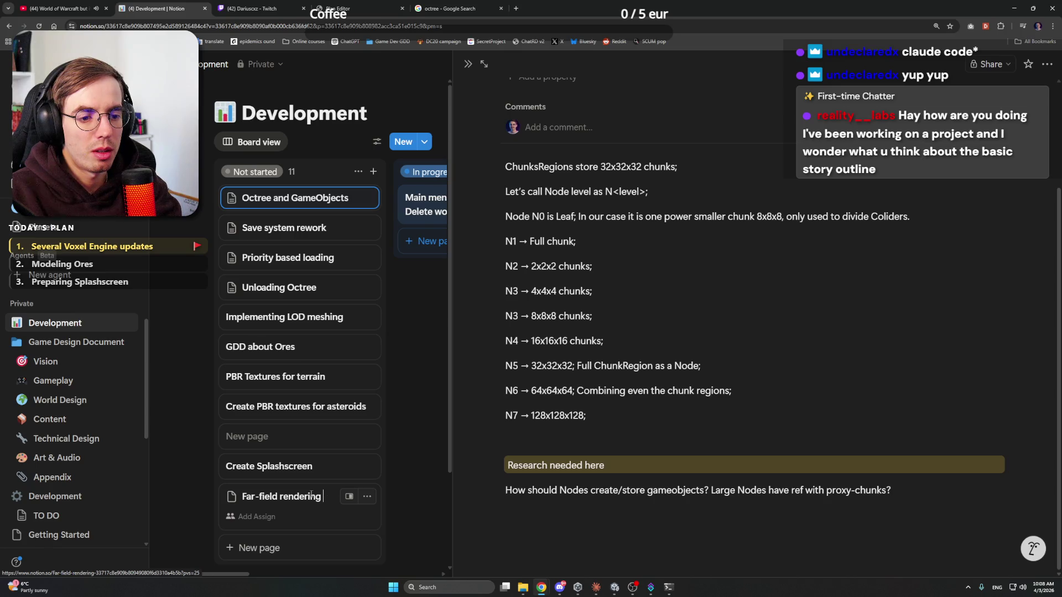
key(BackSpace)
key(BackSpace)
key(BackSpace)
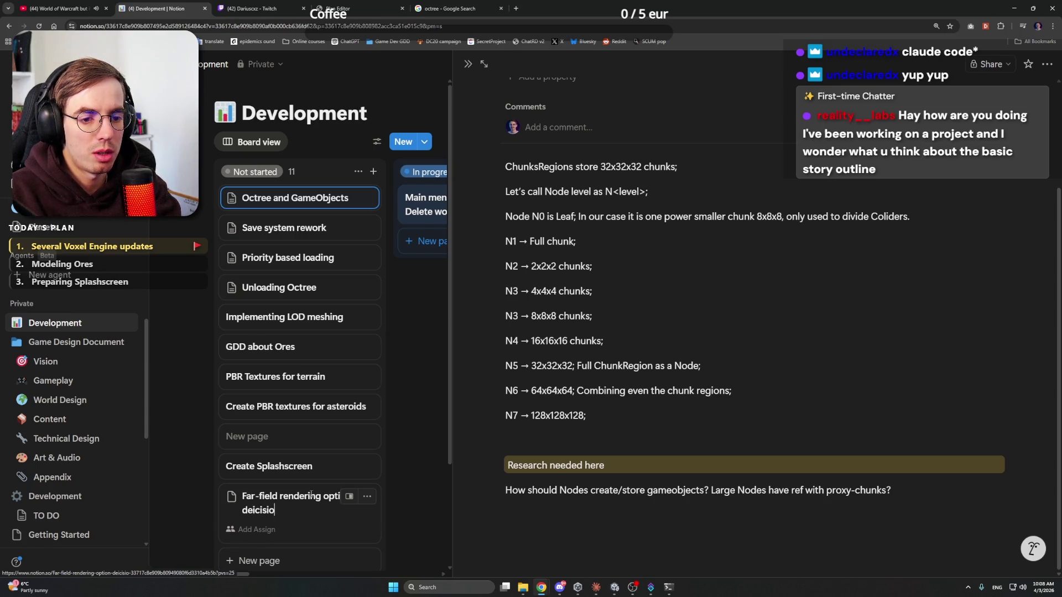
key(BackSpace)
key(BackSpace)
key(BackSpace)
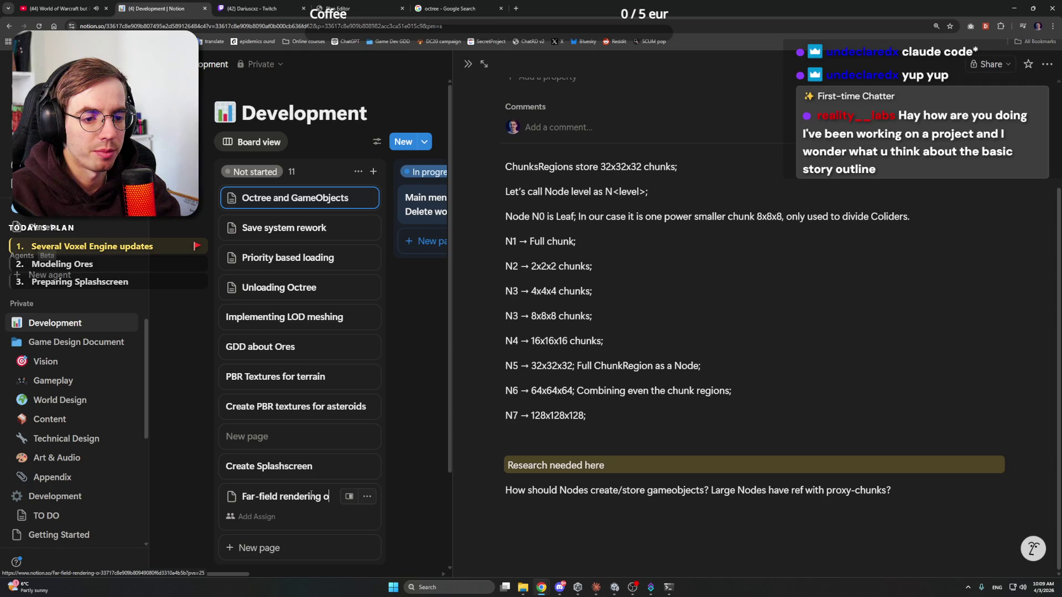
key(Return)
key(Escape)
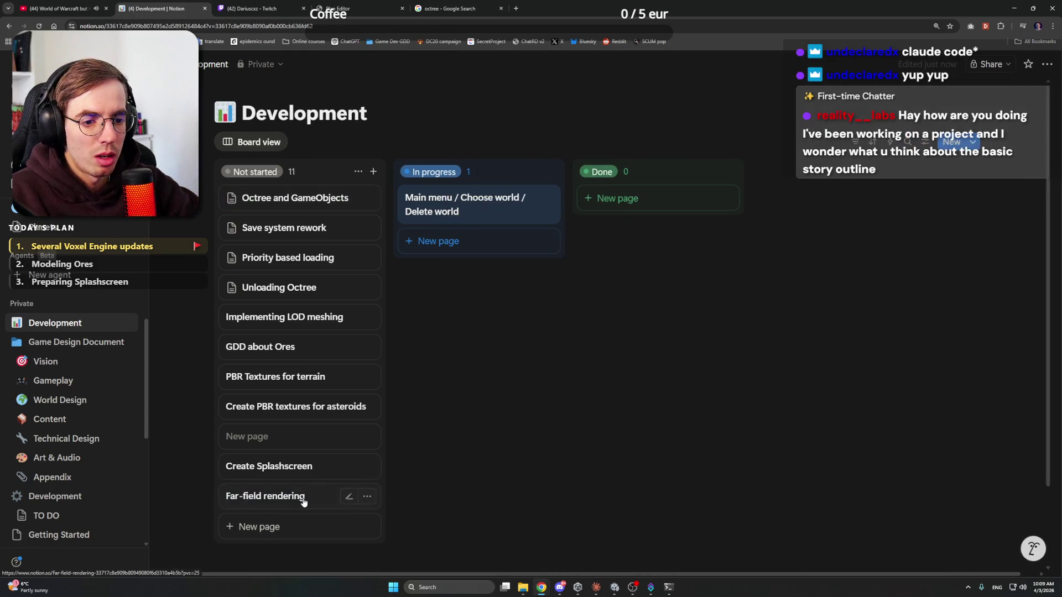
Step: Give the card a numbered list: decide how far away / large scale objects render, and 'Create the first -> SUN;'
click(301, 496)
text(/nu)
key(Return)
text(Decide ho)
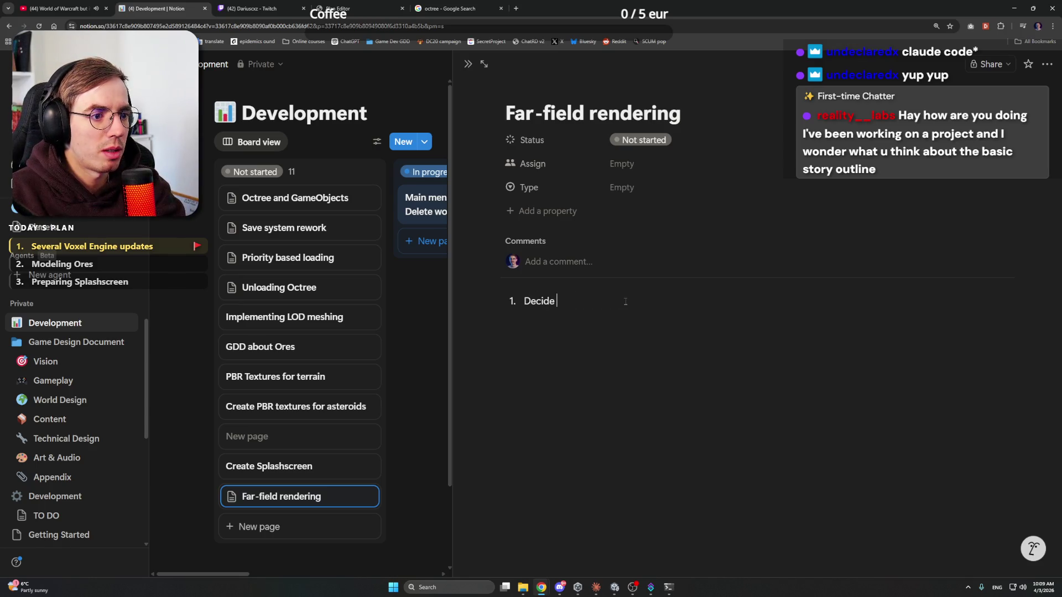
key(BackSpace)
key(BackSpace)
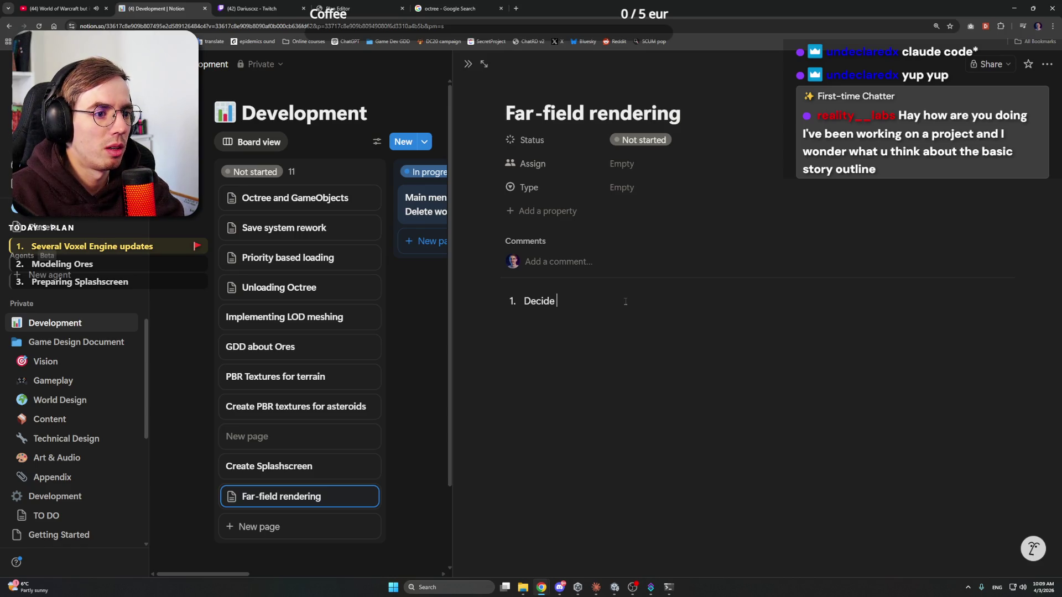
text(the syste)
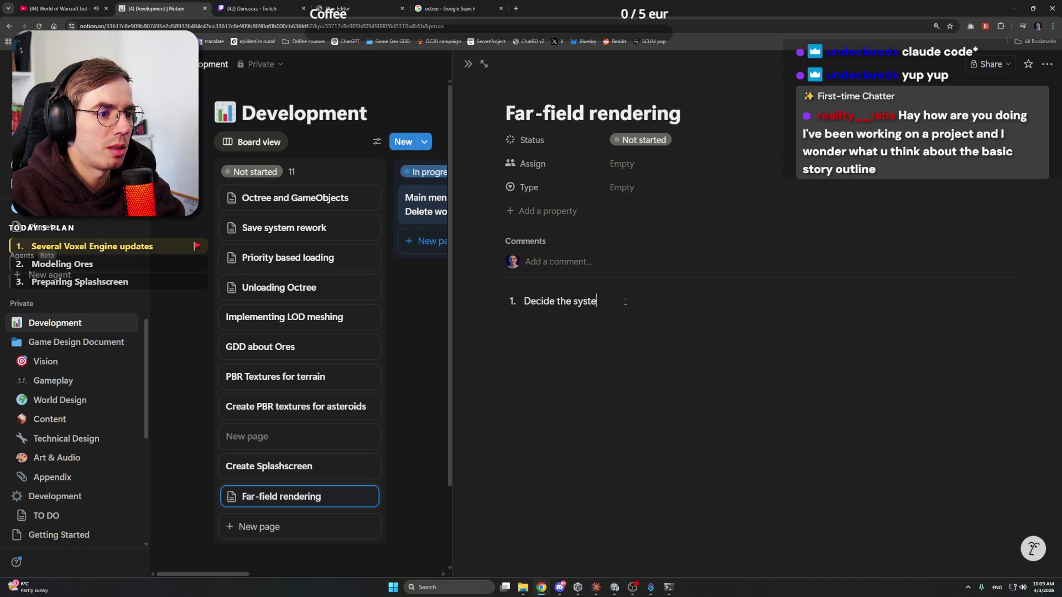
text(m on ho)
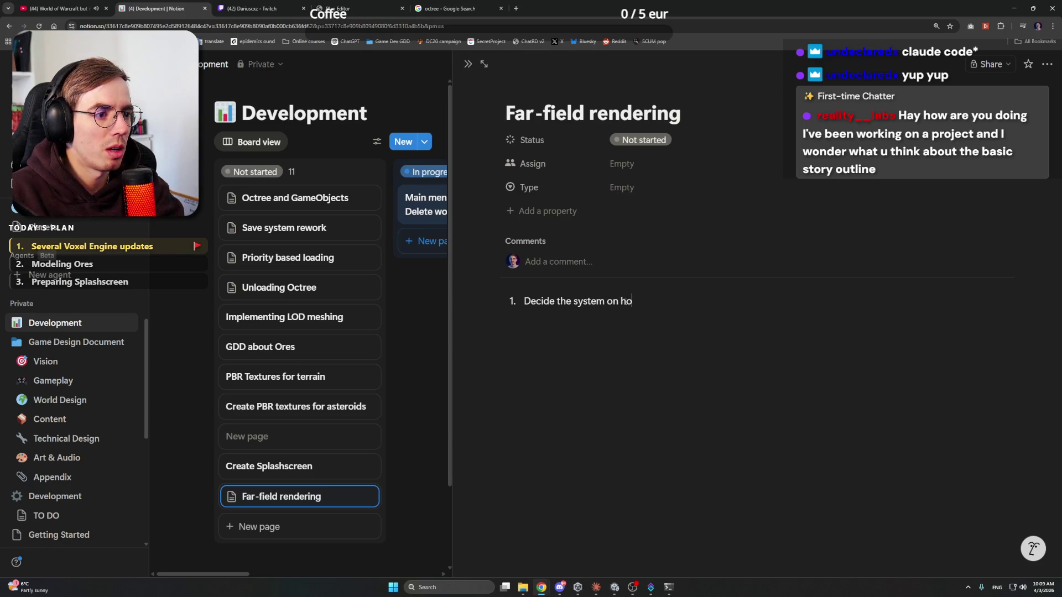
text(w we will render far away /)
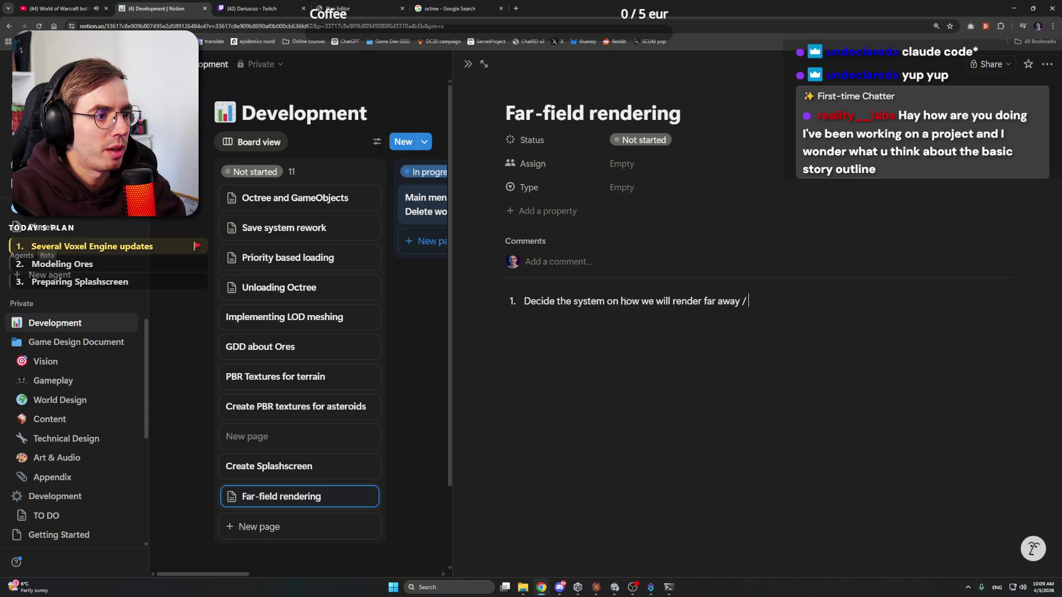
text( large scale )
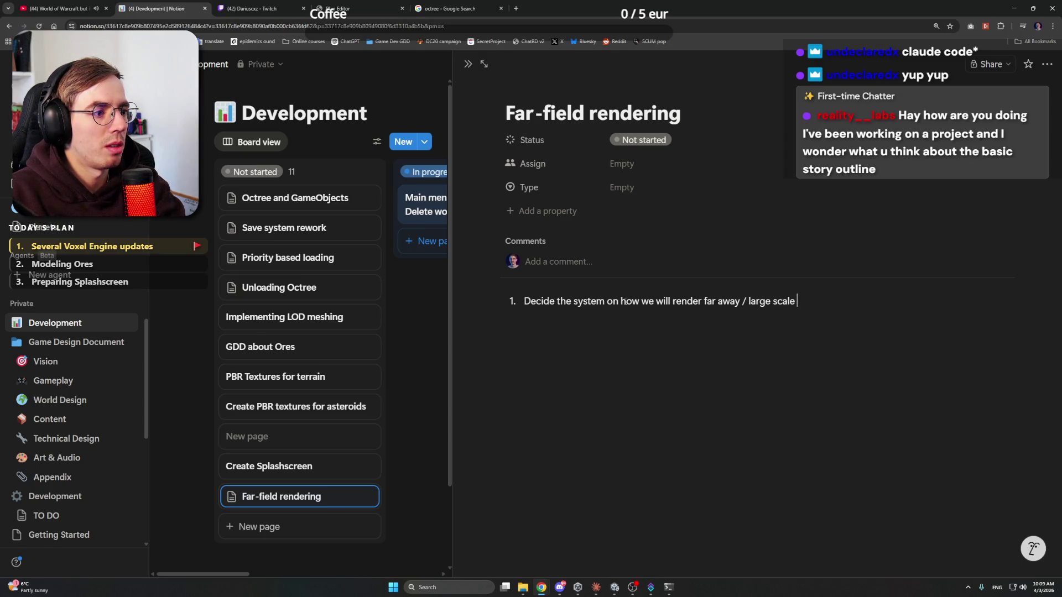
text(objects;)
key(Return)
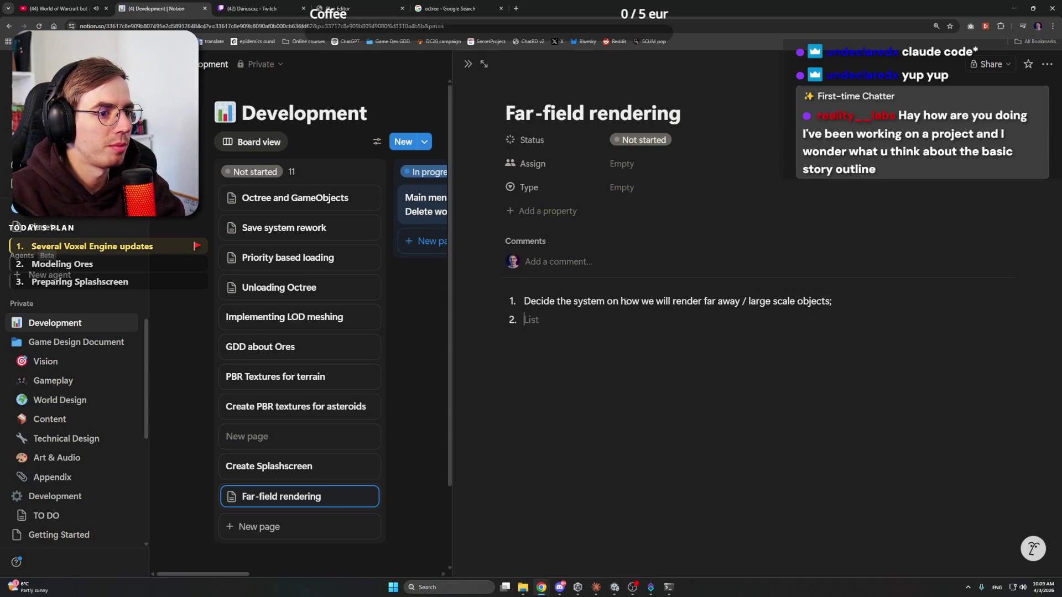
text(Create the)
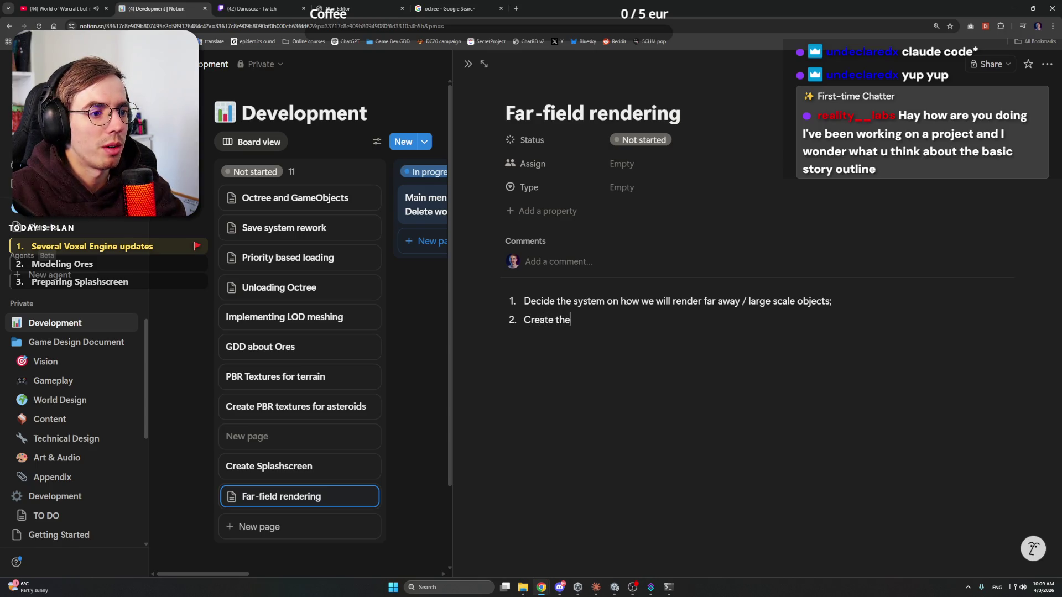
text( first -)
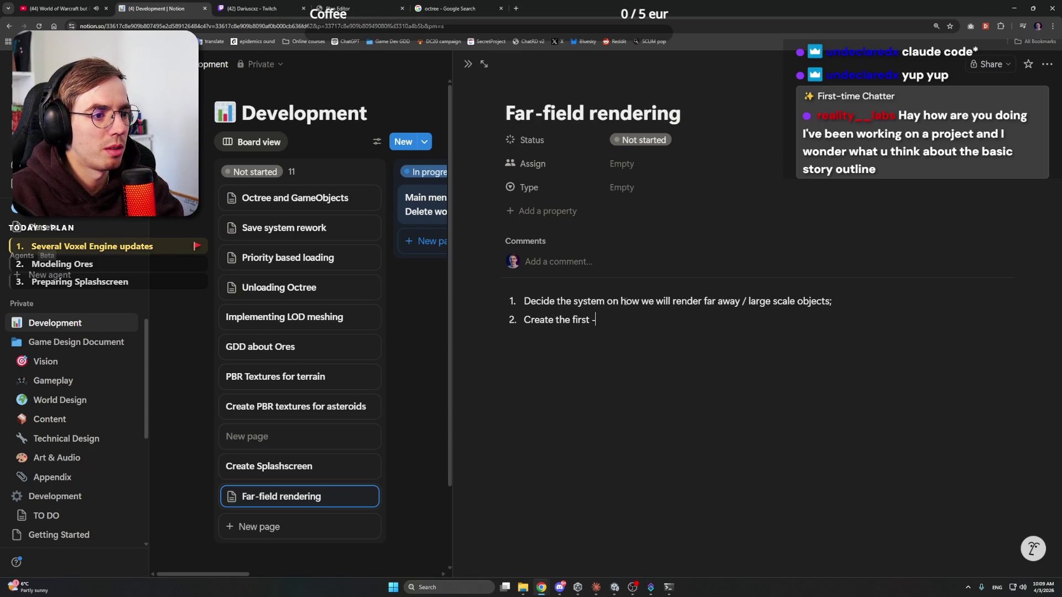
text(> SUN;)
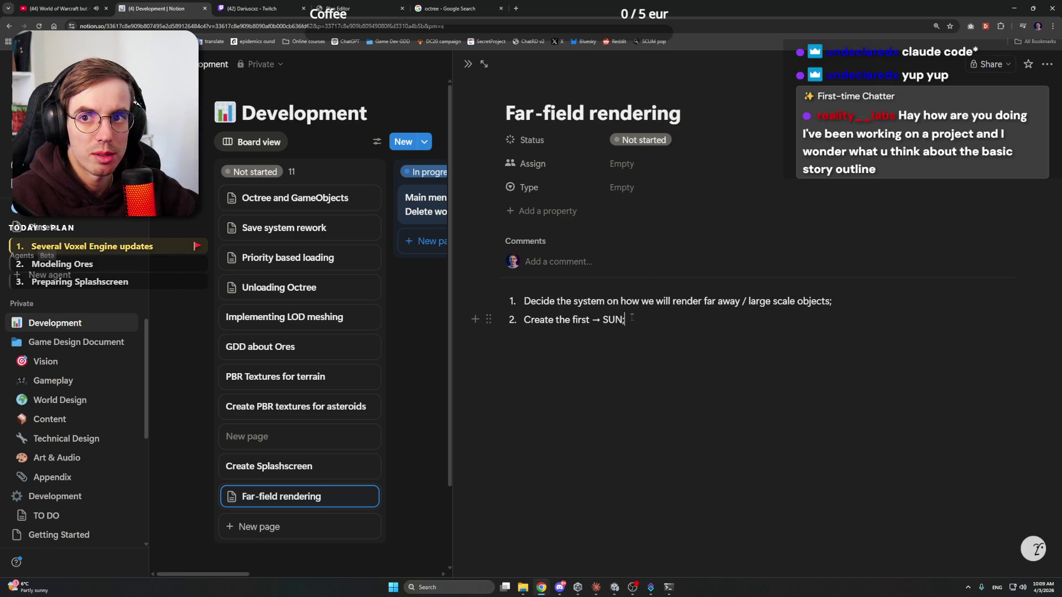
key(alt+Tab)
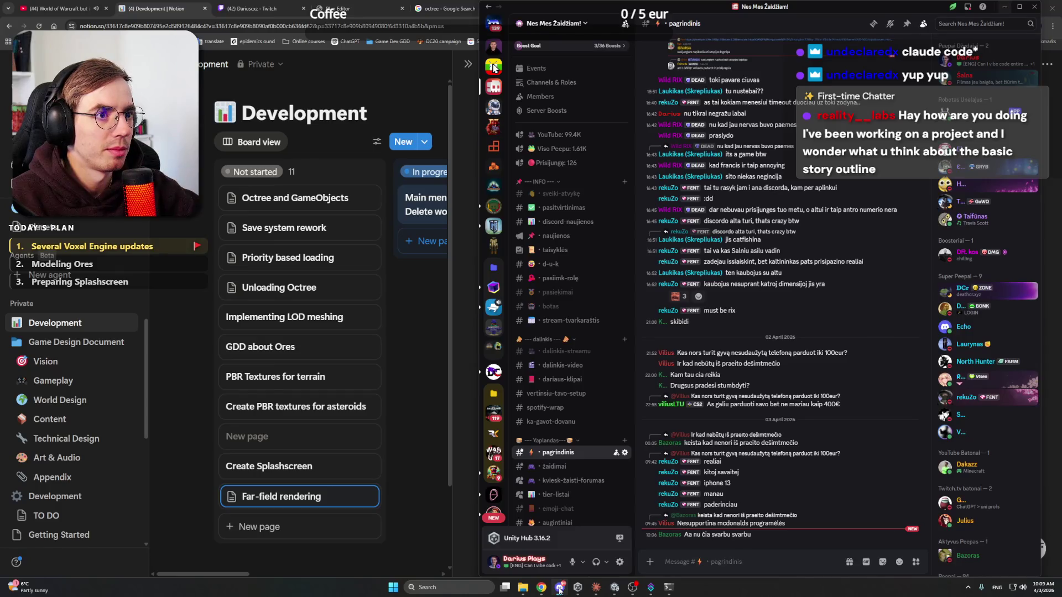
Step: Drag the Octree and GameObjects and Save system rework cards from Not started into In progress
key(alt+Tab)
click(434, 380)
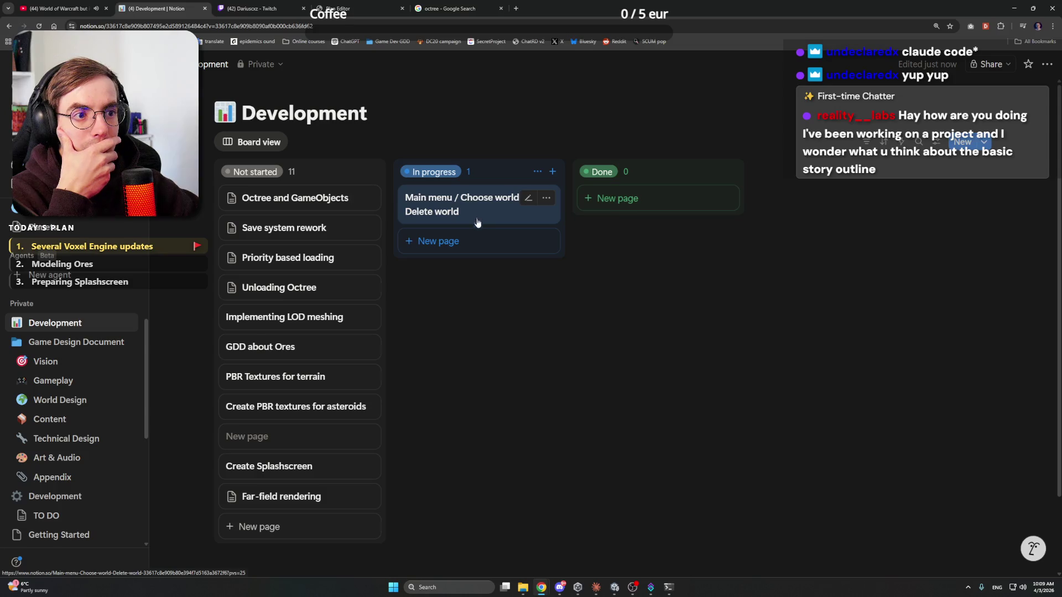
mouse_move(299, 207)
mouse_down()
mouse_move(433, 226)
mouse_move(465, 248)
mouse_up()
drag(332, 206, 470, 269)
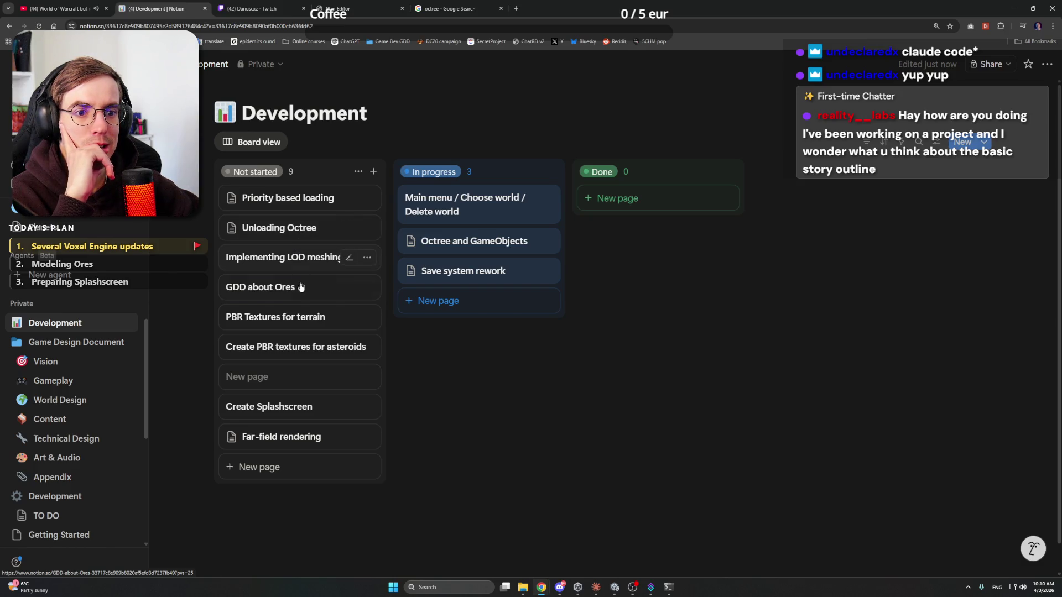
click(297, 205)
click(433, 462)
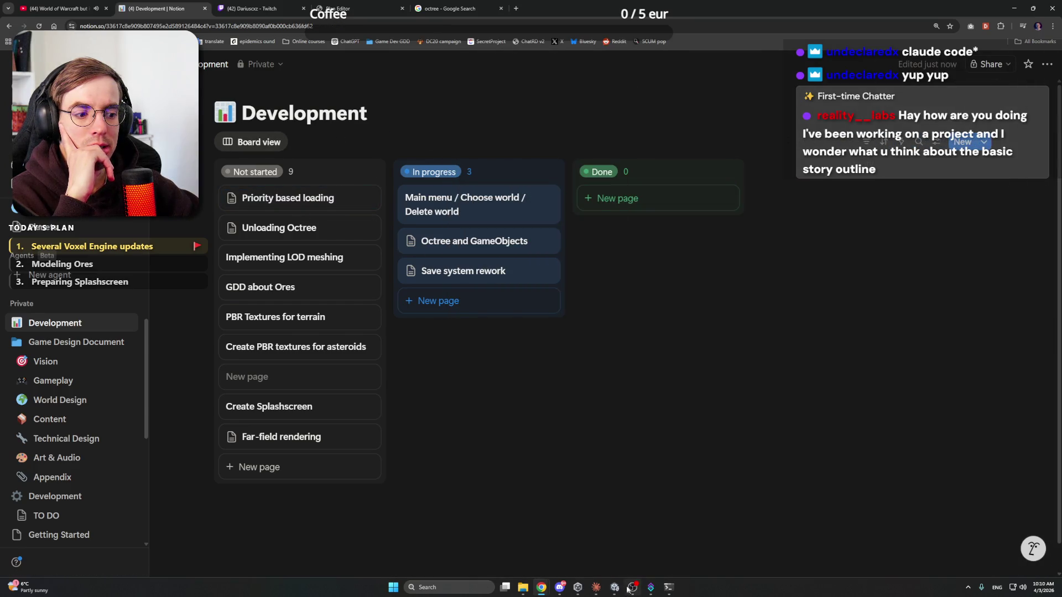
click(559, 587)
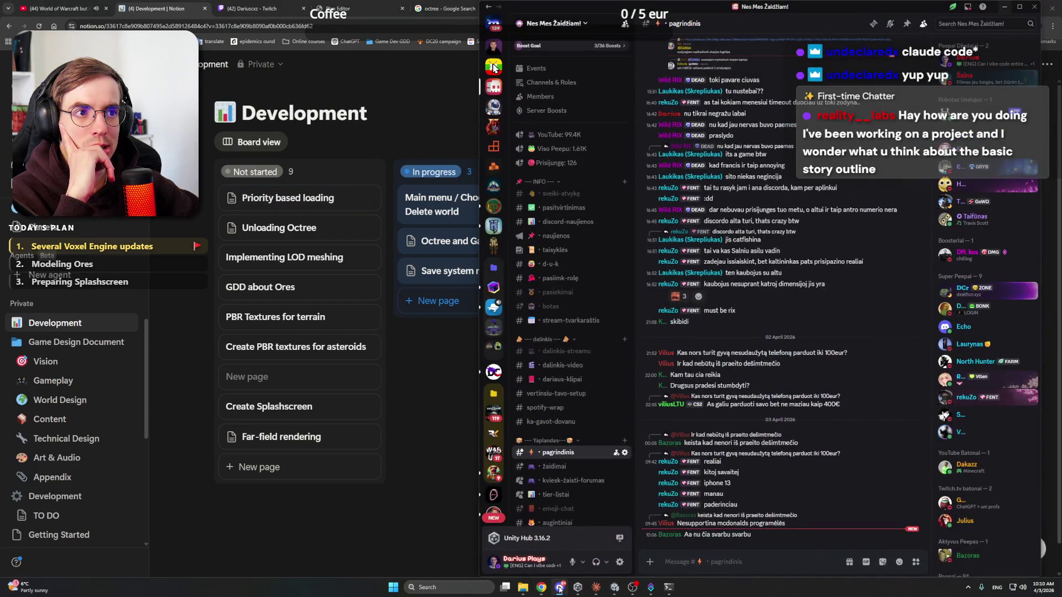
Step: Clear away Discord and the game window, and briefly preview the Main menu / Choose world / Delete world card
click(559, 588)
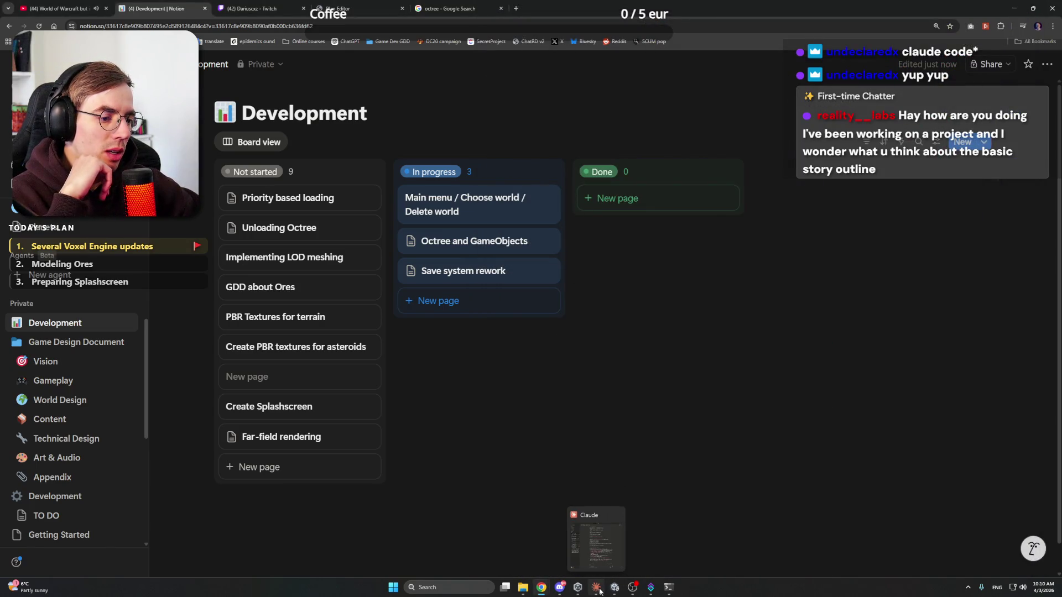
click(615, 591)
click(611, 591)
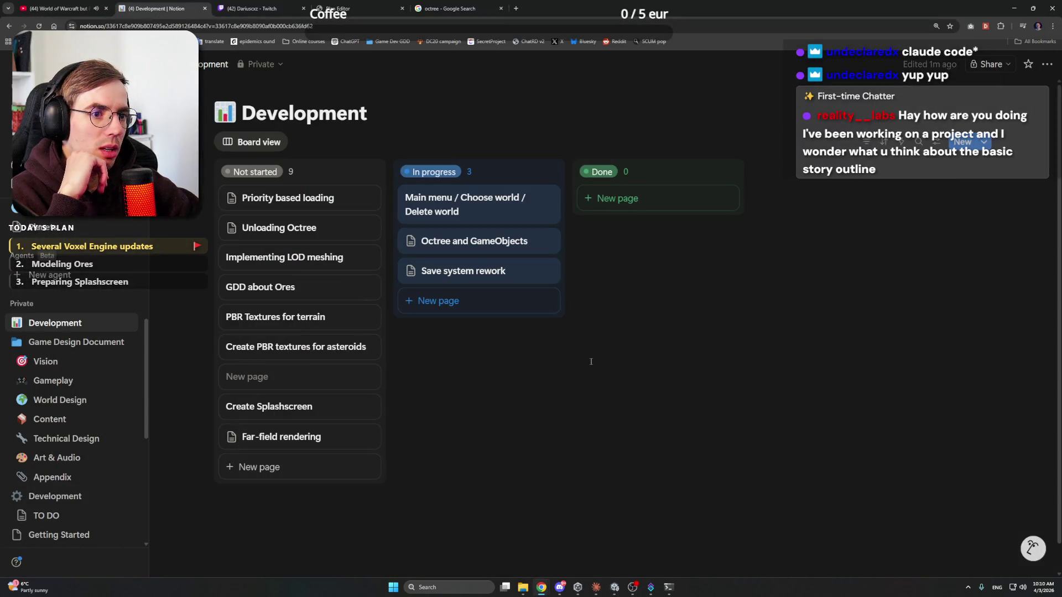
click(488, 218)
click(413, 347)
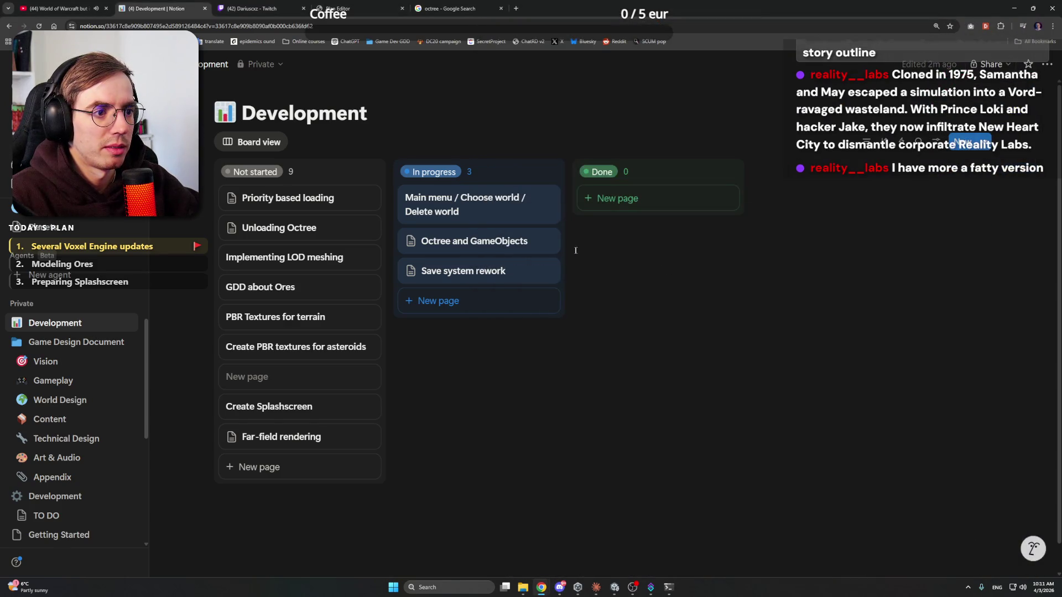
Step: Glance at the octree image search and stream tabs, then return to the Notion Development board
click(360, 8)
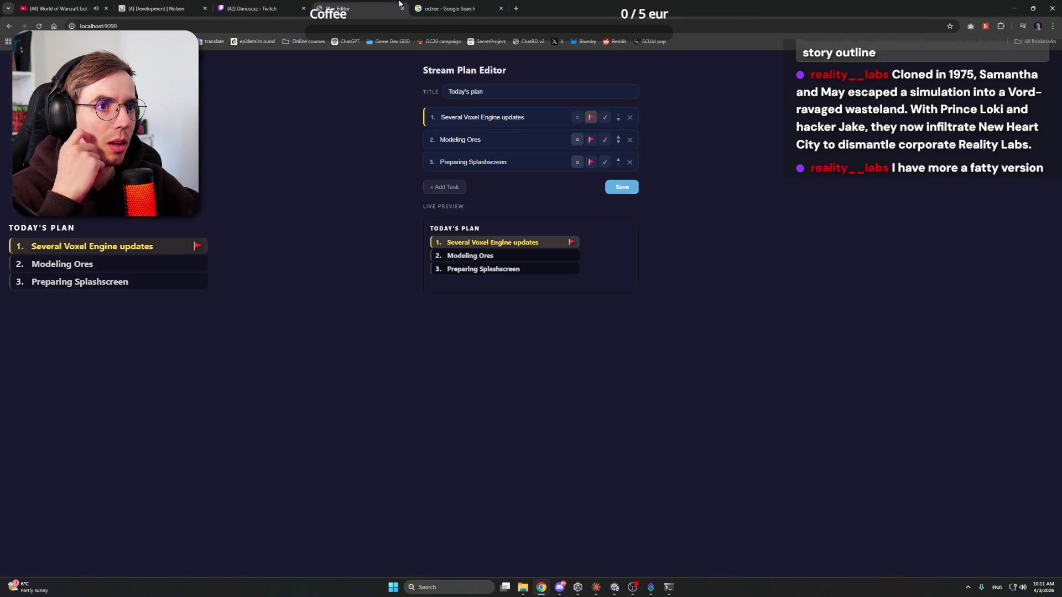
click(442, 7)
click(257, 6)
click(177, 6)
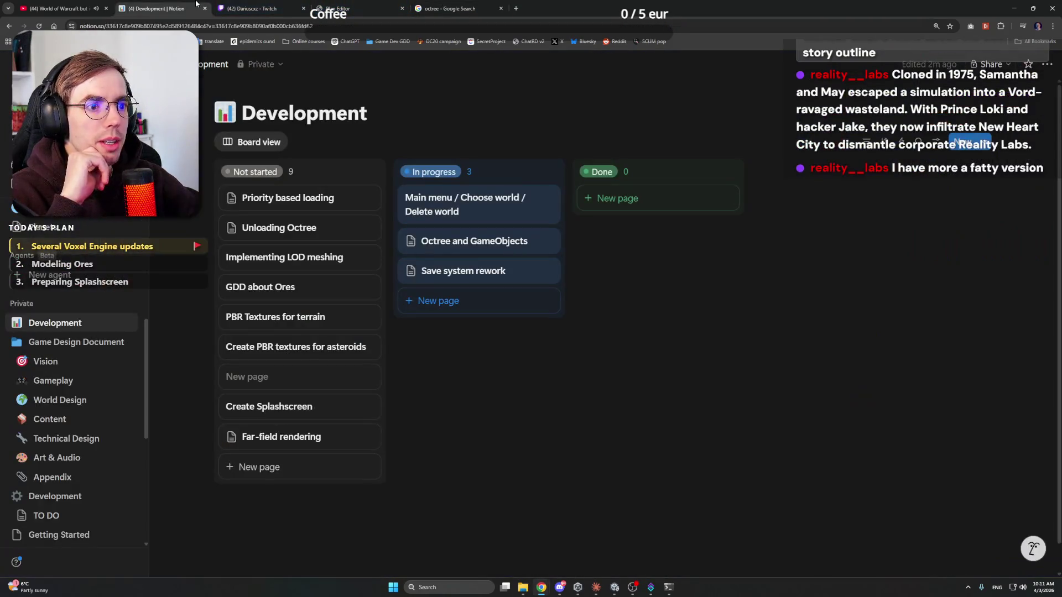
click(244, 8)
click(161, 7)
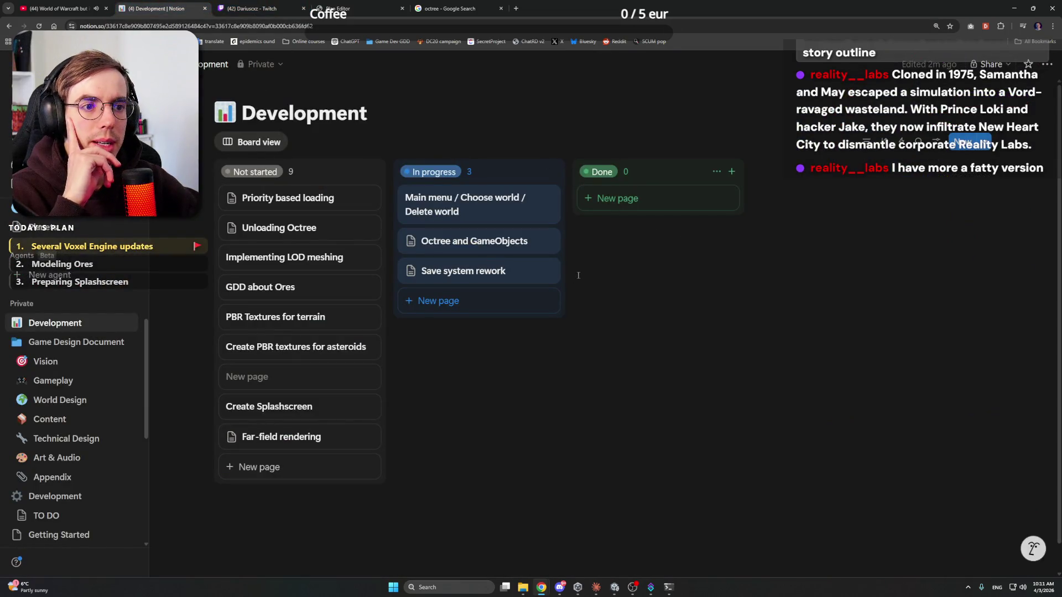
Step: Review the Octree and GameObjects notes, selecting the octree node level section
click(475, 241)
scroll(675, 318, down, 2)
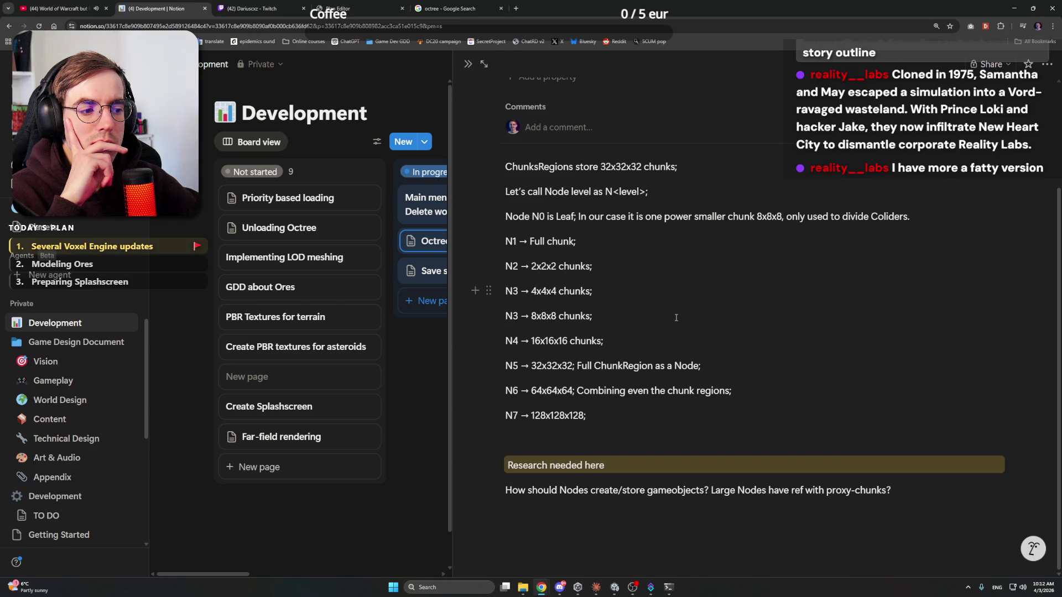
scroll(676, 317, up, 3)
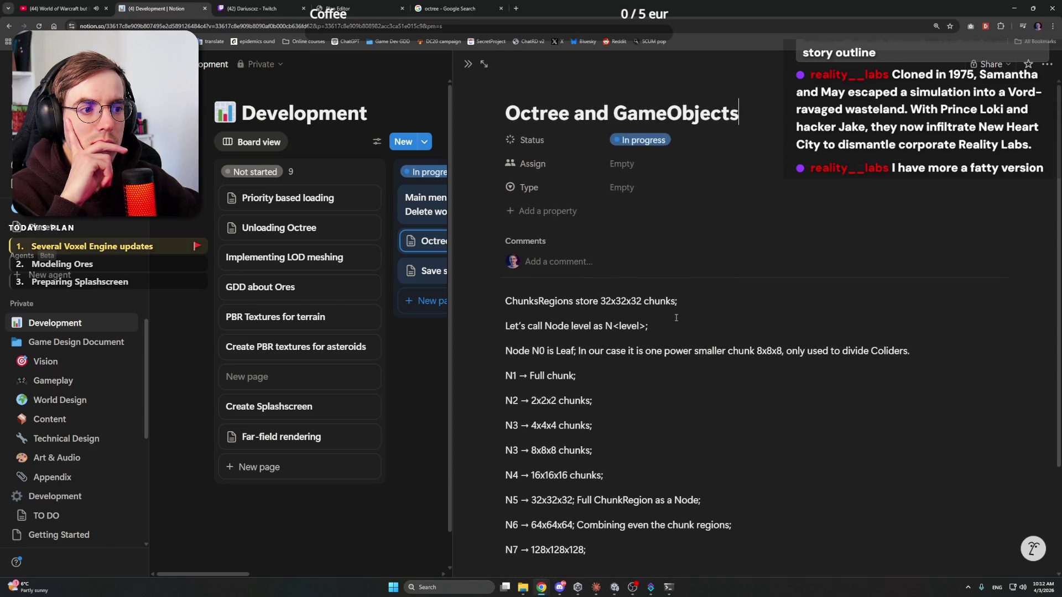
mouse_move(505, 300)
mouse_down()
mouse_move(736, 333)
mouse_move(740, 424)
mouse_move(917, 508)
mouse_up()
scroll(737, 354, down, 2)
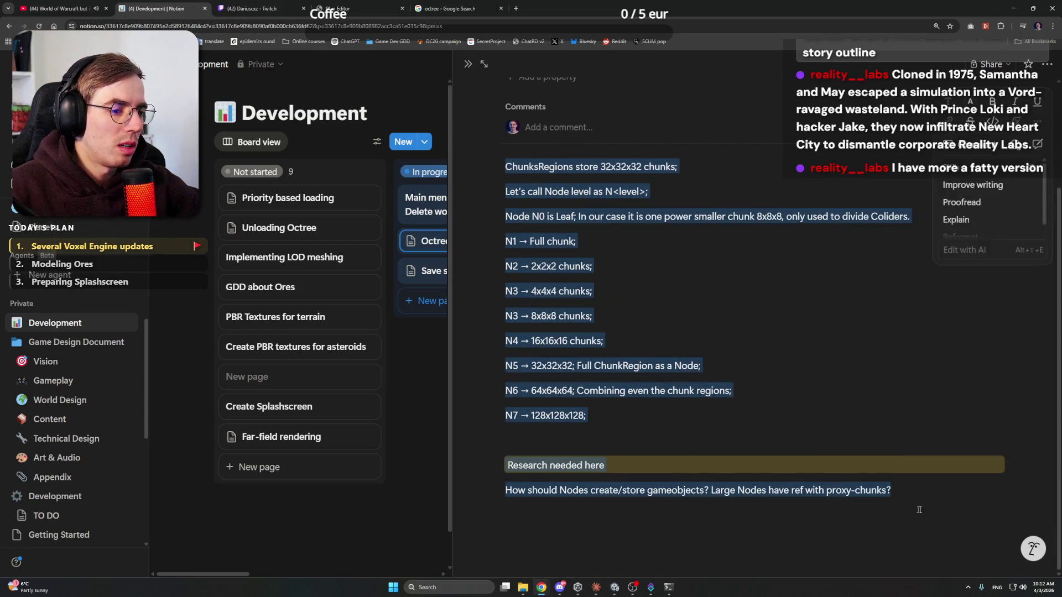
click(431, 372)
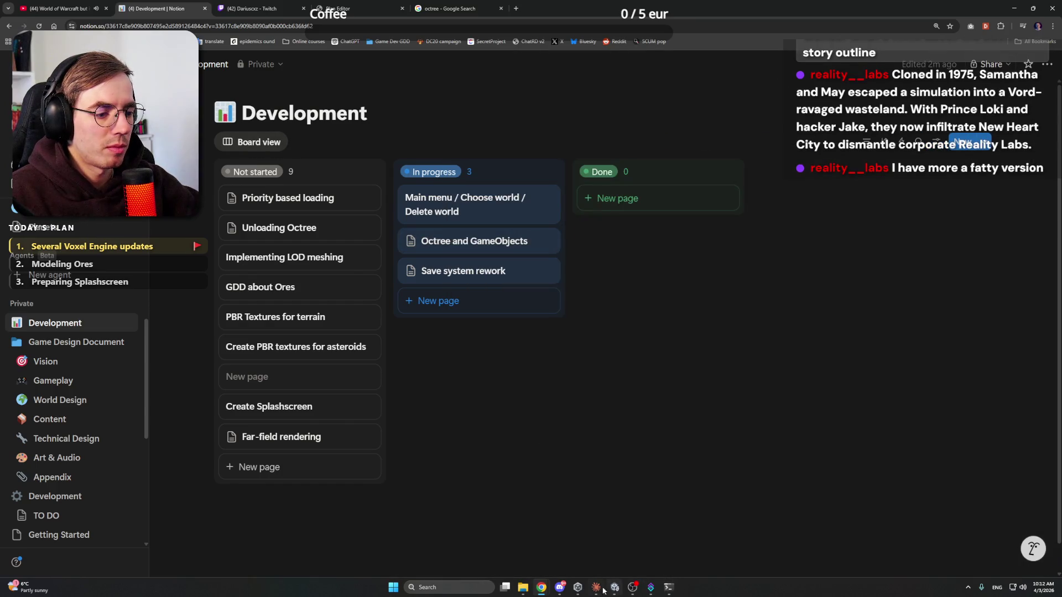
Step: Check the Save system rework notes and briefly bring up the Claude desktop app
click(596, 587)
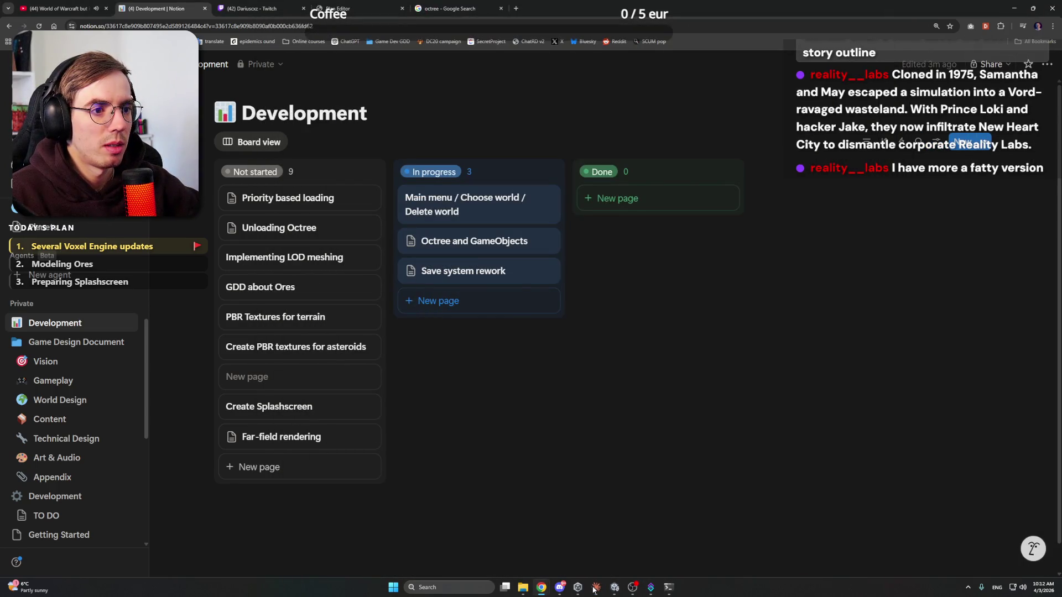
click(475, 271)
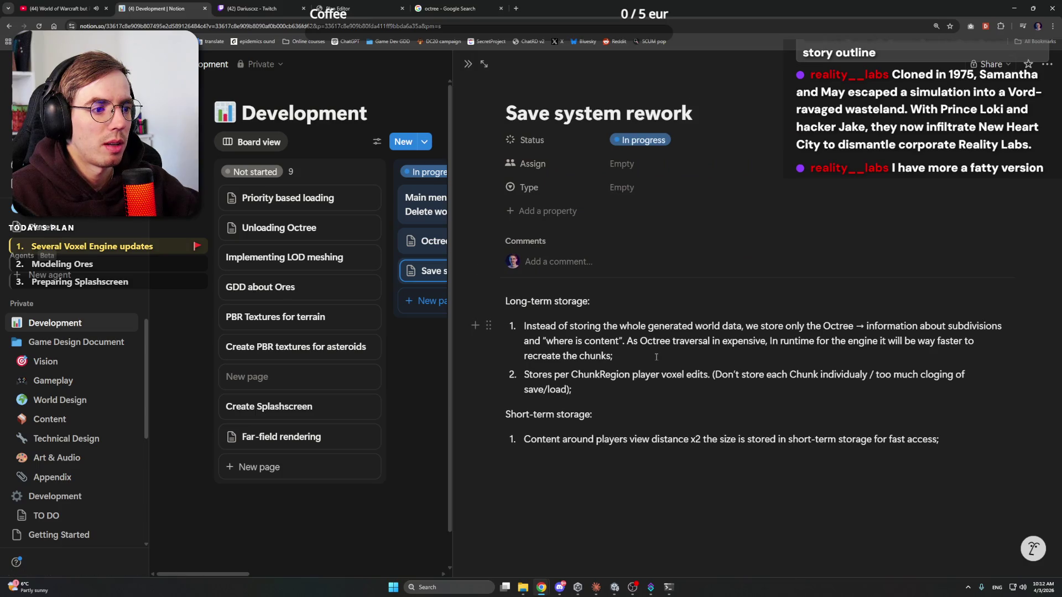
click(614, 390)
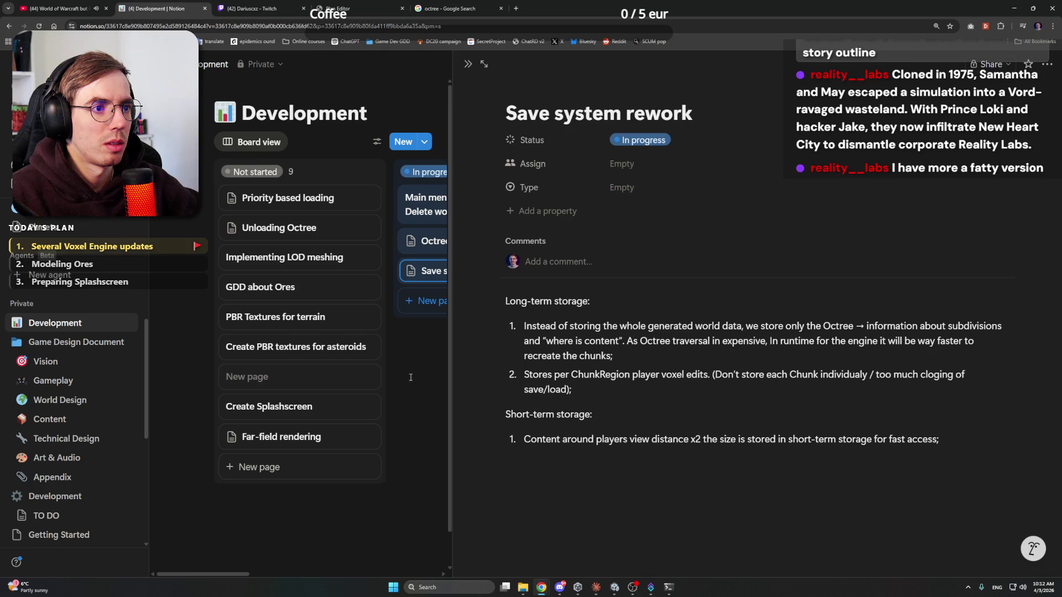
key(Escape)
click(593, 590)
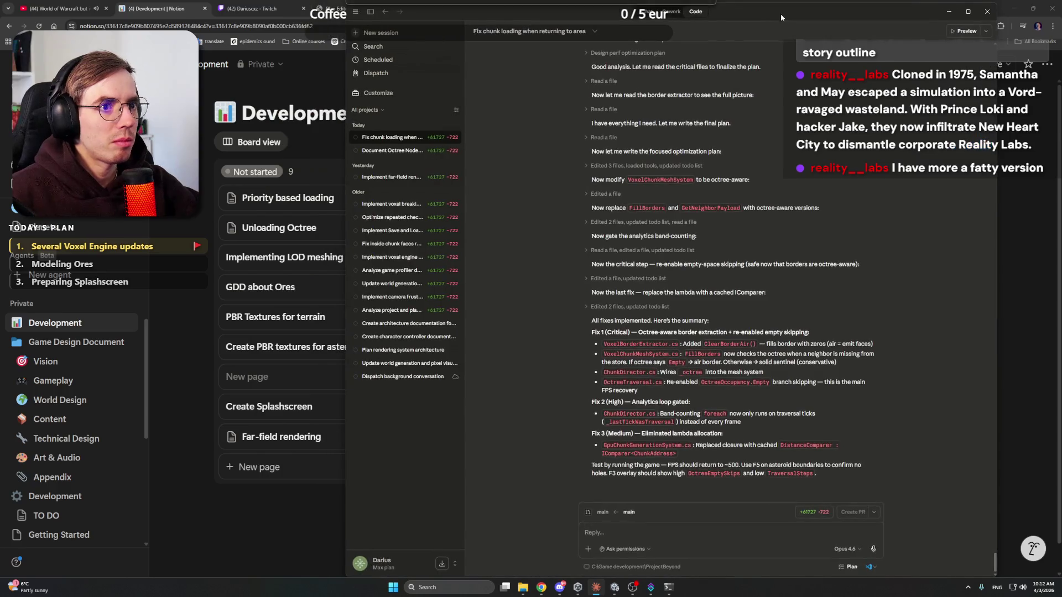
click(861, 9)
Step: Rename the card to 'Octree rework and GameObjects' and reopen its notes
click(479, 246)
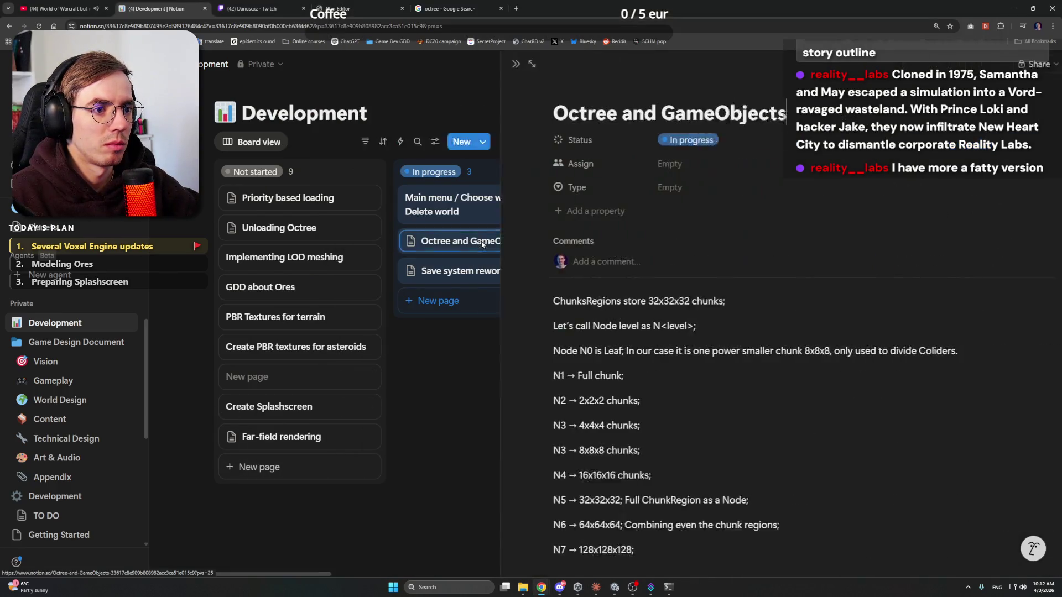
text(rework)
key(Escape)
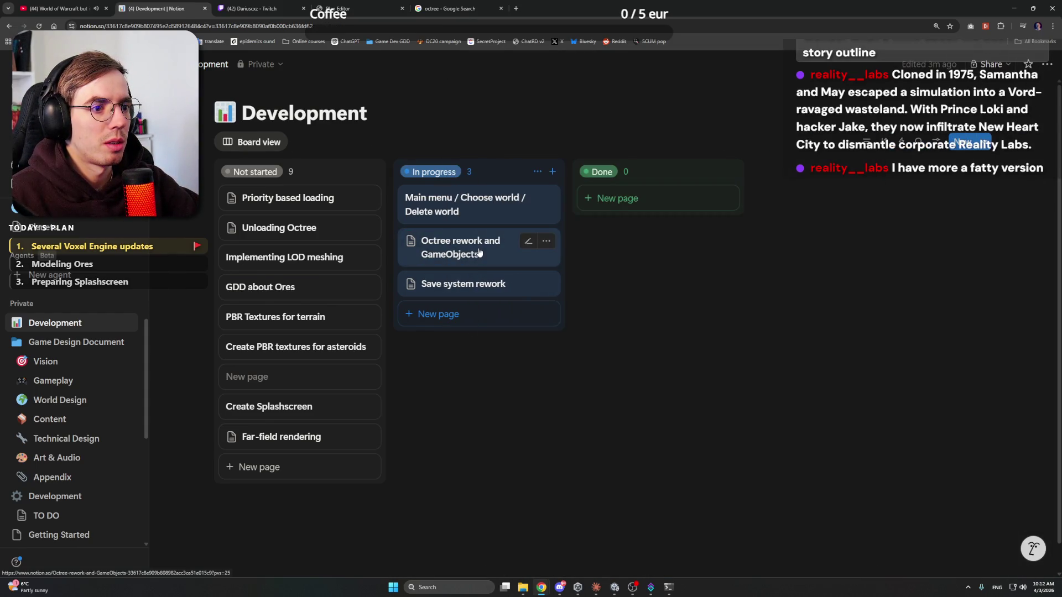
click(471, 263)
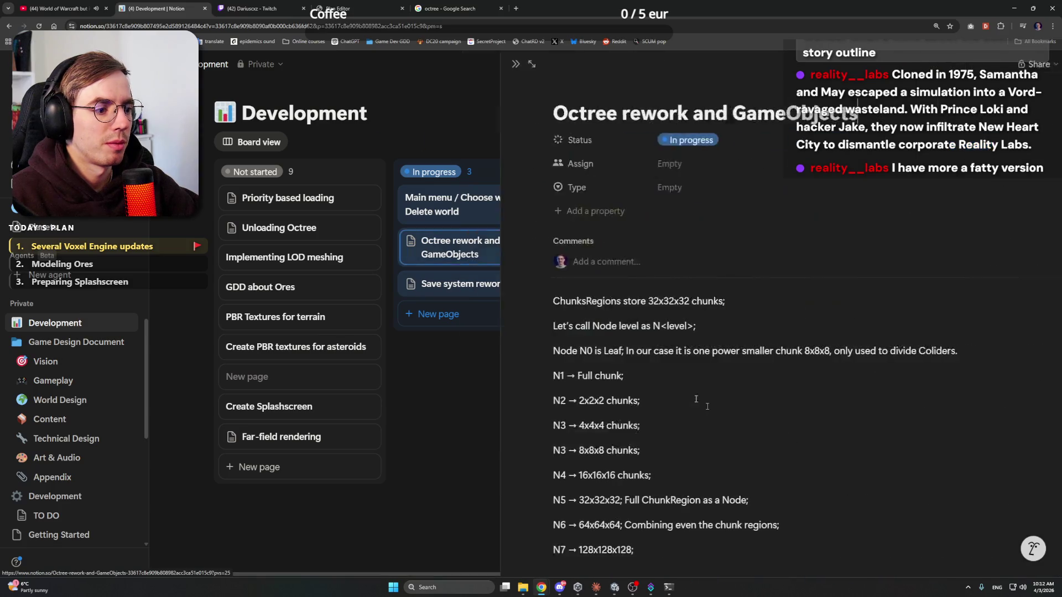
click(432, 282)
click(427, 248)
Step: Append '? All chunks in the node have same LOD level;' to the research question
scroll(653, 411, down, 1)
scroll(652, 410, down, 2)
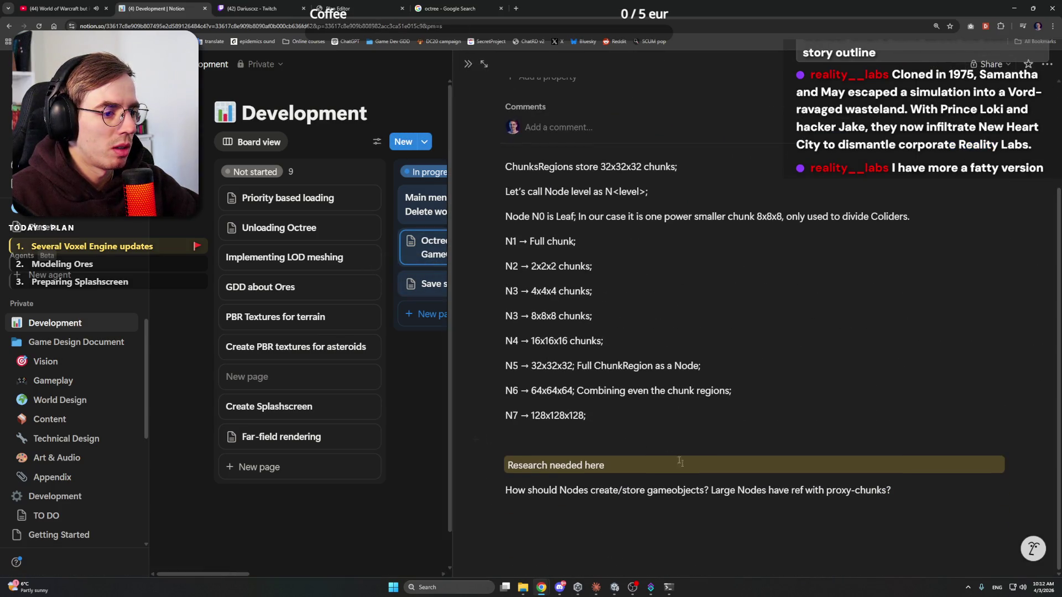
click(939, 488)
key(BackSpace)
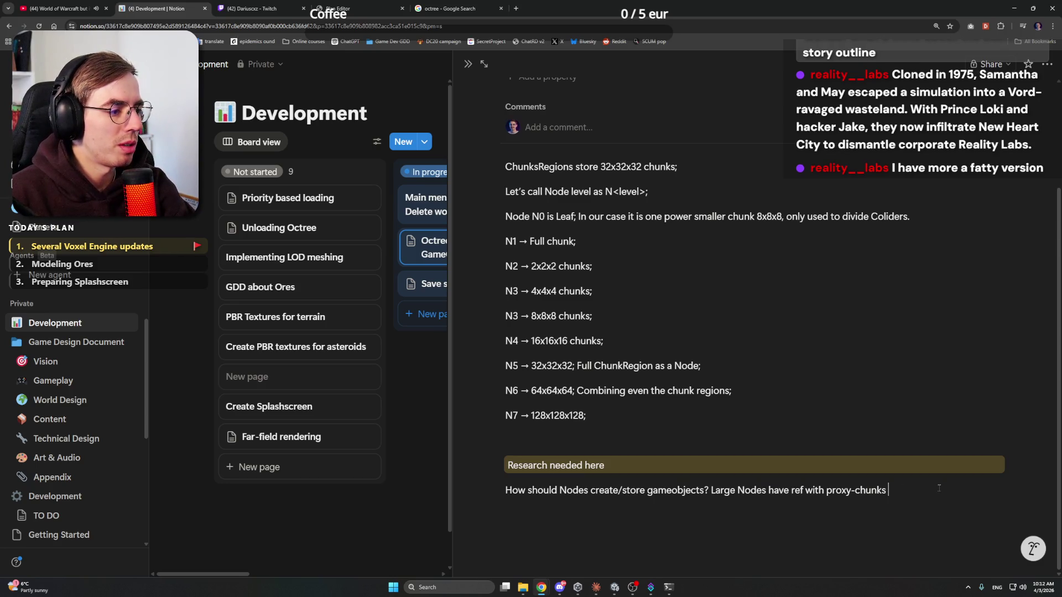
text(? All p)
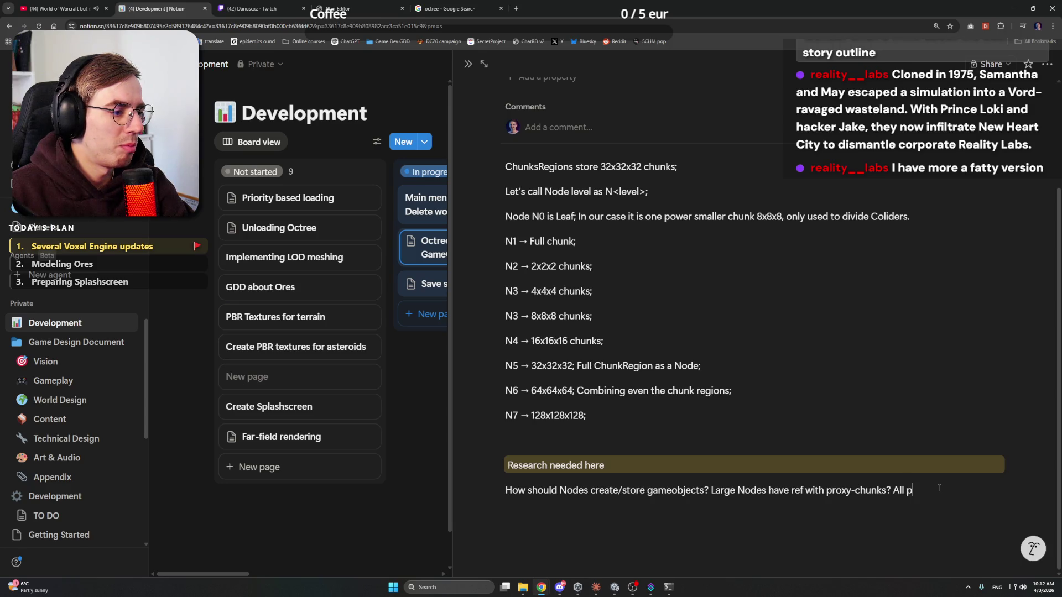
key(BackSpace)
text(chunks in the)
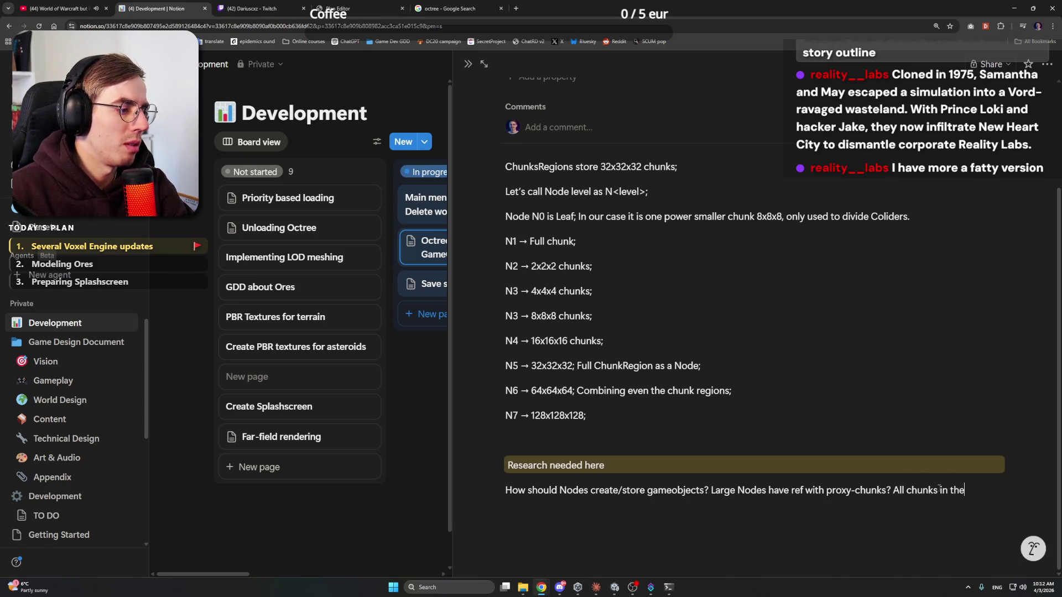
text( node have )
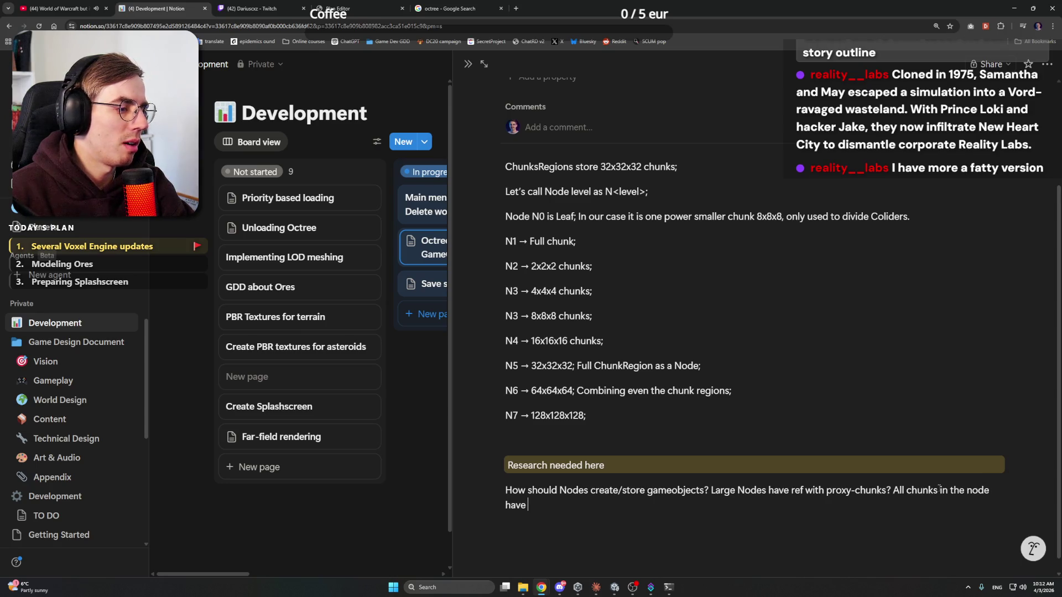
text(same )
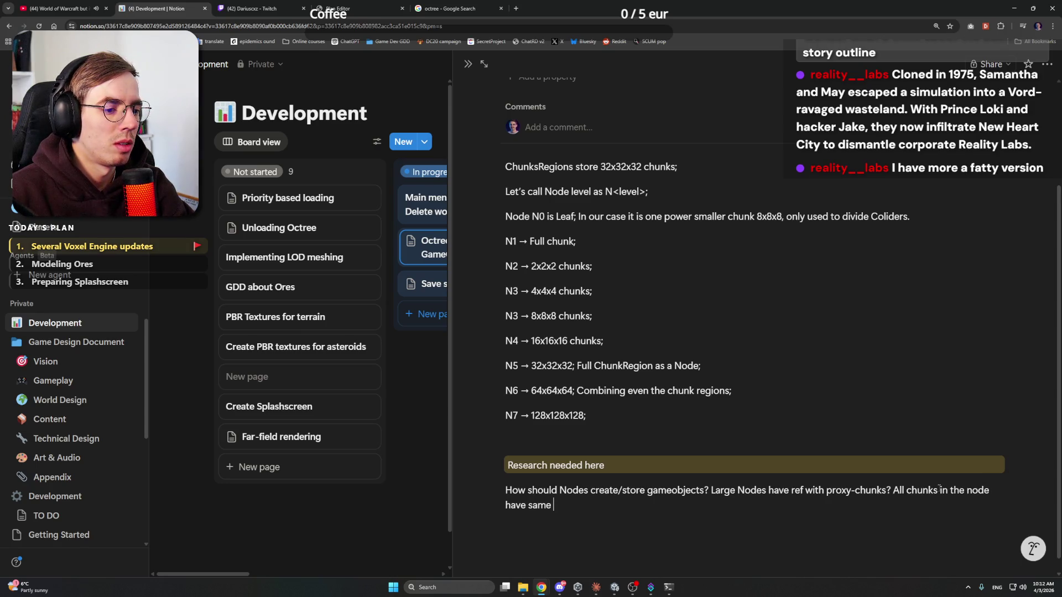
text(LOD level;)
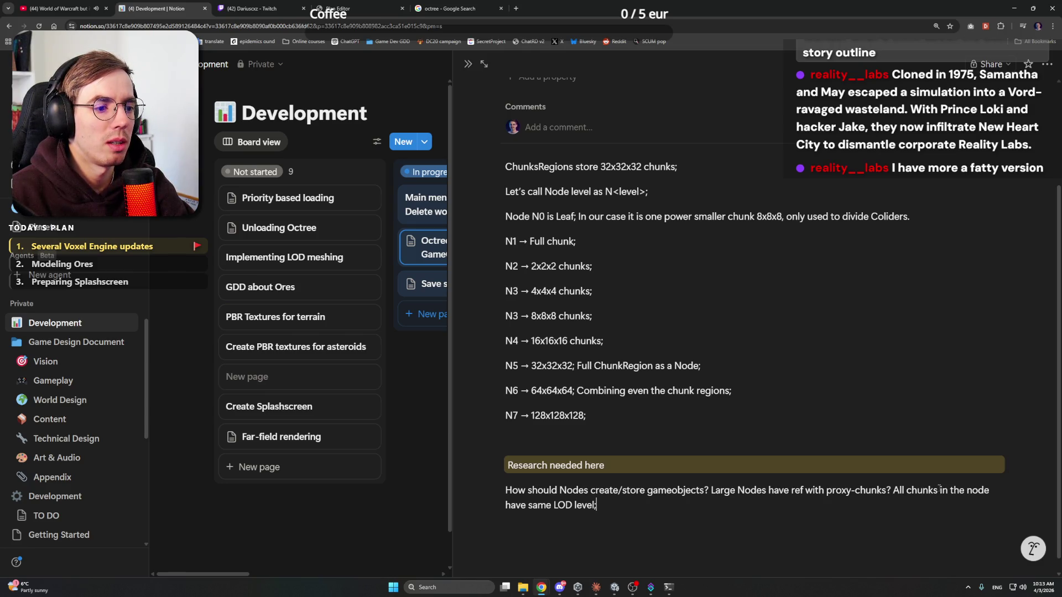
key(alt+Tab)
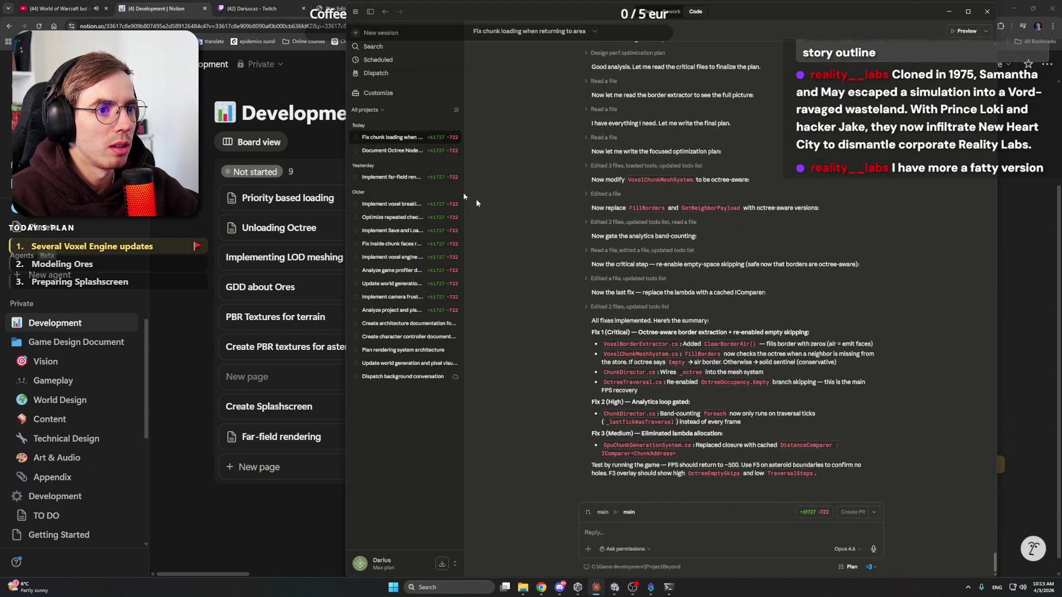
Step: Ask 'Why I have two octree layers' in the Octree Node tier structure conversation
click(390, 151)
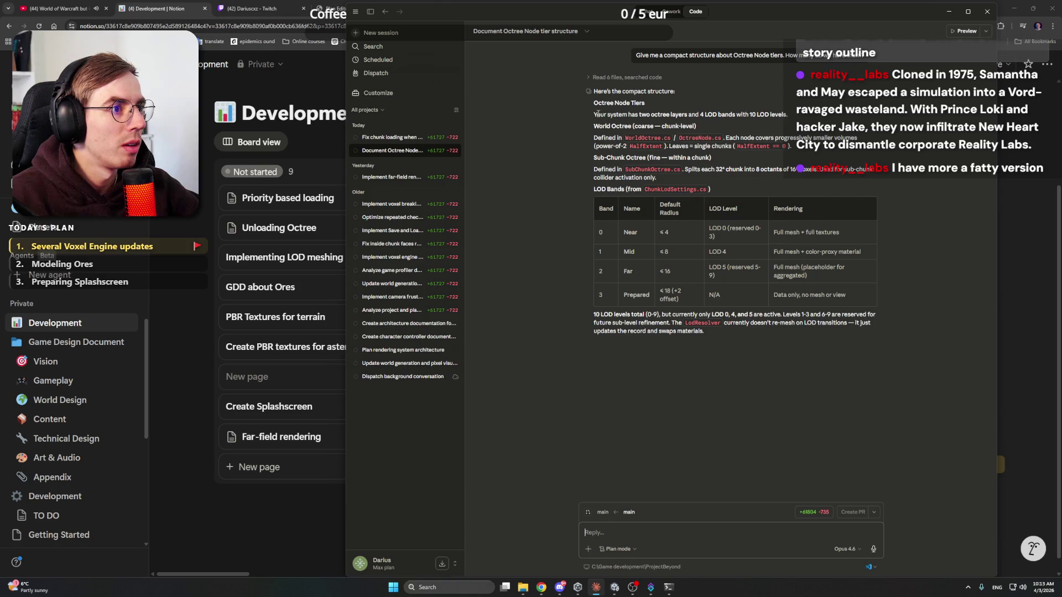
drag(593, 114, 687, 113)
click(733, 114)
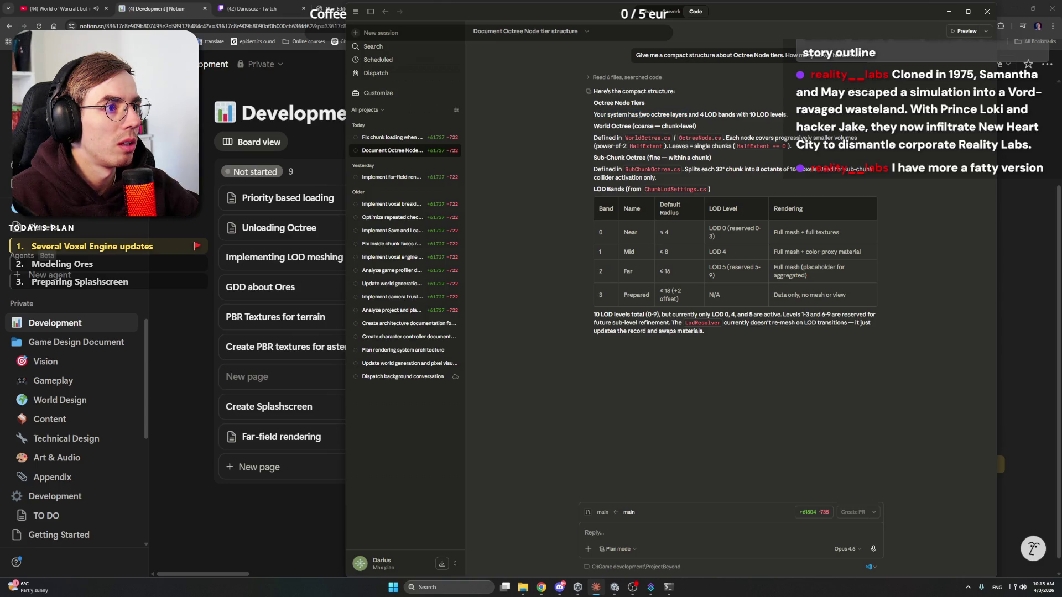
drag(639, 114, 689, 114)
text(Why I have two octree layers?)
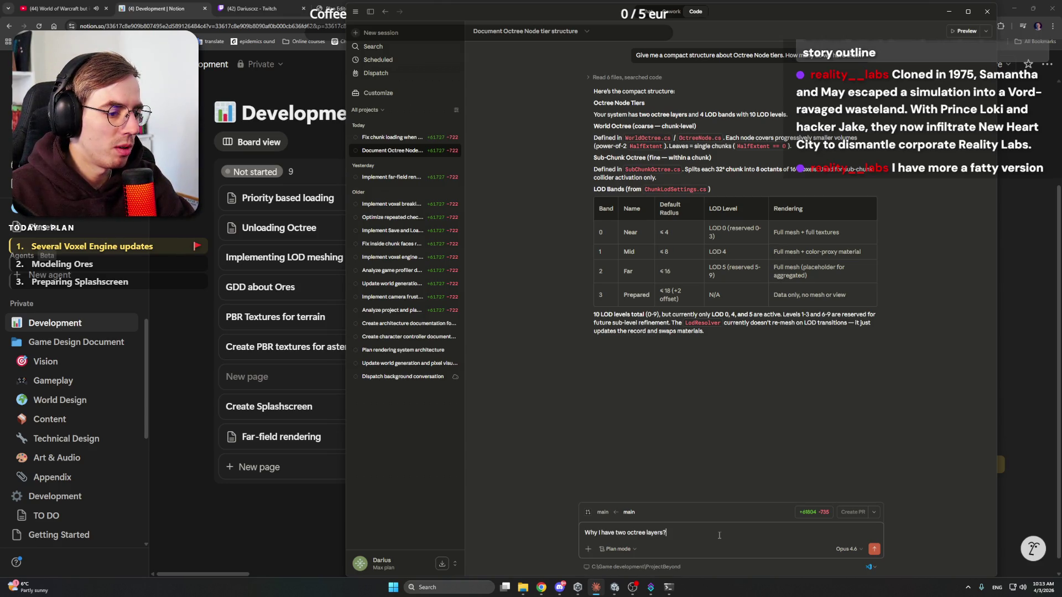
key(Return)
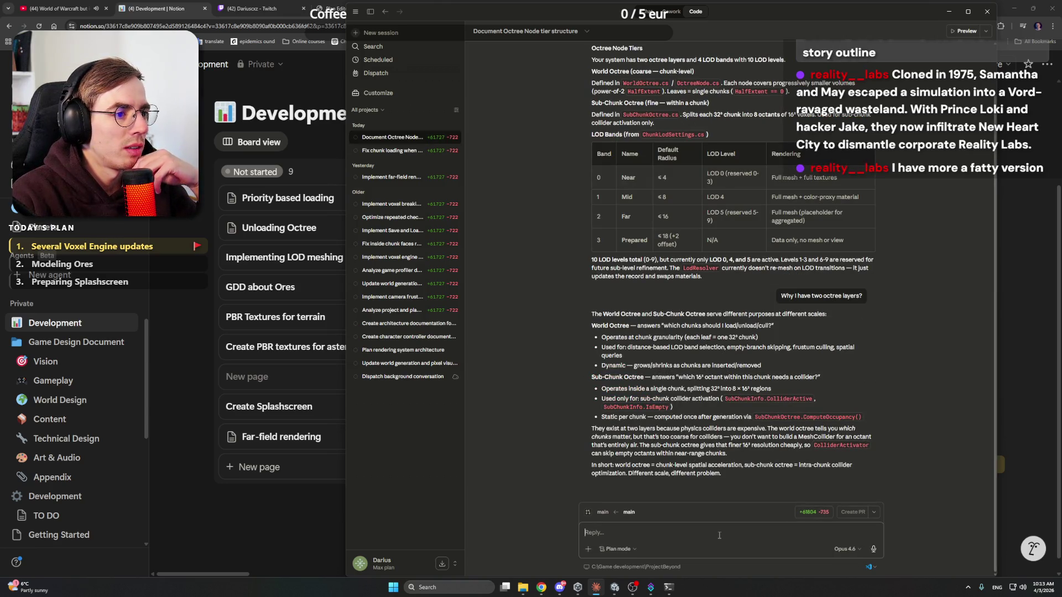
Step: Read Claude's answer, then return to the Notion Development board
click(719, 536)
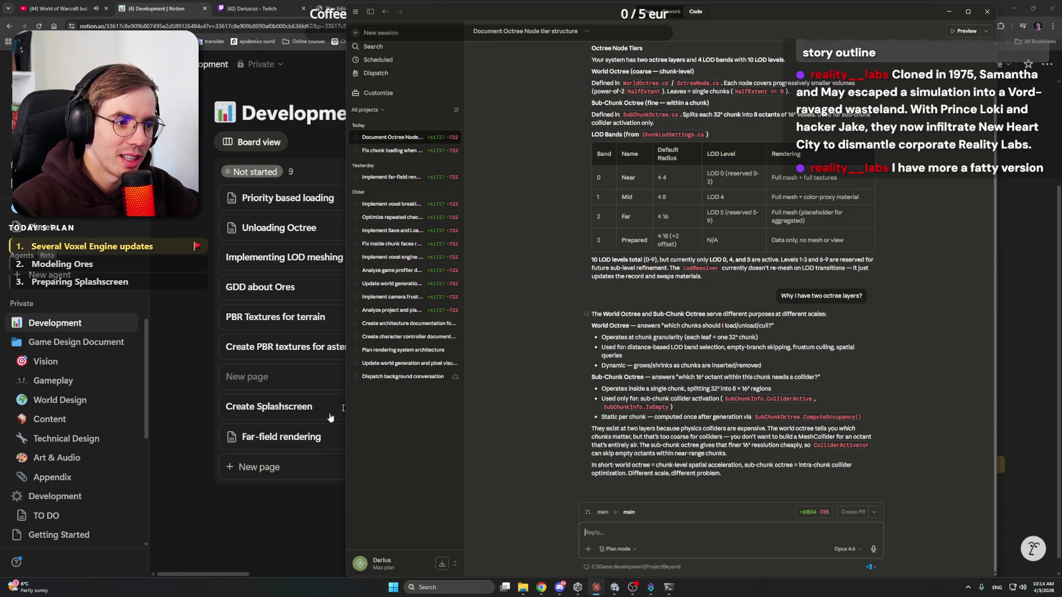
key(alt+Tab)
key(Escape)
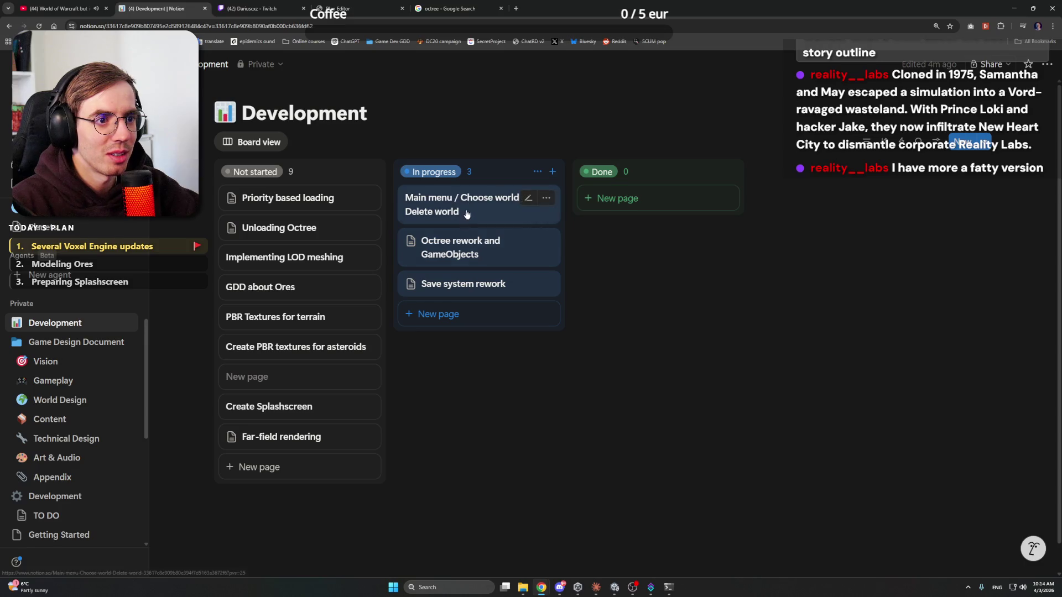
Step: Open the Octree rework notes and remove the stray empty line above ChunksRegions
click(467, 253)
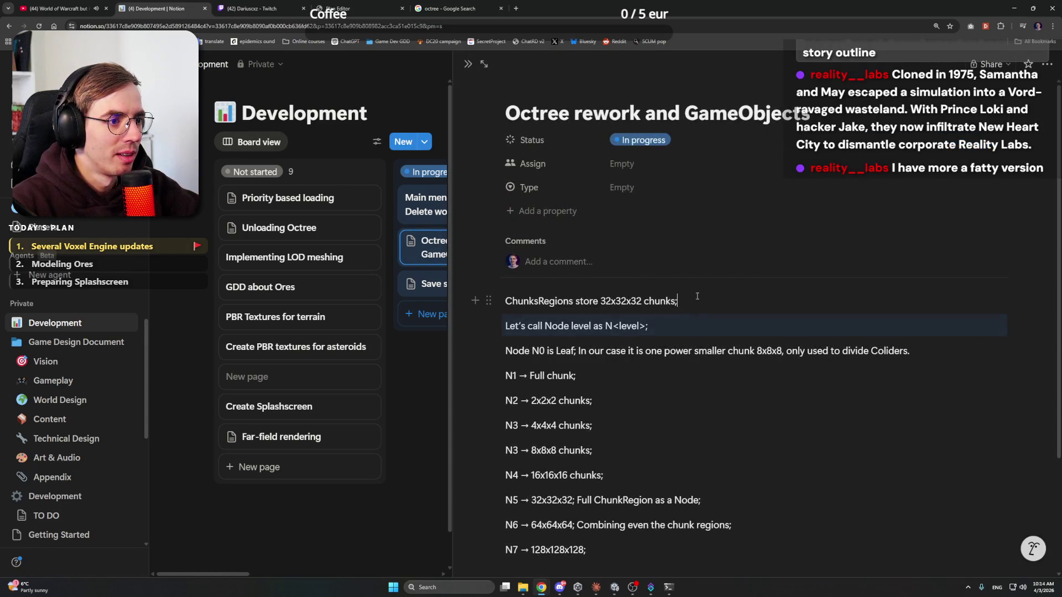
scroll(658, 387, down, 2)
click(651, 424)
scroll(651, 423, up, 2)
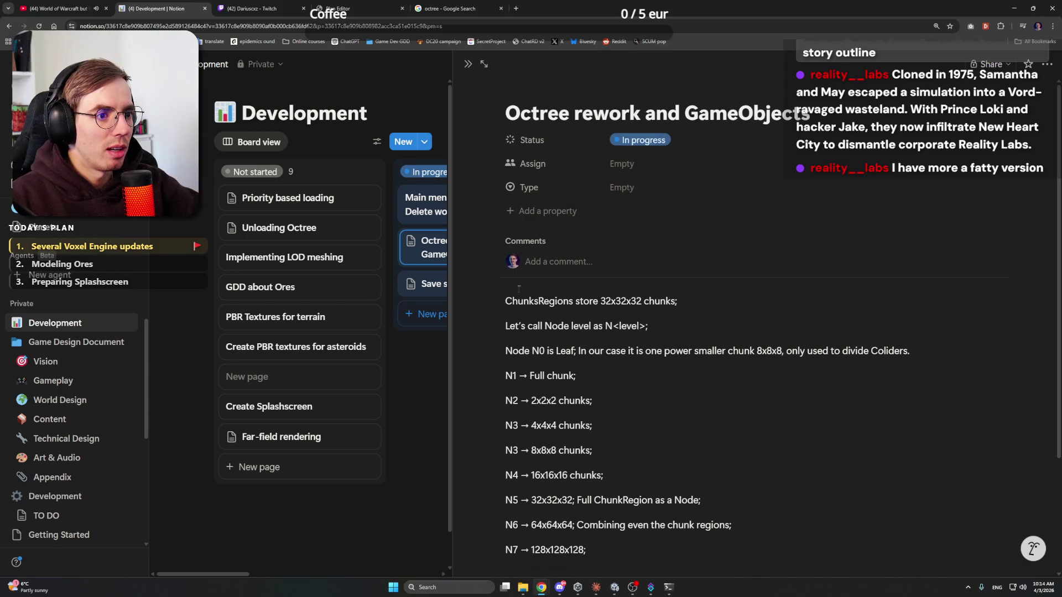
click(649, 284)
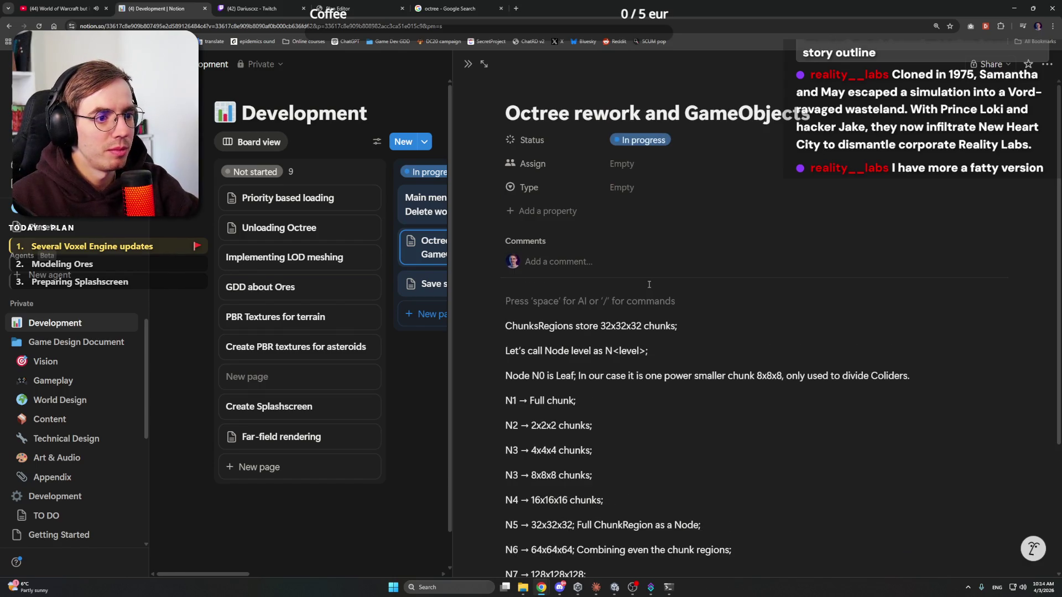
key(BackSpace)
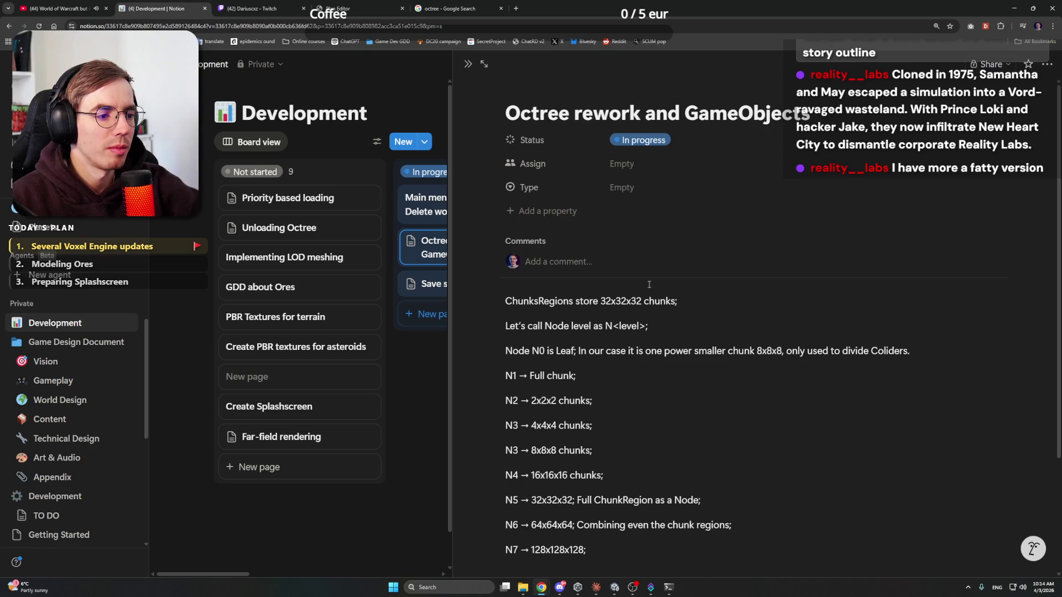
Step: Add a line below N7 beginning 'There should be Two Octrees in the ru'
scroll(636, 343, down, 3)
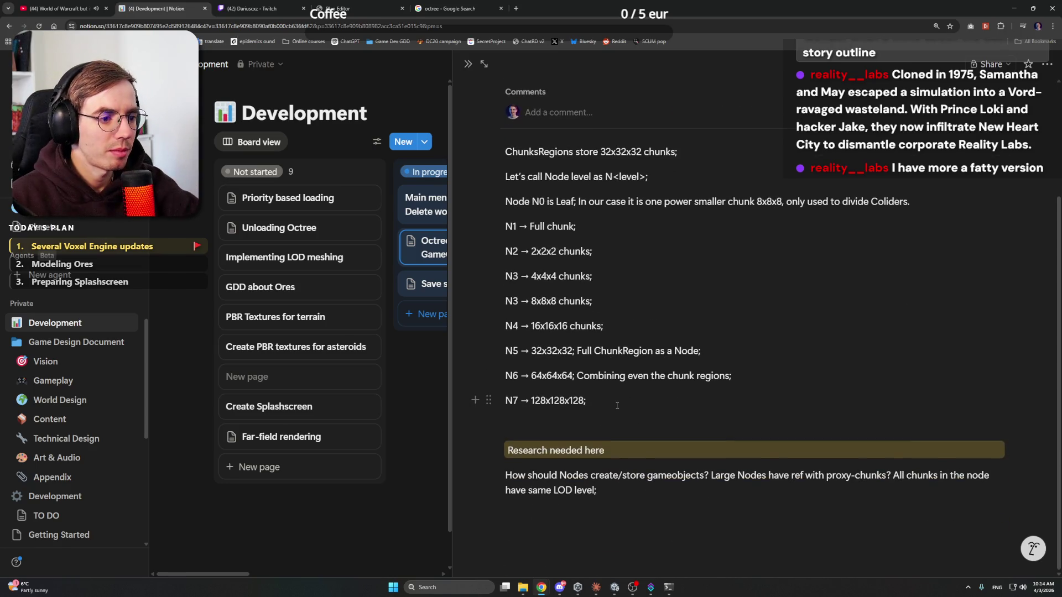
click(617, 405)
key(Return)
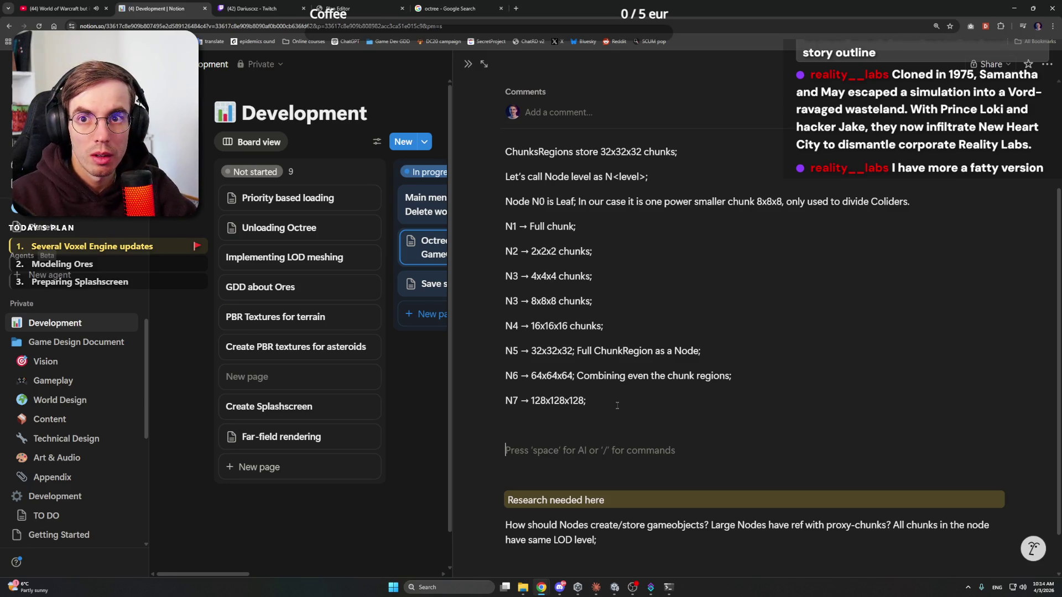
text(Ther)
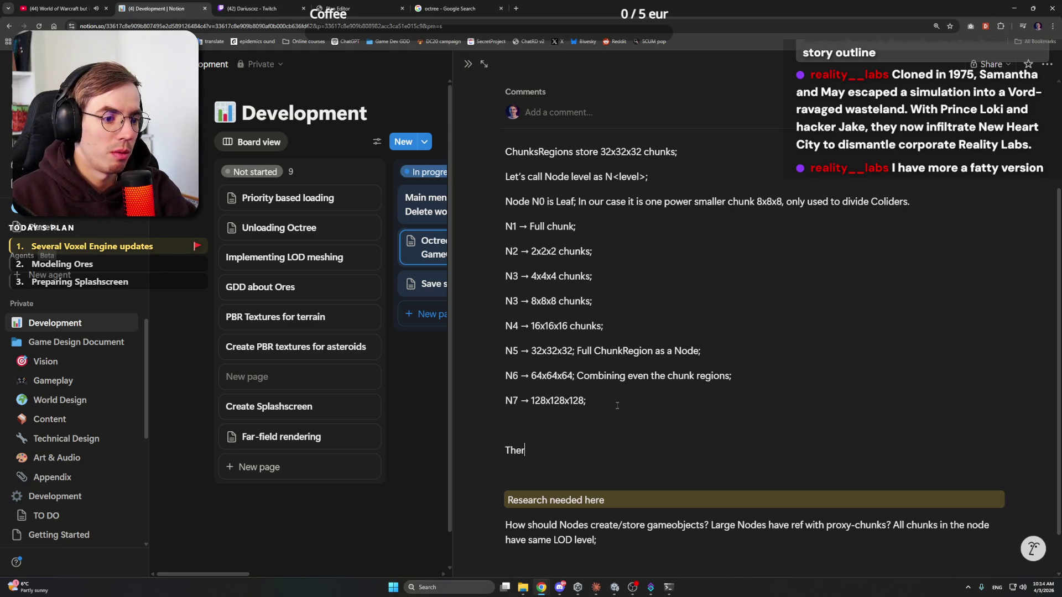
text(e shoul)
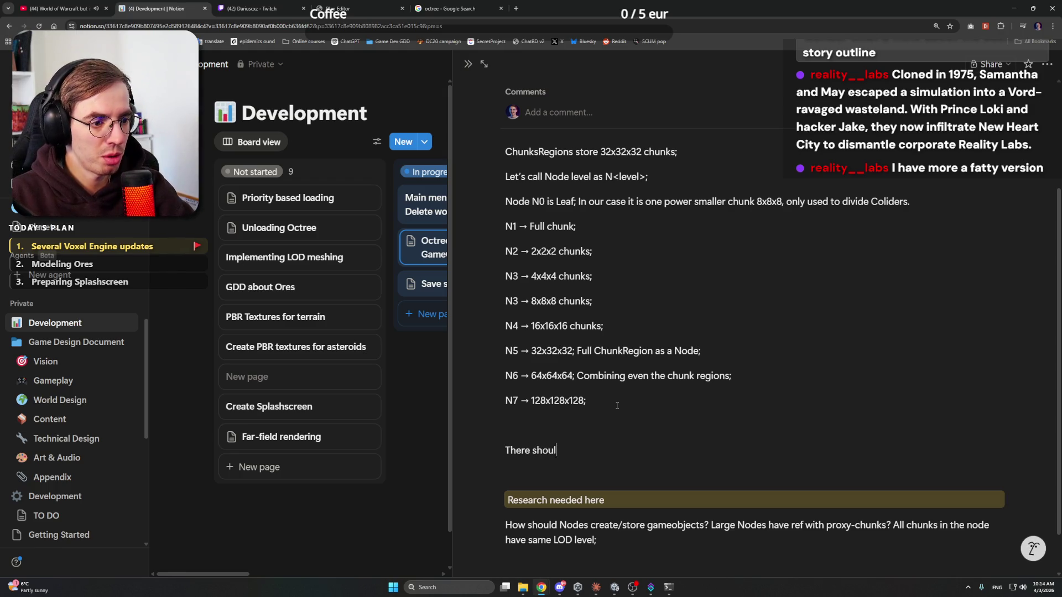
text(d be Two)
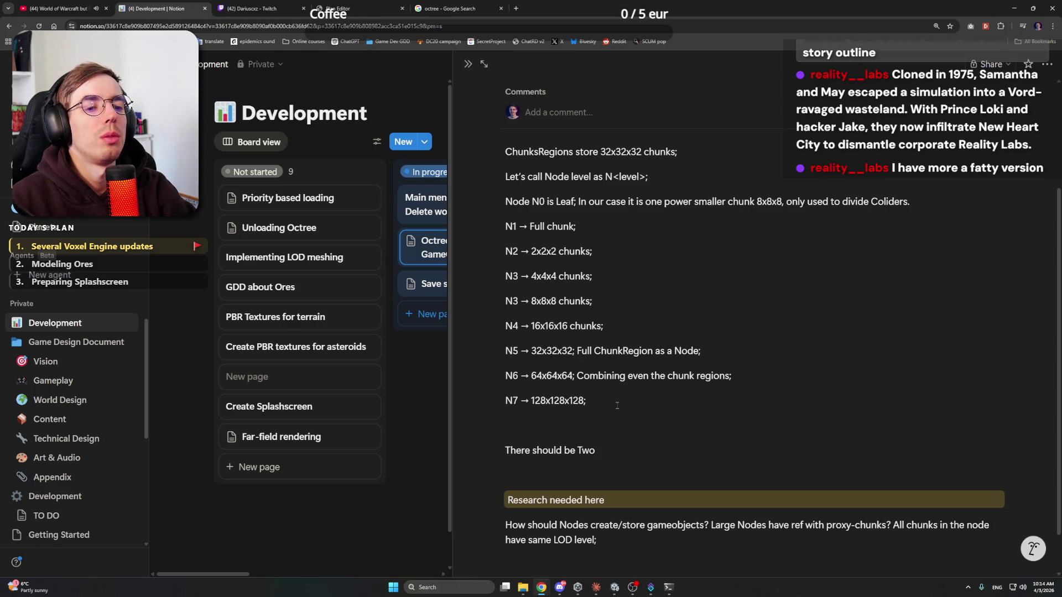
text( Octree)
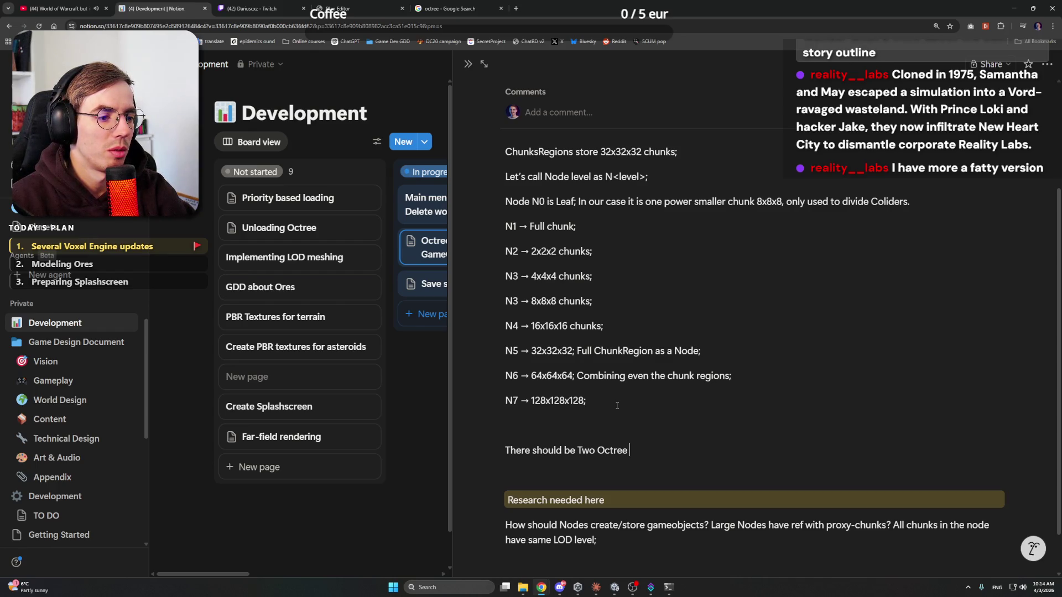
text(s in the ruy)
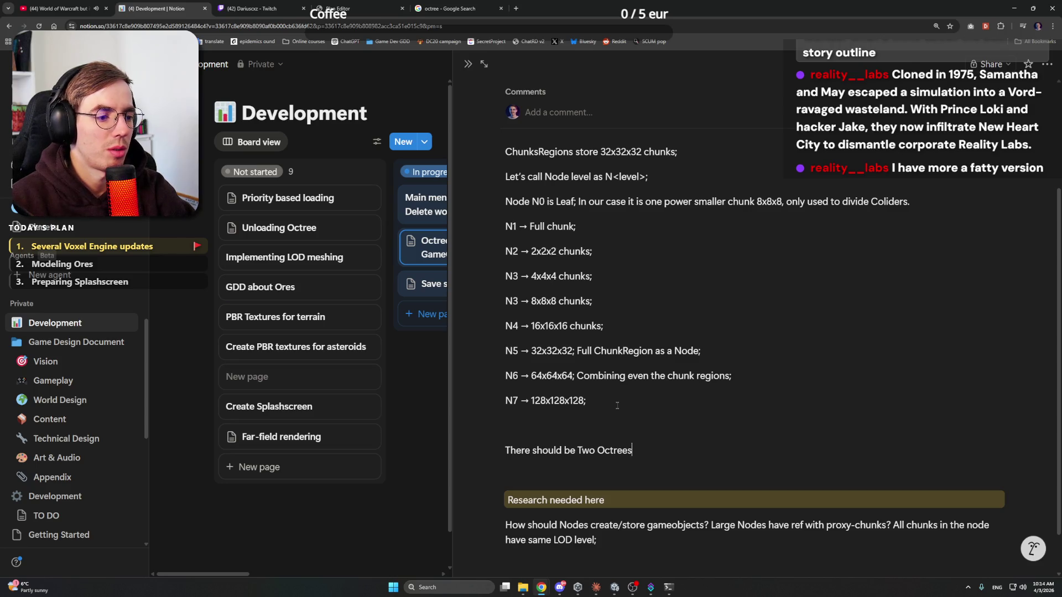
key(BackSpace)
Step: End the sentence with 'runtime:' and start a numbered list below it
text(ntime:)
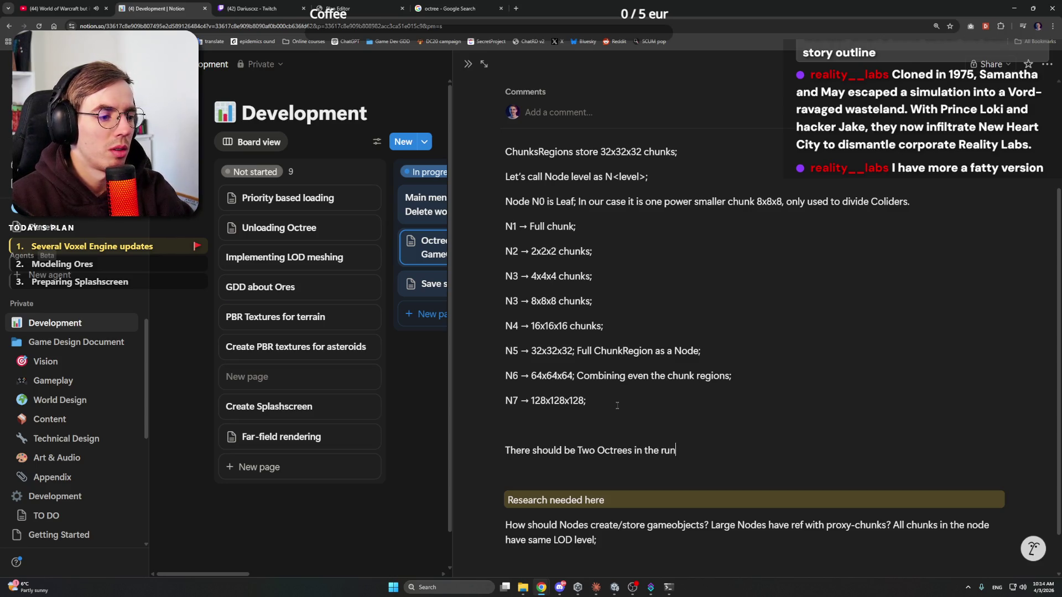
key(Return)
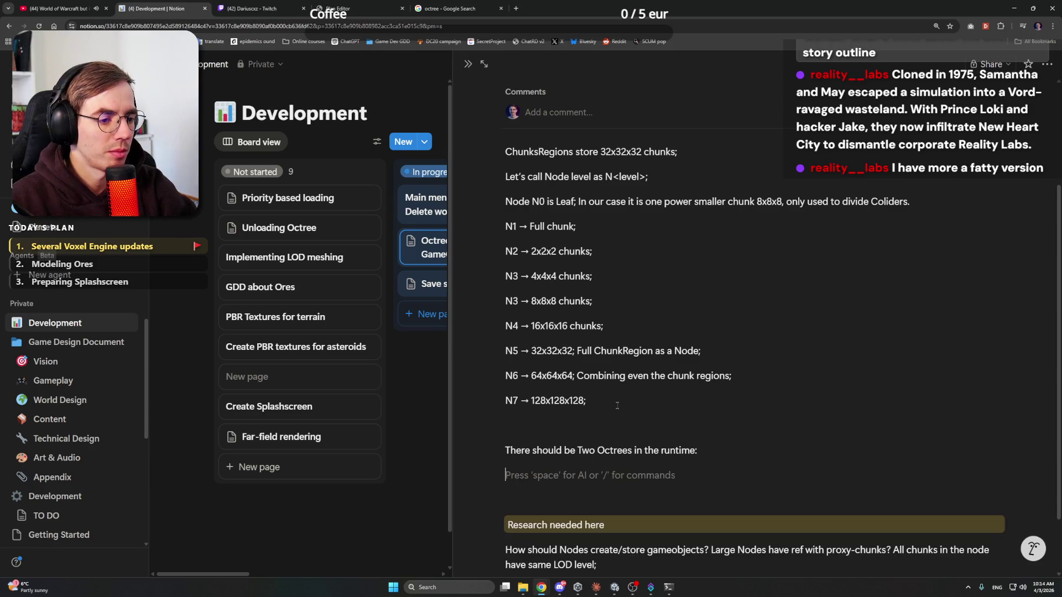
text(/num)
key(Return)
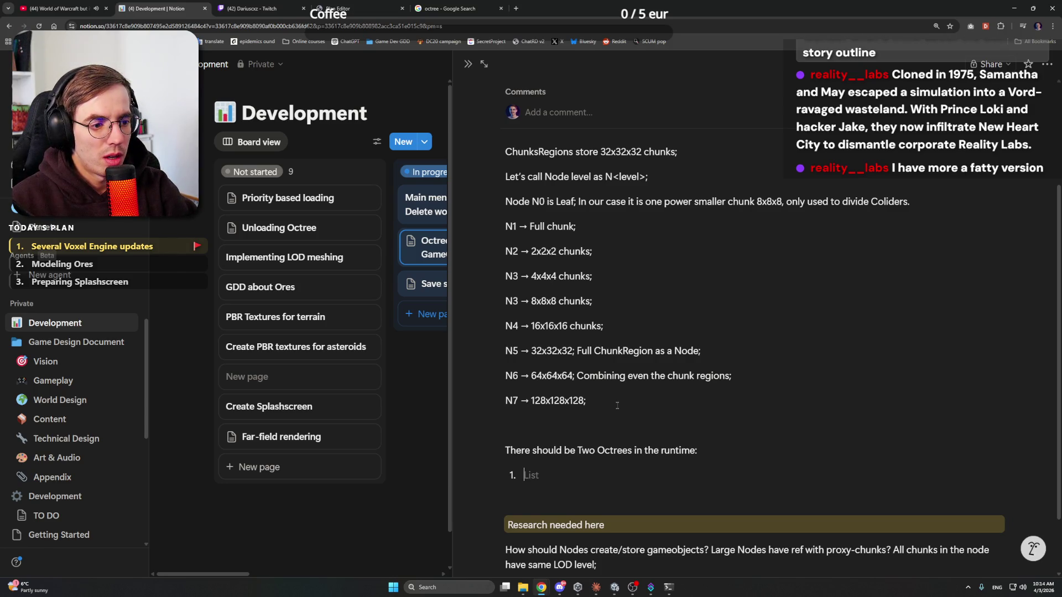
Step: Write item 1 as 'PassiveOctree -> Data truth octree visualization of content inside the world;'
text(Pas)
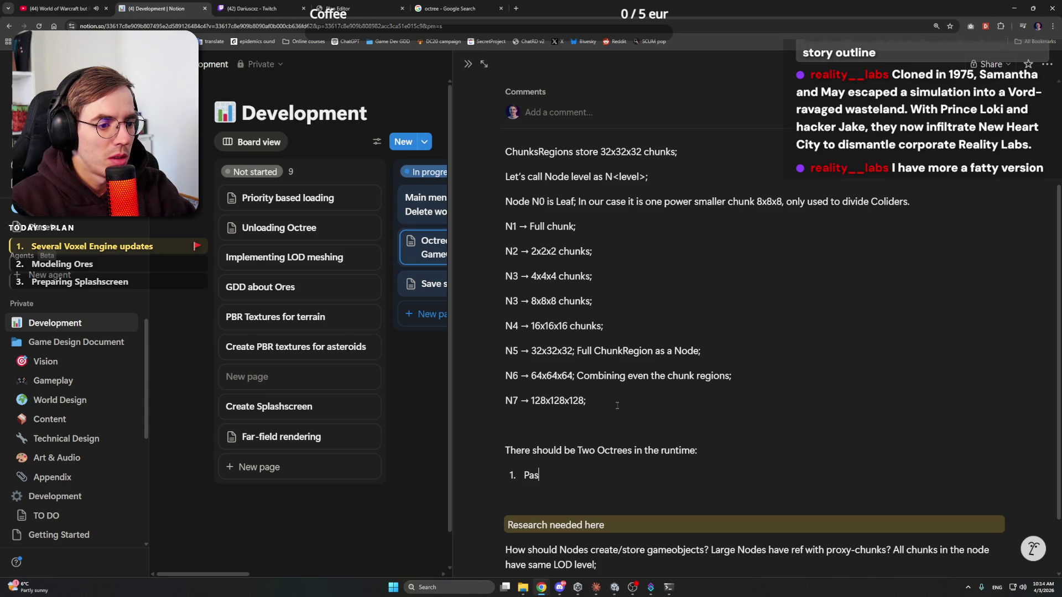
text(siveOctre)
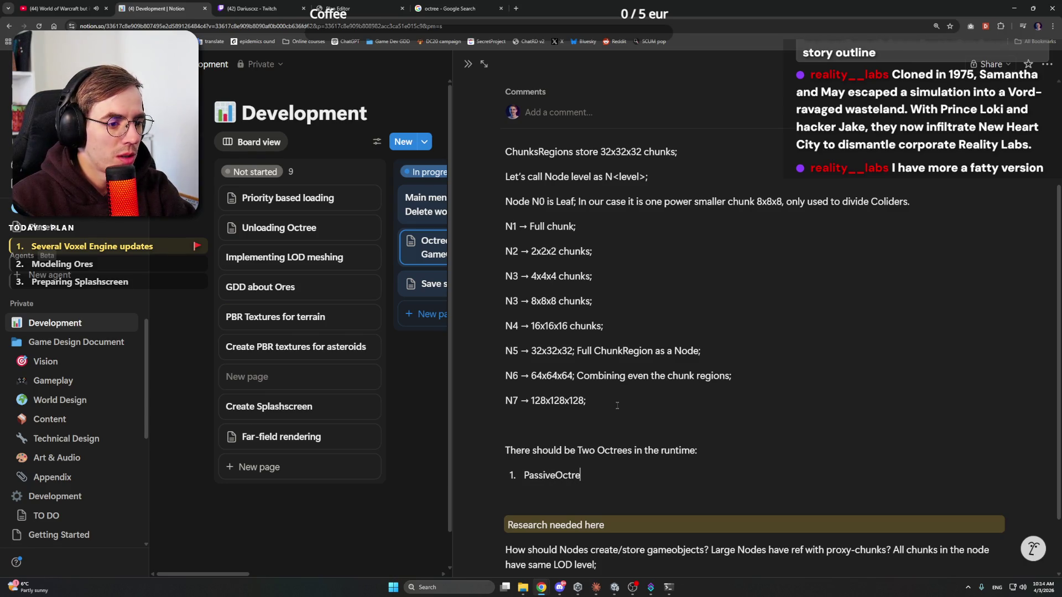
text(e -> )
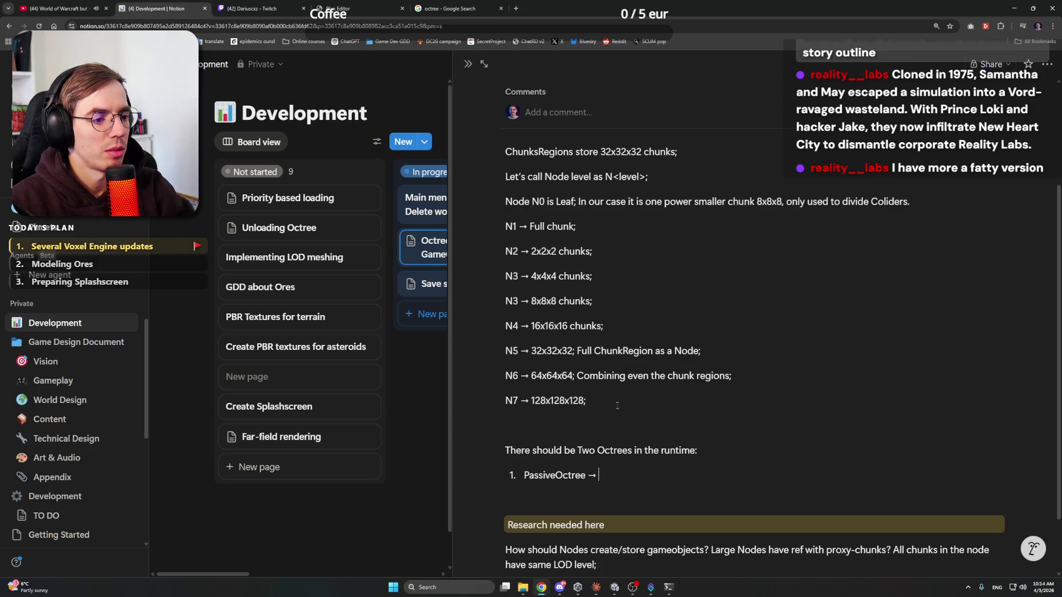
text(Real)
key(BackSpace)
key(BackSpace)
key(BackSpace)
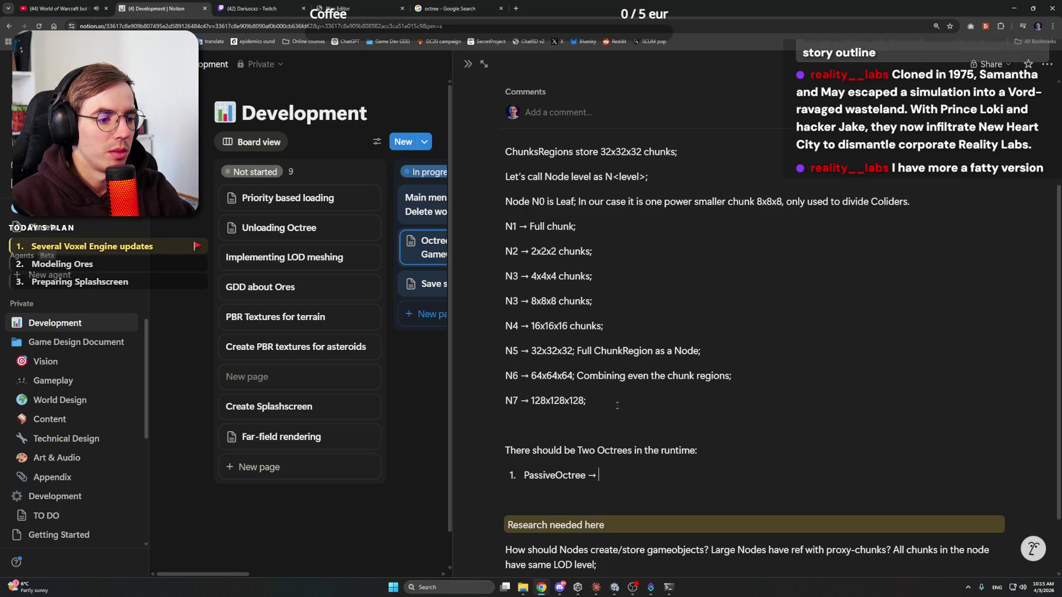
text(Data tru)
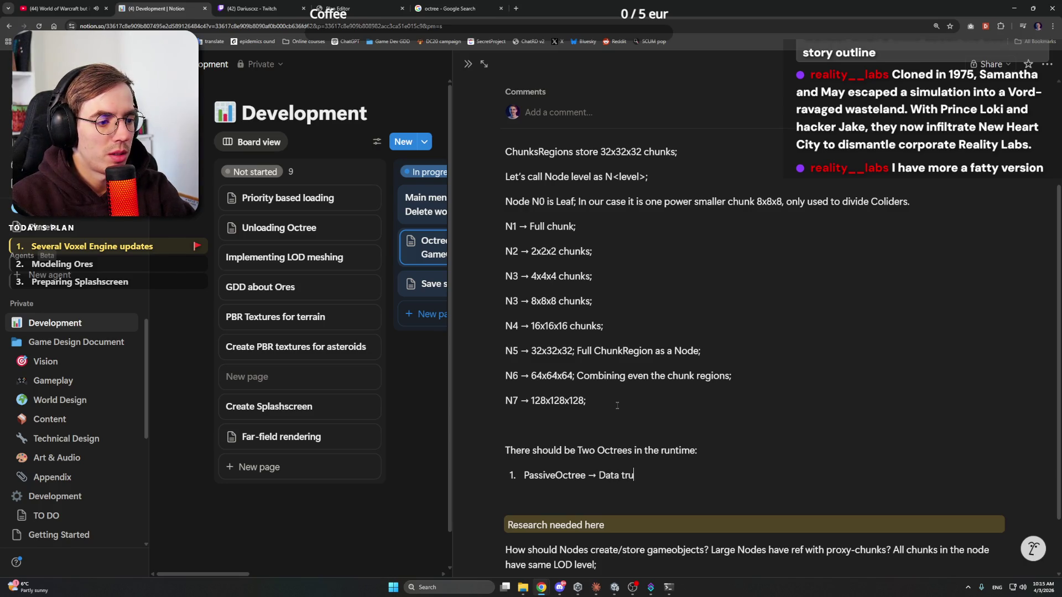
text(th )
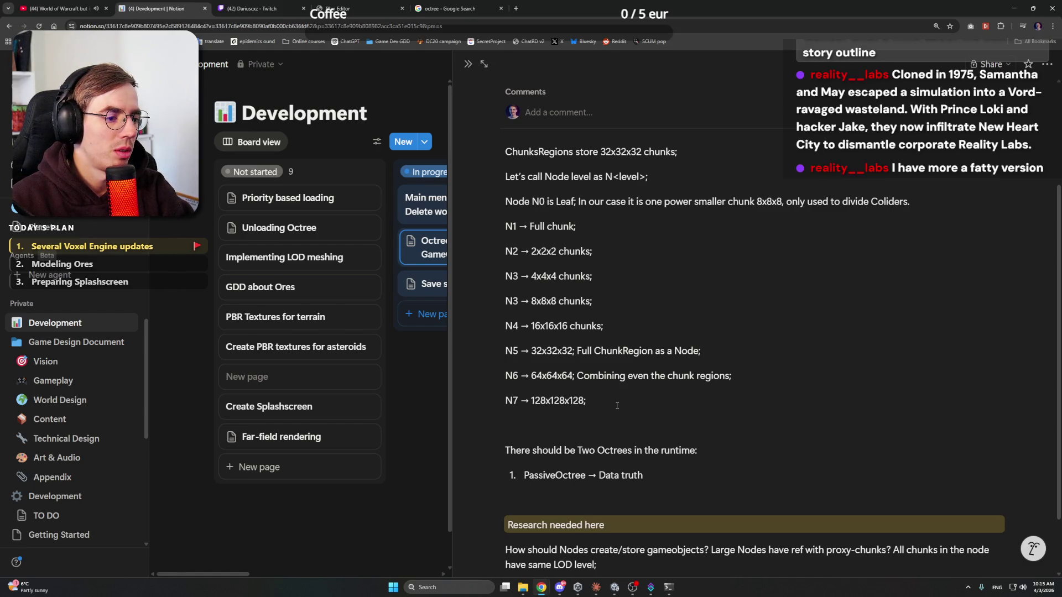
text(octree visi)
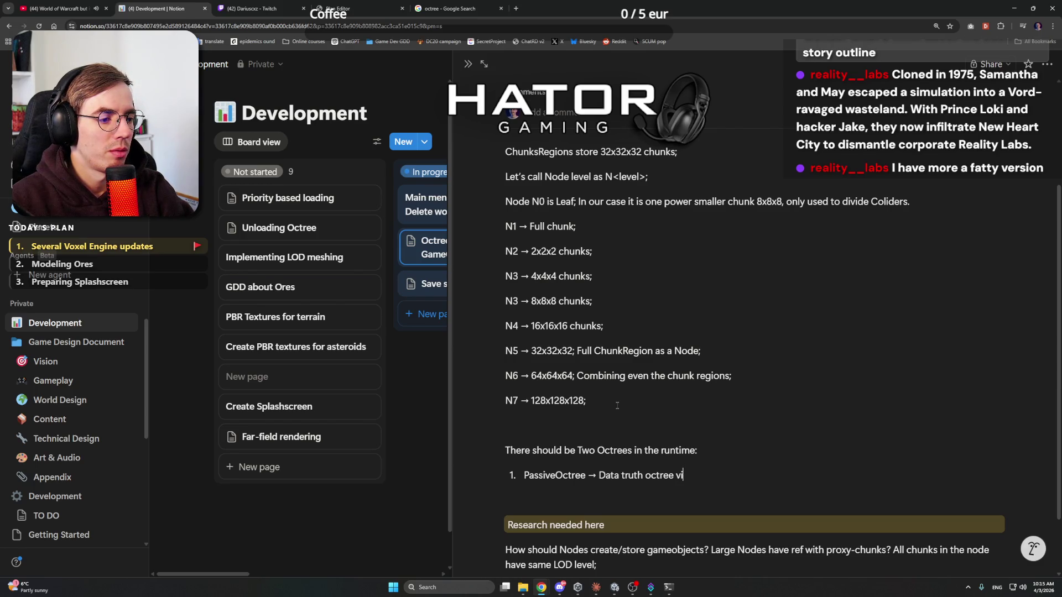
text(ualization)
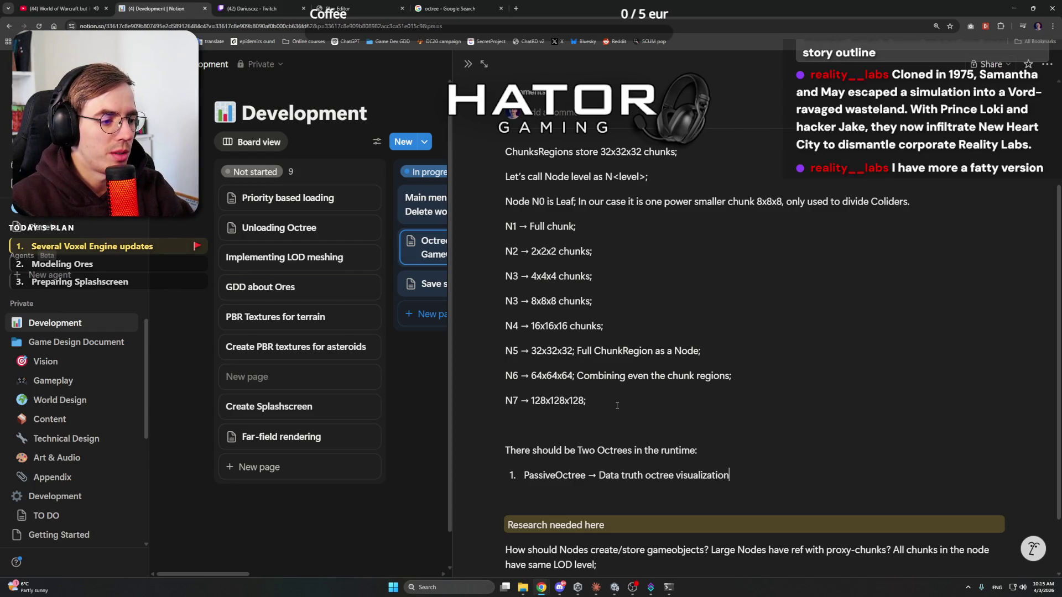
text( of )
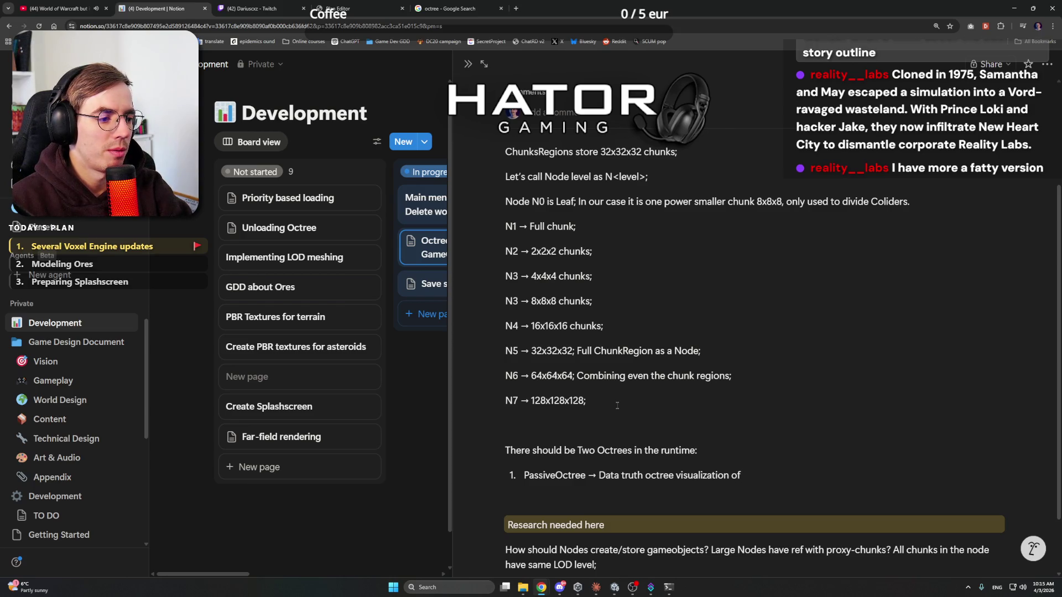
text(content;)
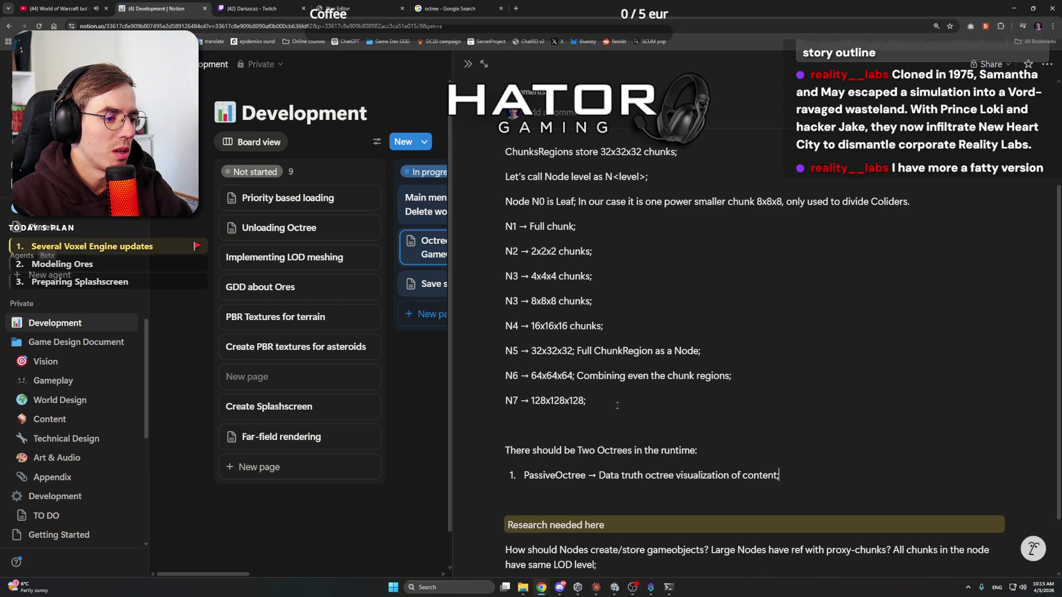
key(BackSpace)
text( inside )
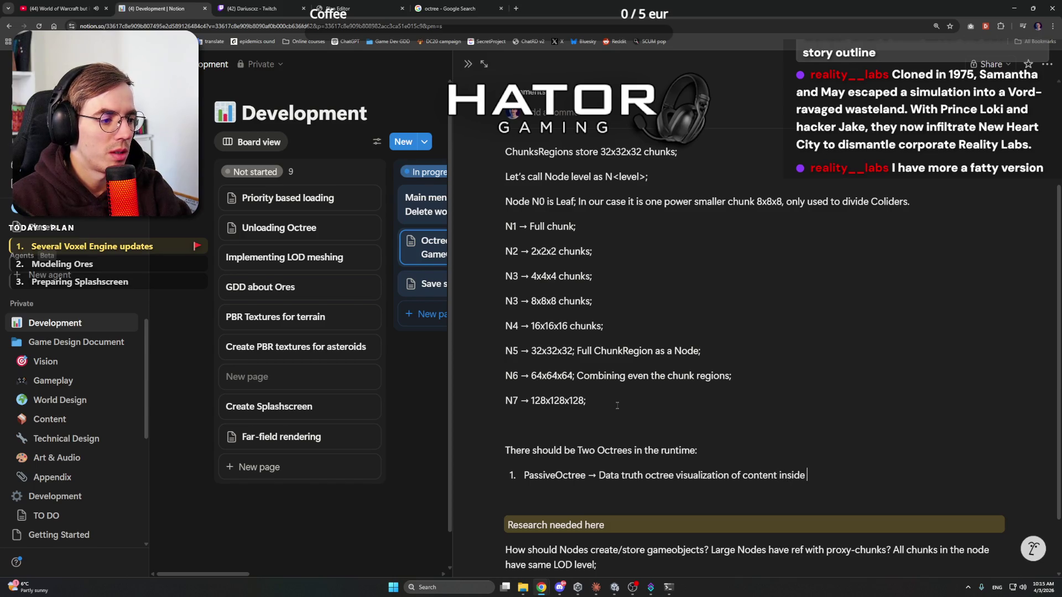
text(the world;)
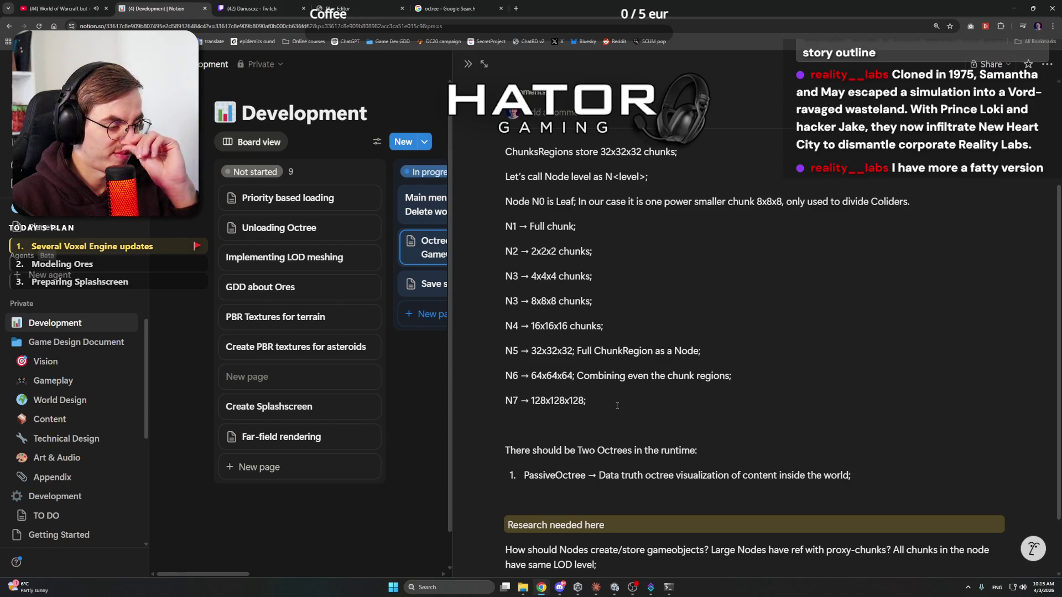
key(Return)
Step: Write item 2: 'ActiveOctree -> Almost the same as PassiveOctree, but is subdivided near Client player.'
text(Active)
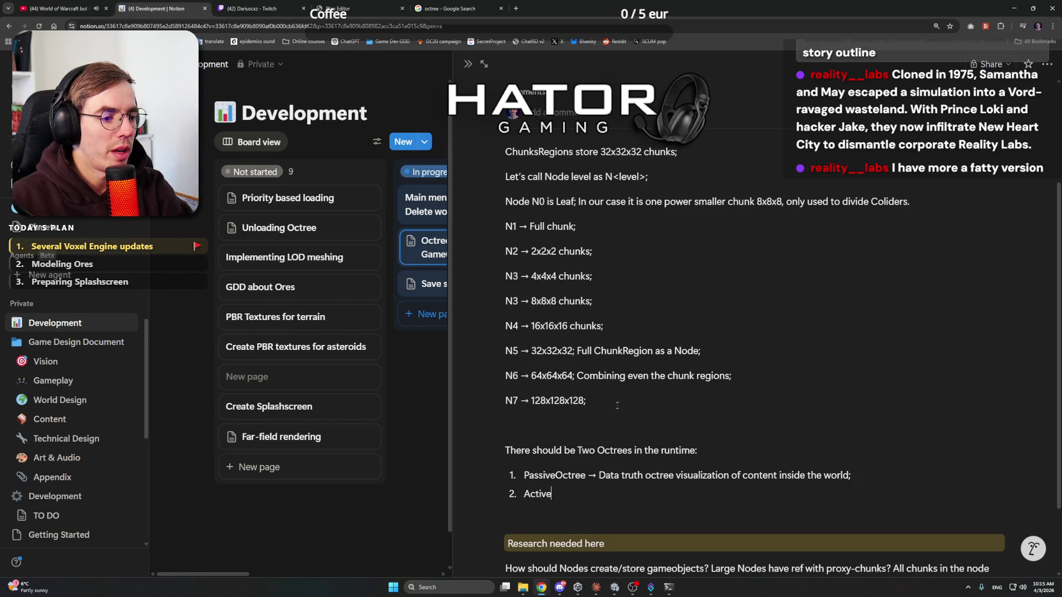
text(Octree )
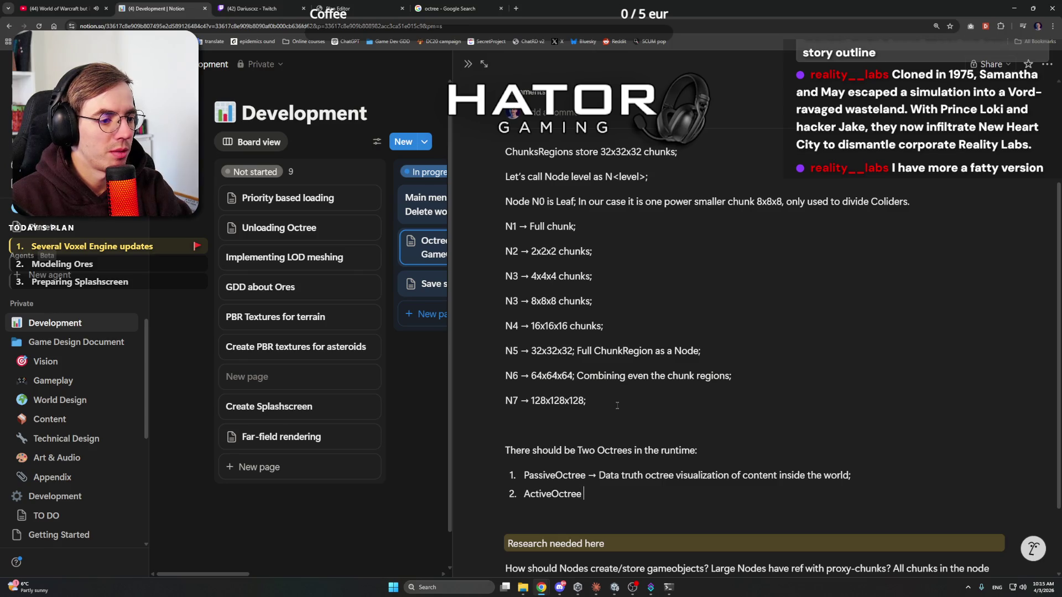
text(->Almos)
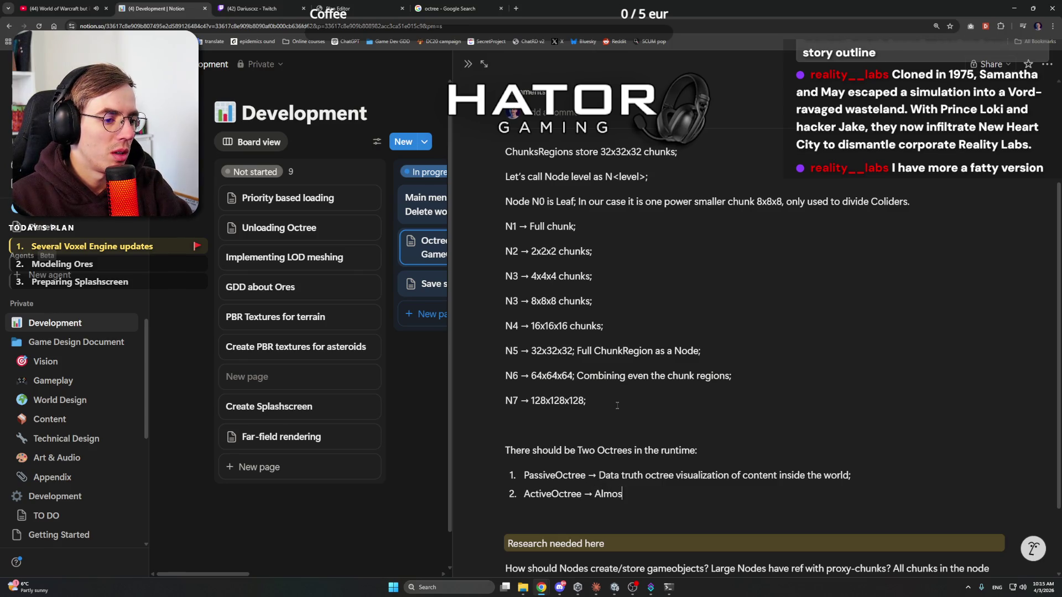
text(t the same as )
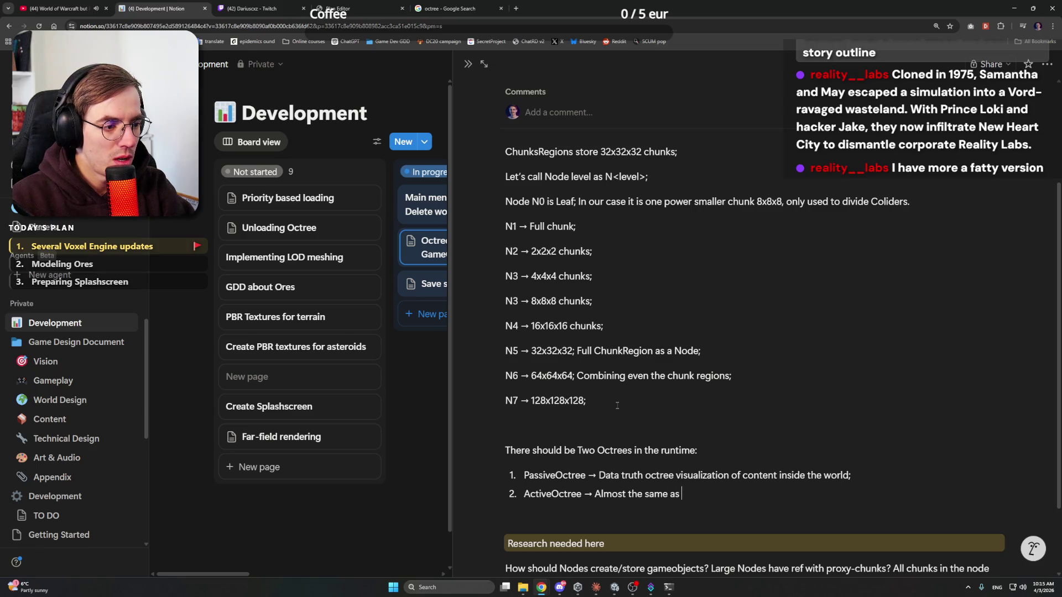
text(PassiveA)
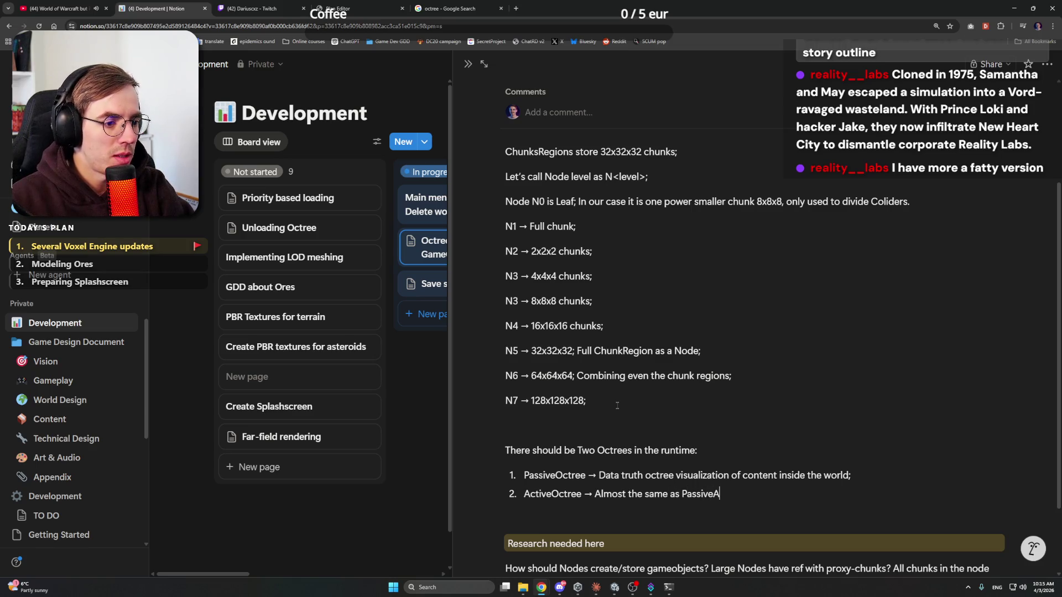
key(BackSpace)
text(Octree, but )
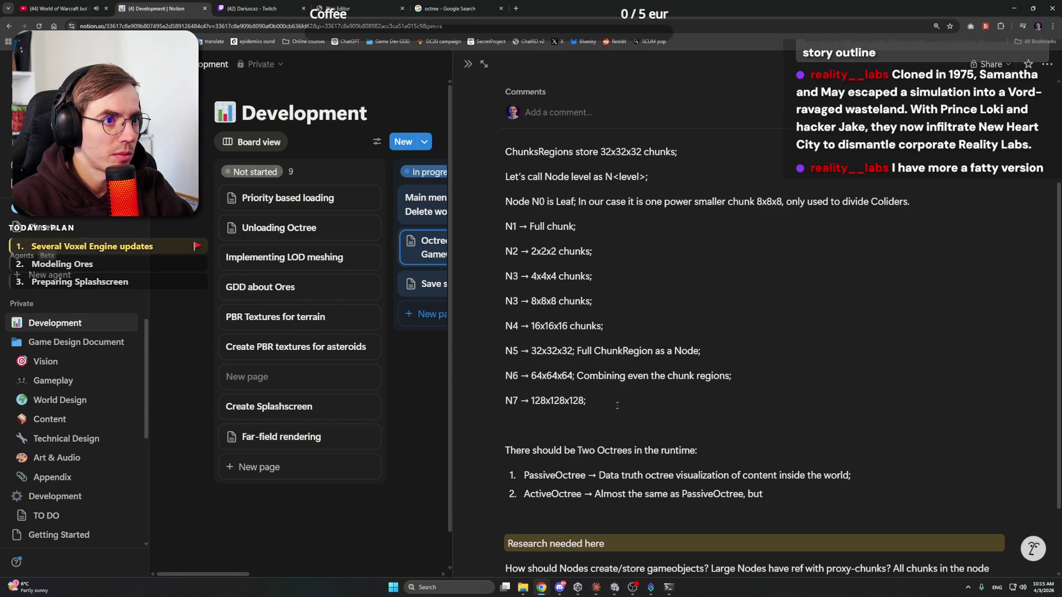
text(playe)
key(BackSpace)
key(BackSpace)
key(BackSpace)
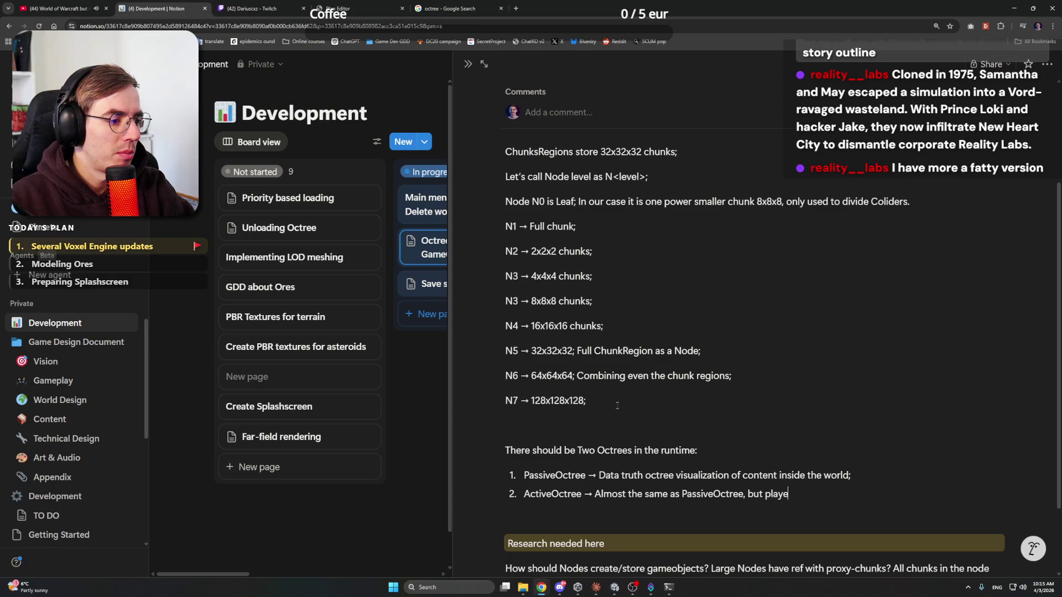
key(BackSpace)
text(is )
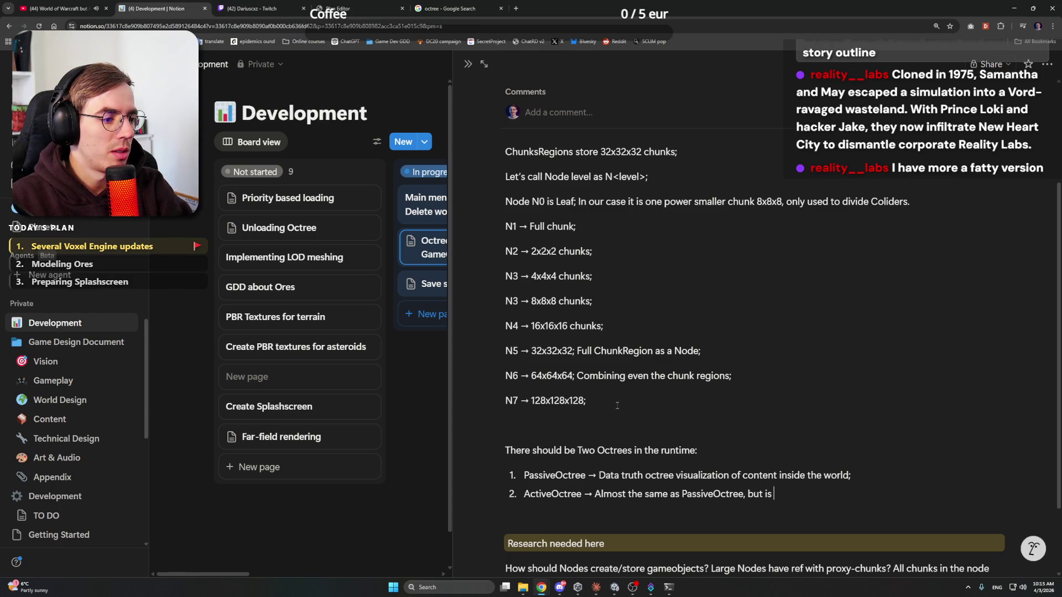
text(subdivided )
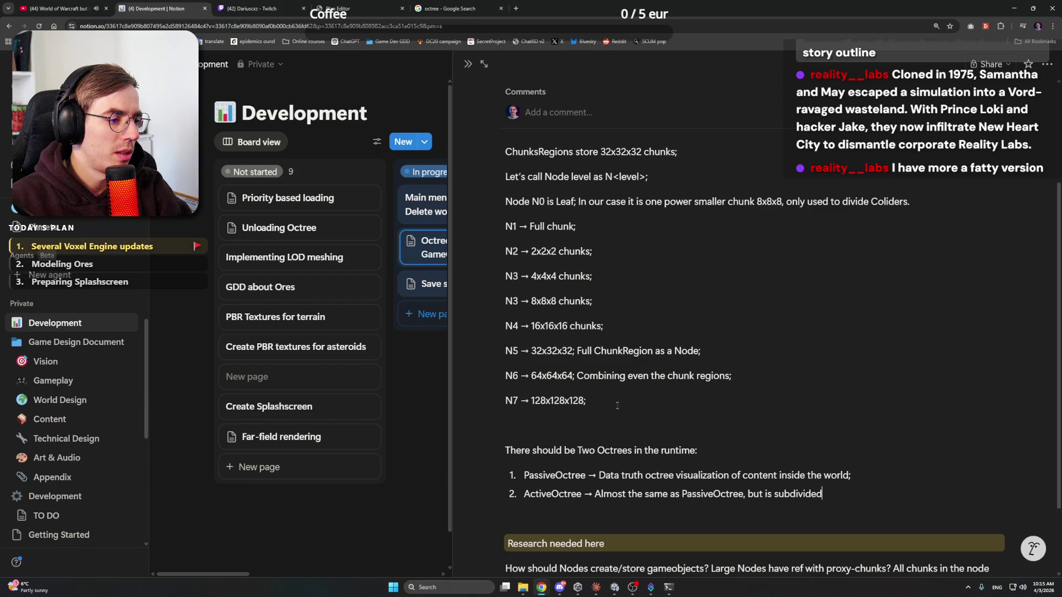
text(for Client player;)
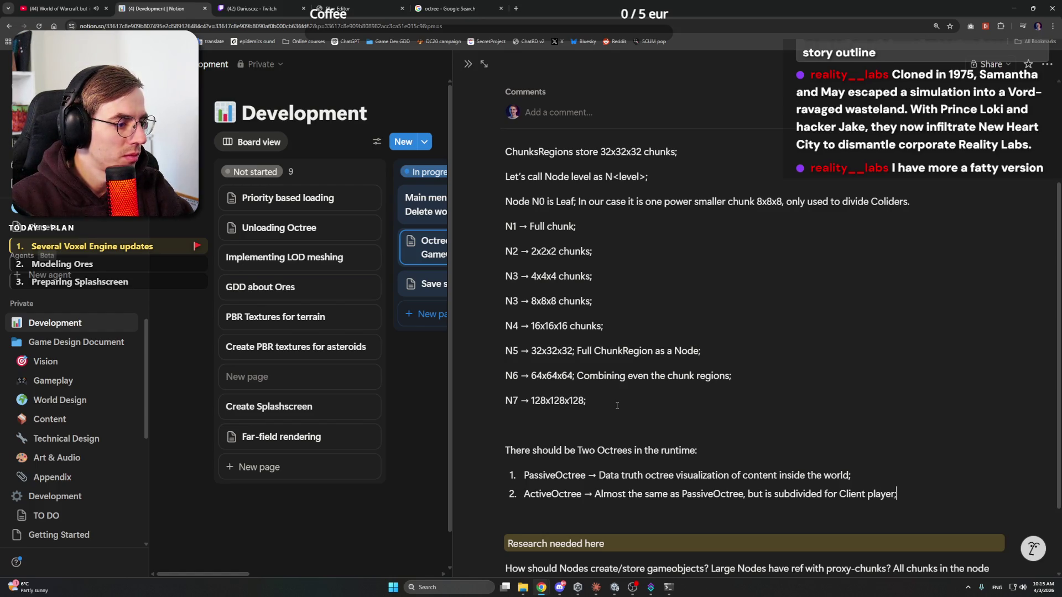
key(BackSpace)
text(.)
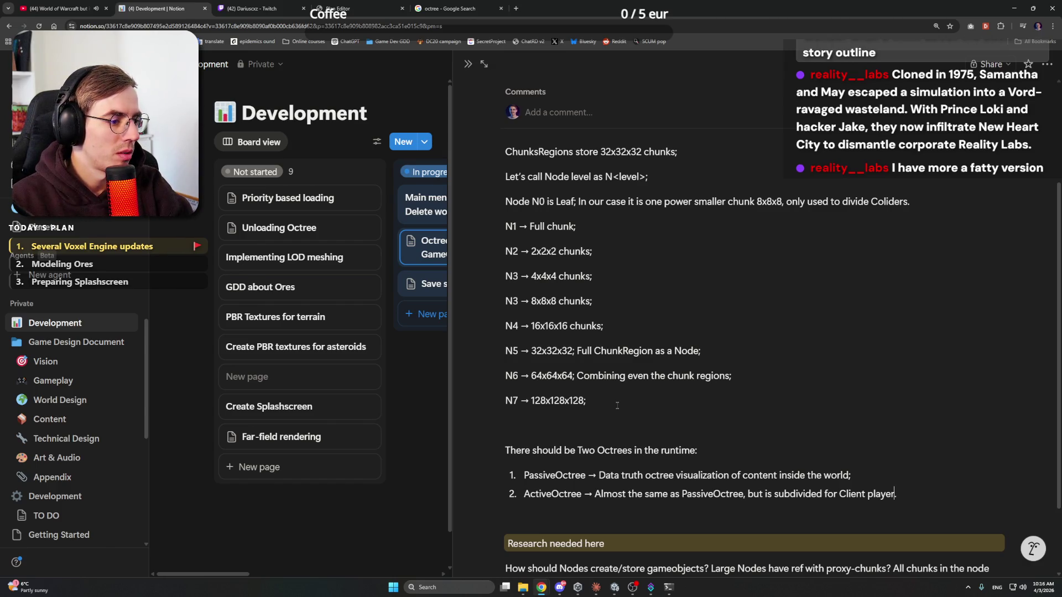
key(BackSpace)
key(BackSpace)
key(BackSpace)
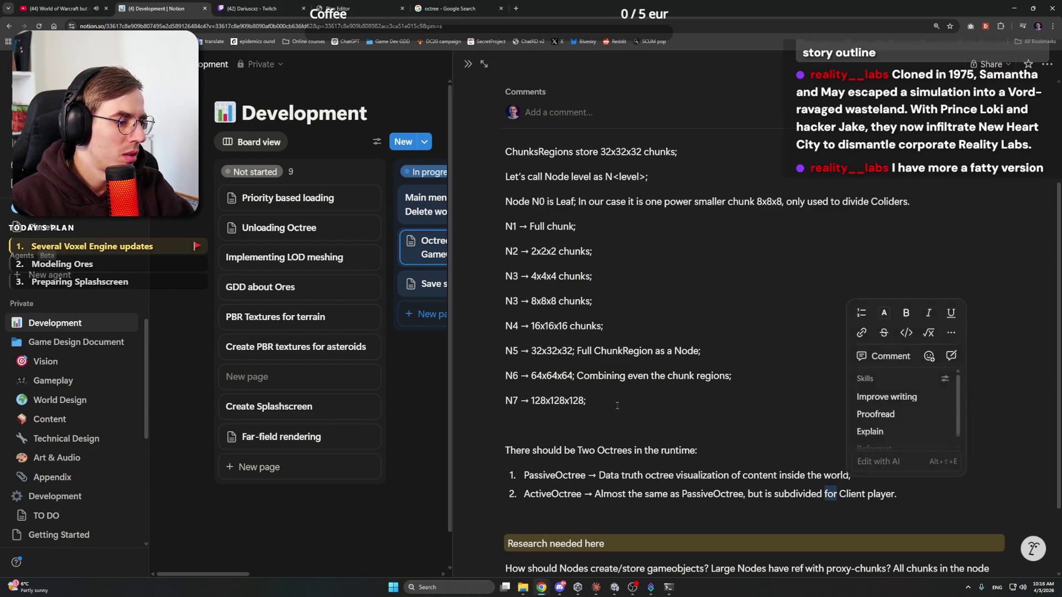
text(nmeanear)
key(End)
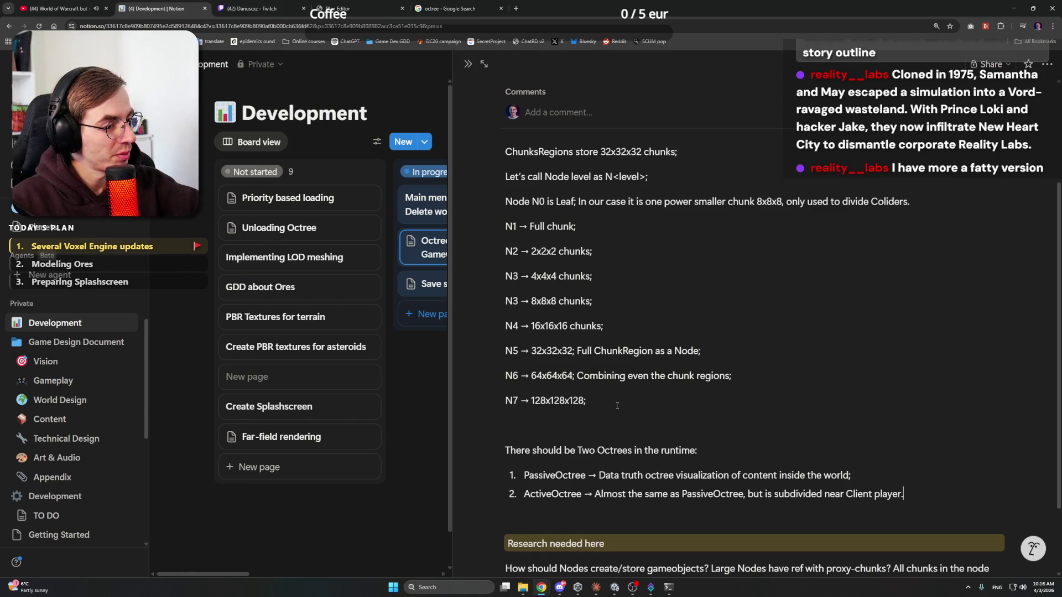
scroll(617, 405, down, 2)
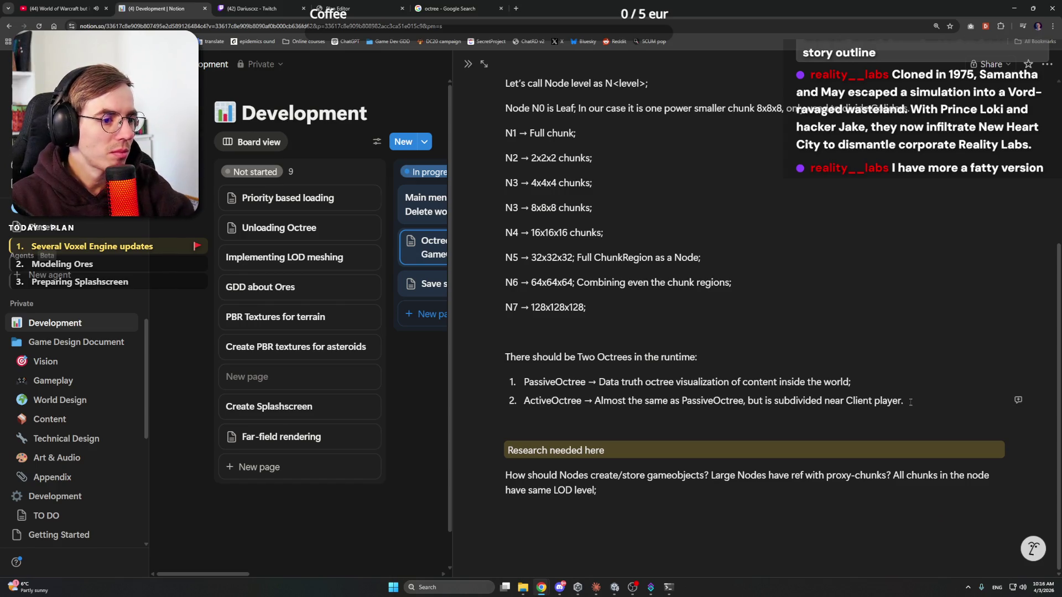
Step: Write a paragraph 'From DATA perspective, the player can be flying in space...' joined to the LOD sentence
key(Return)
key(Return)
text(As)
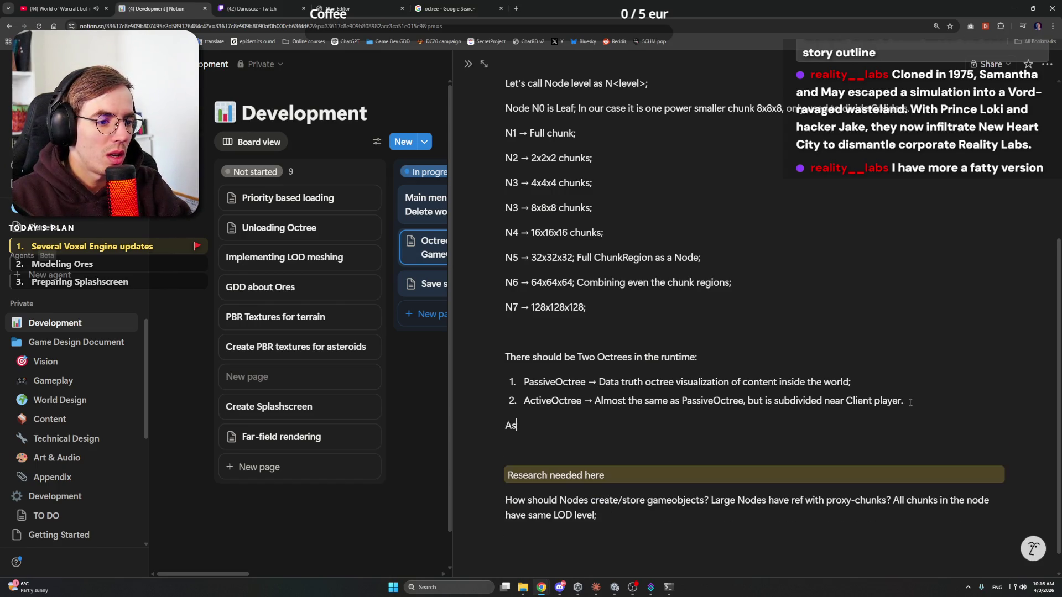
text( we will use LOD)
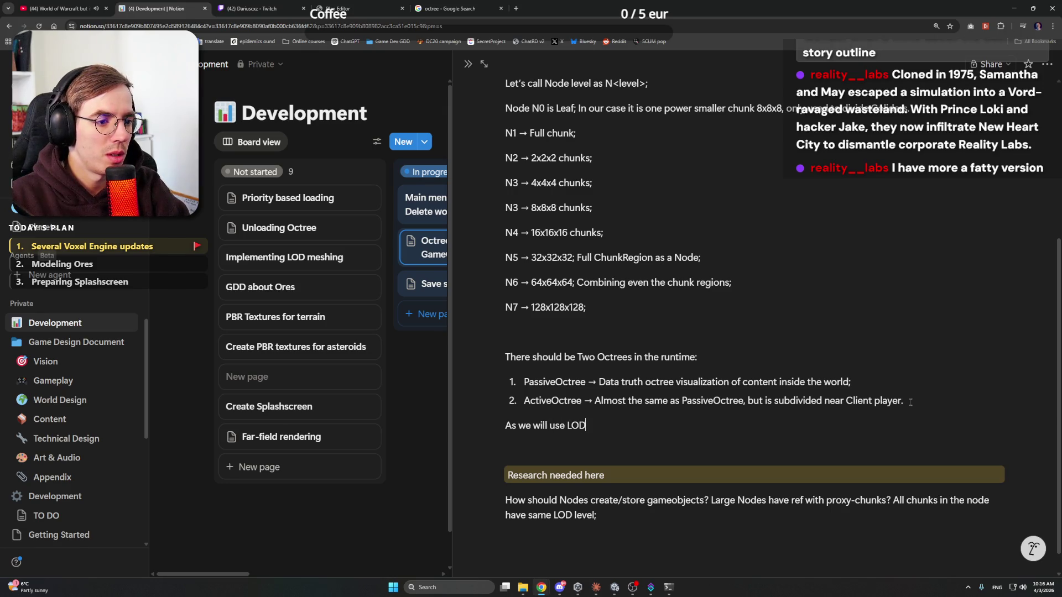
text( for)
key(BackSpace)
key(BackSpace)
key(BackSpace)
text(D coming from )
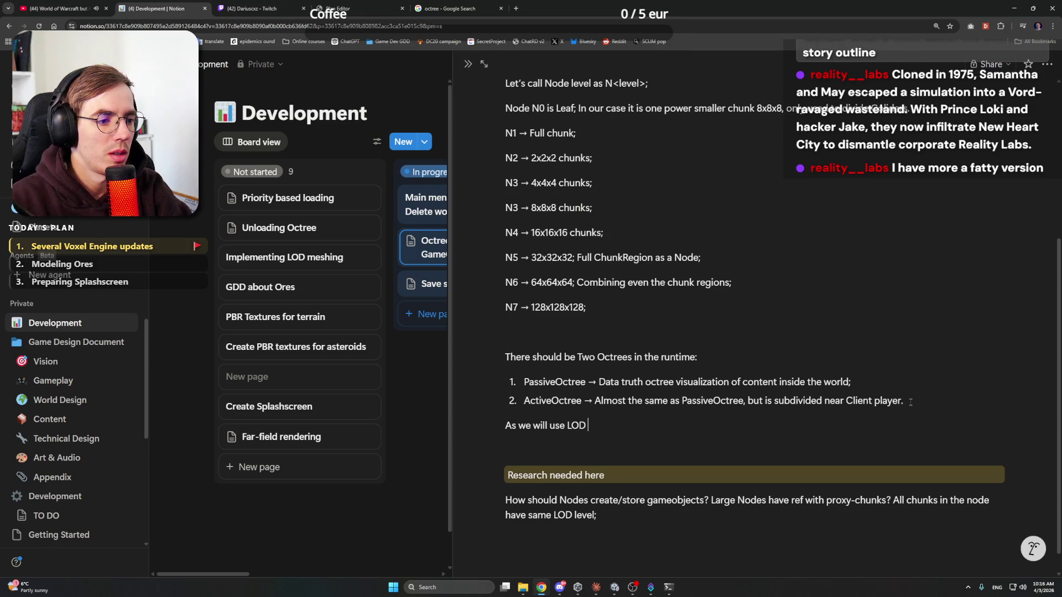
text(Octree,)
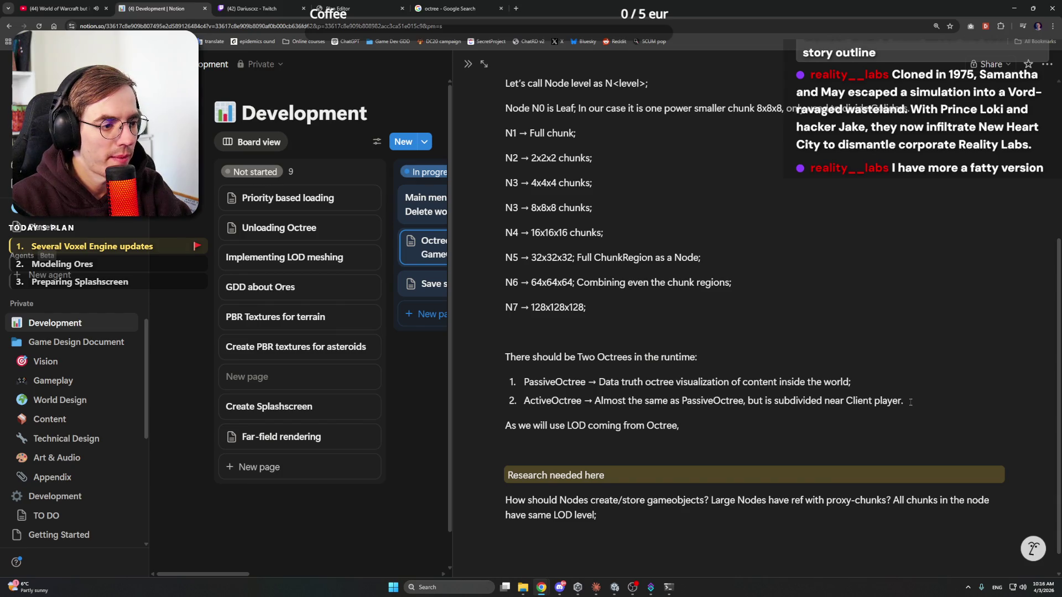
key(Left)
key(Left)
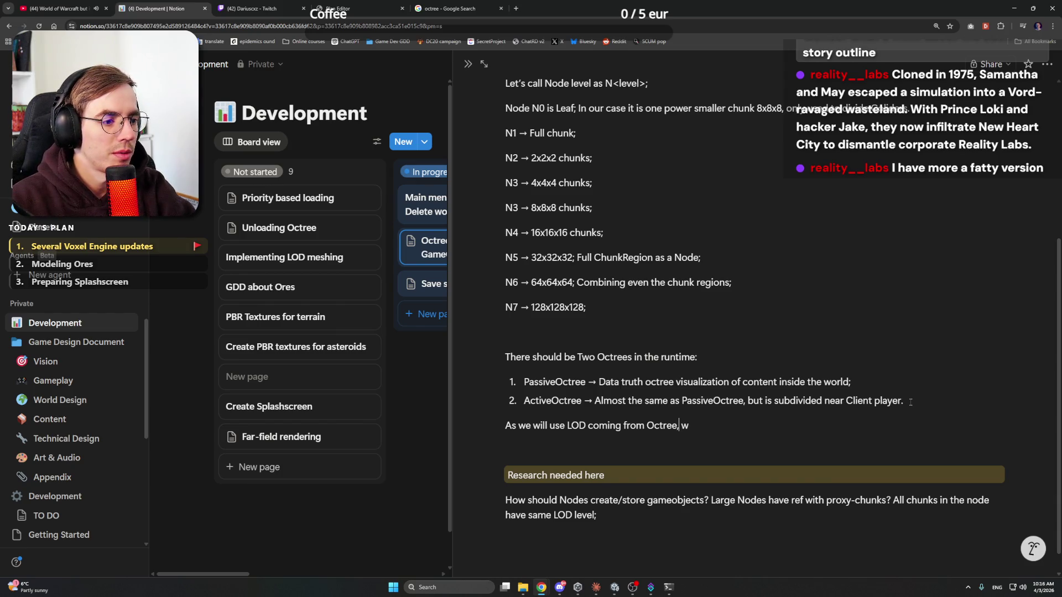
key(Return)
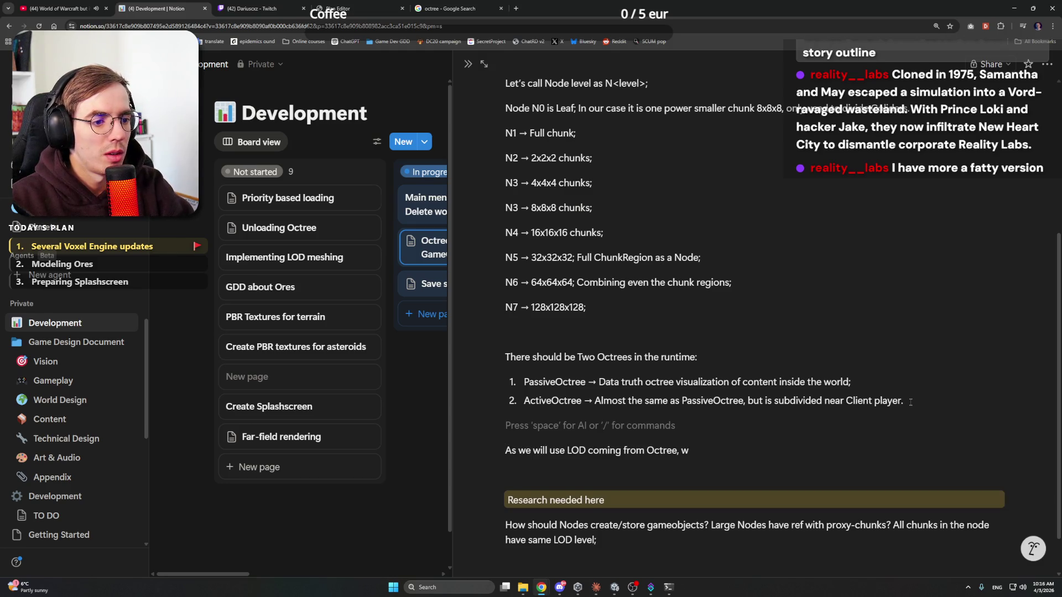
text(From DATA perscp)
key(BackSpace)
key(BackSpace)
text(pective, the player can be flying in)
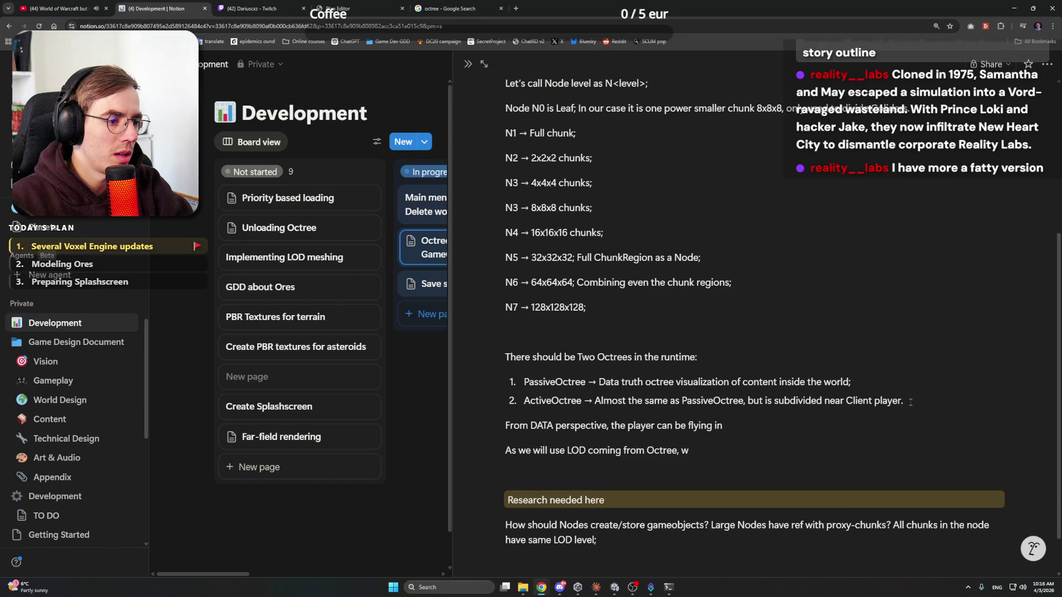
key(Delete)
text(.)
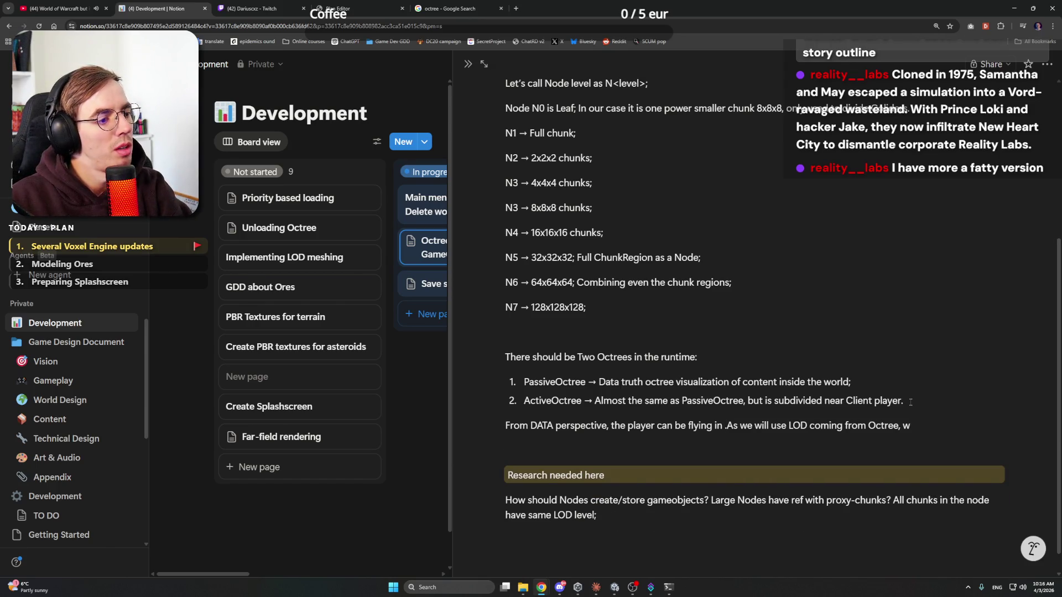
text(space and )
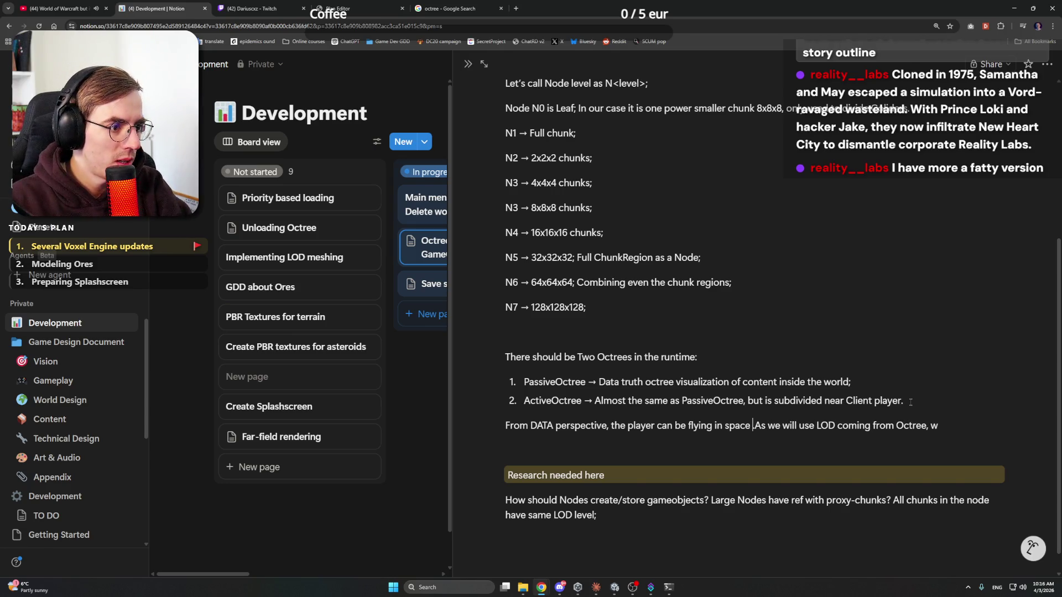
text(be inside )
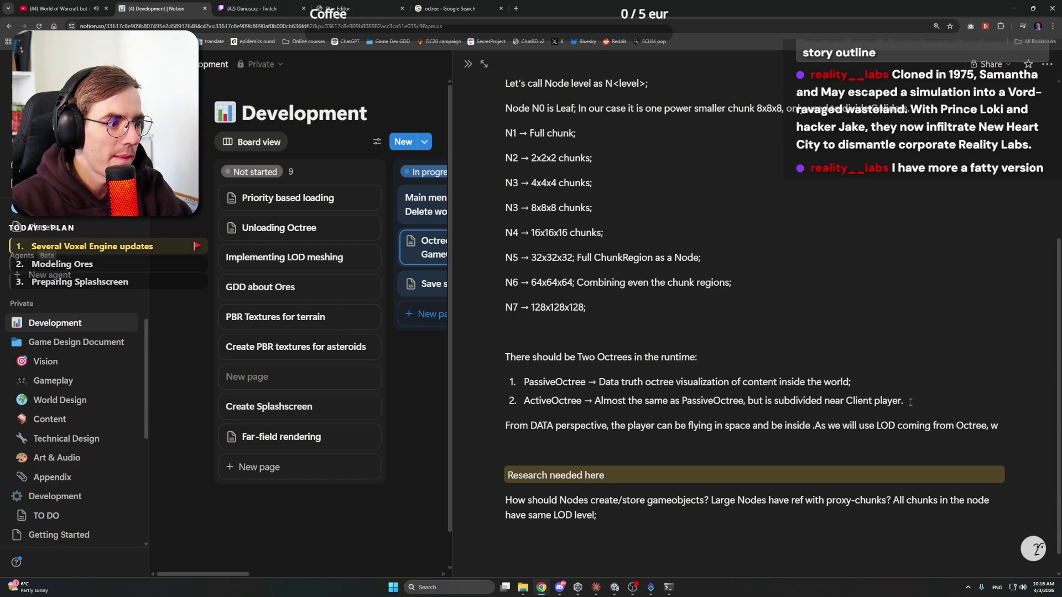
text(e)
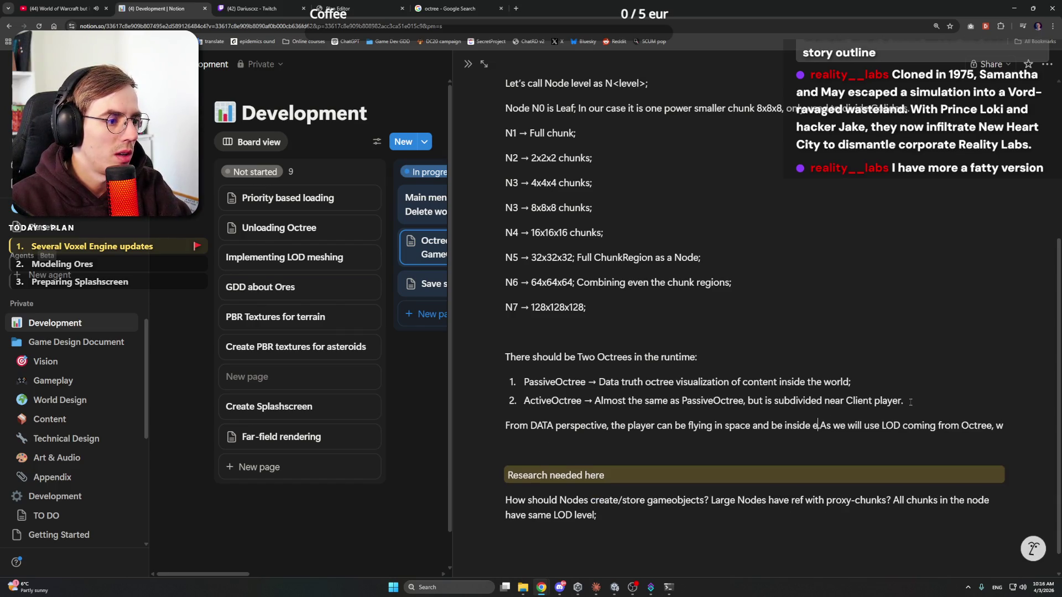
text(mpty region with N)
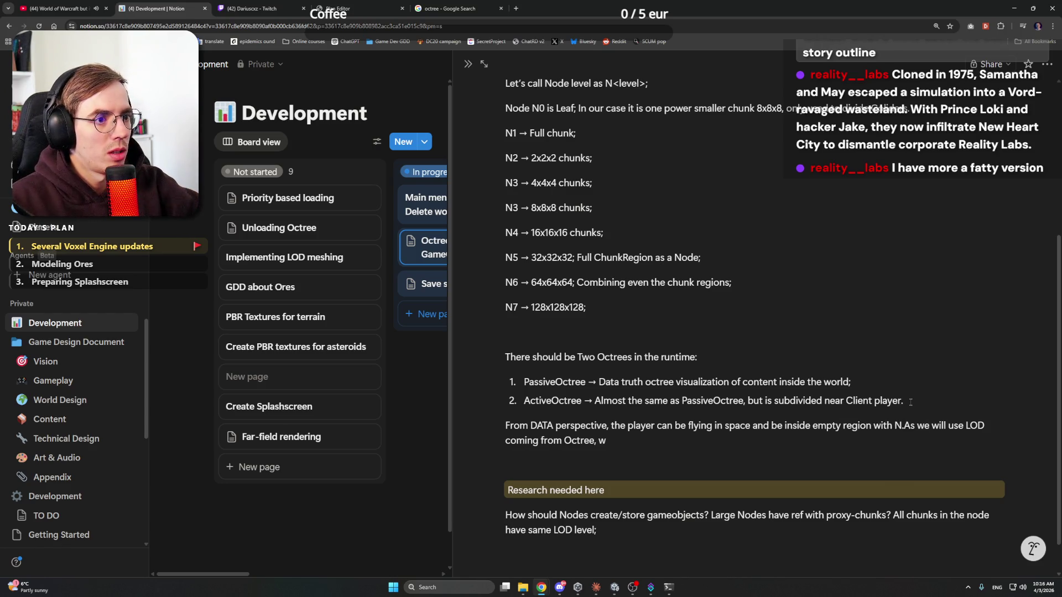
text(4 )
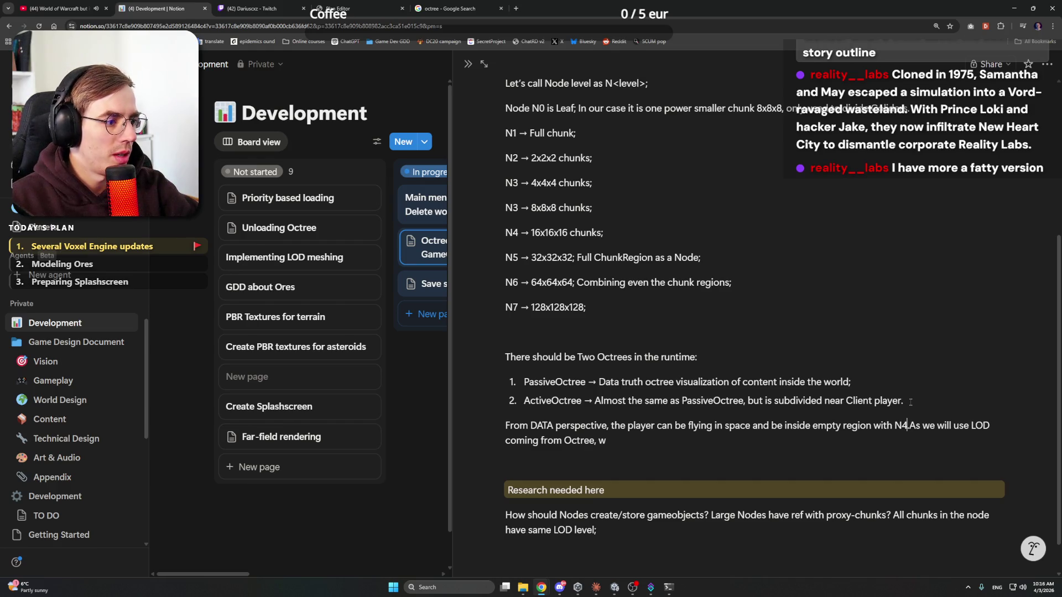
text(node)
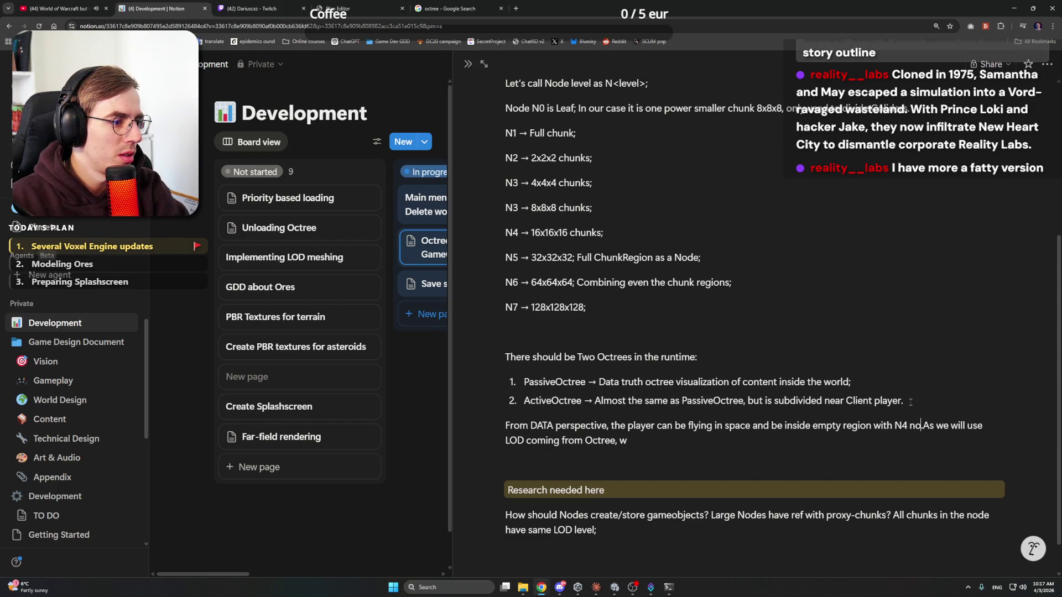
text( for example)
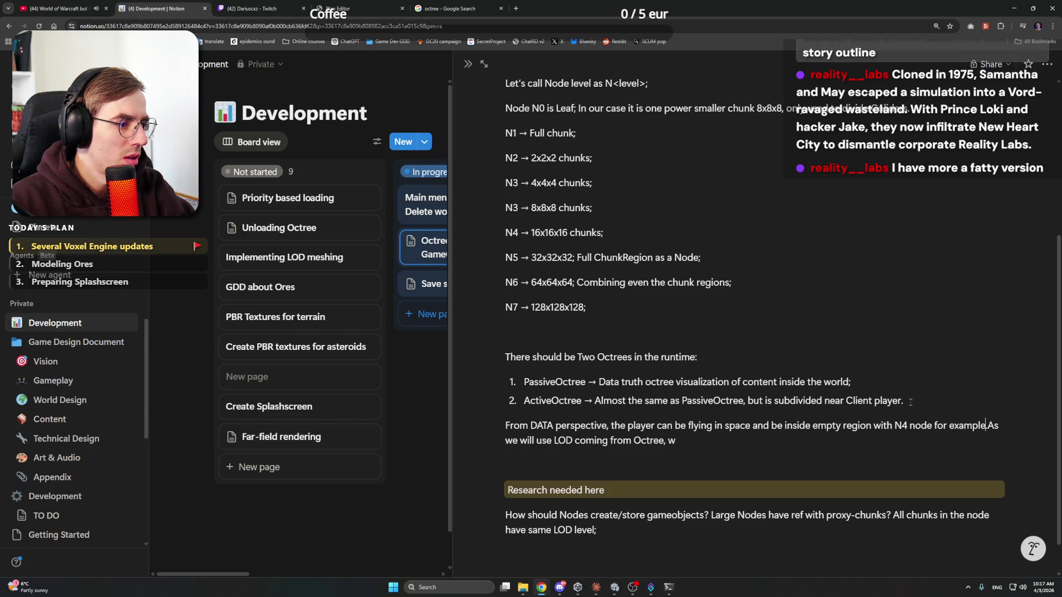
Step: Continue with 'we need to have that player also when moving is subdividing the Octree to load chunks'
text(w)
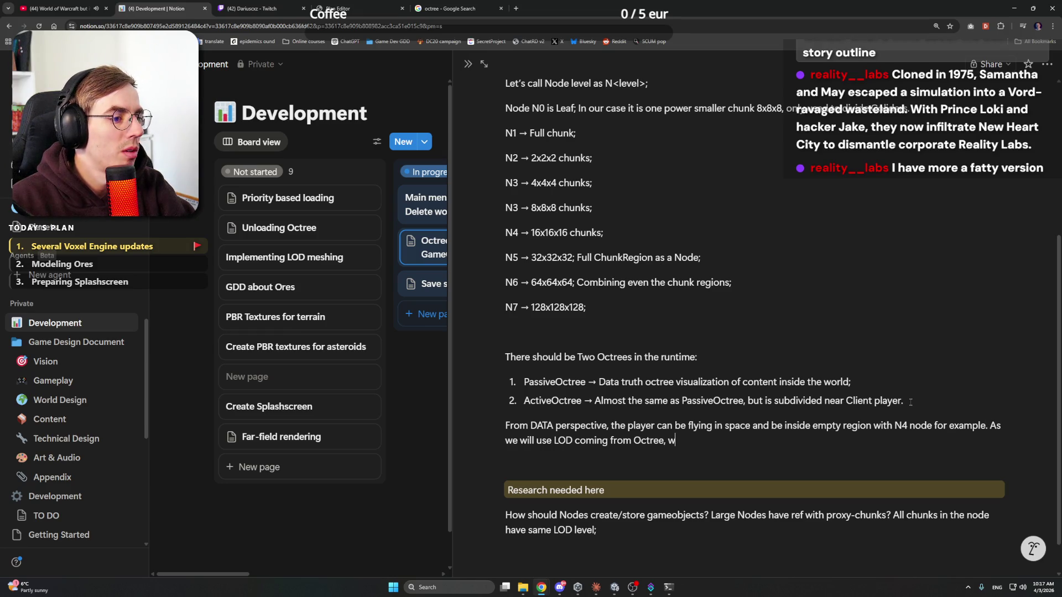
text(e need to have)
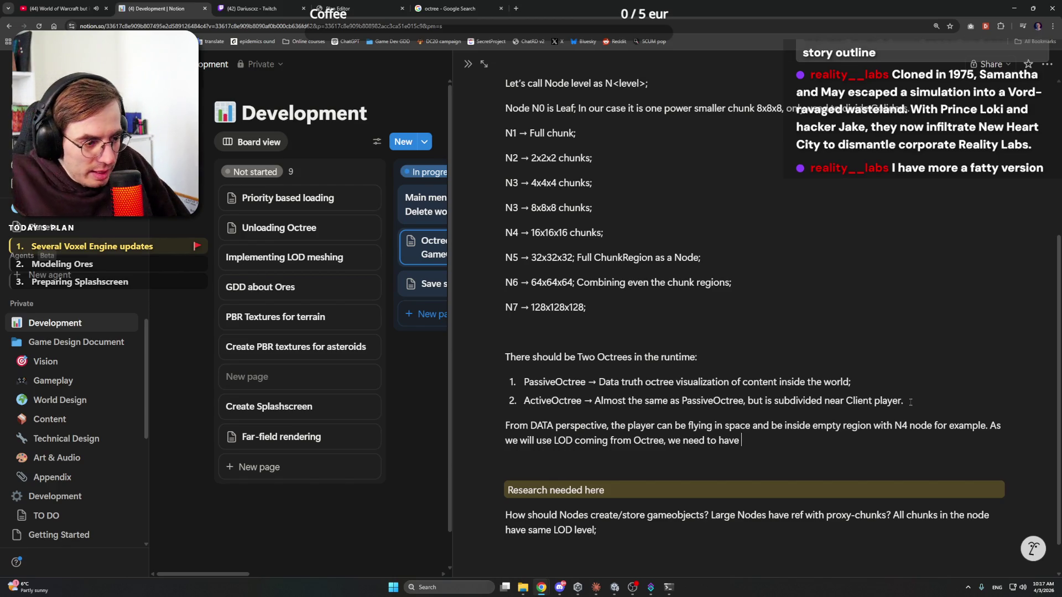
click(561, 588)
click(561, 587)
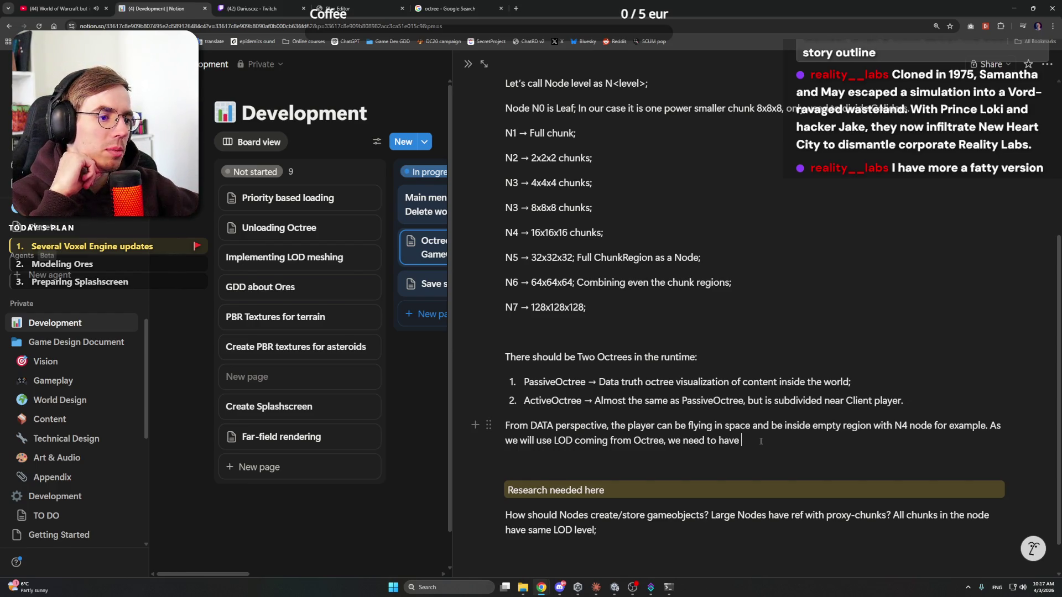
click(771, 443)
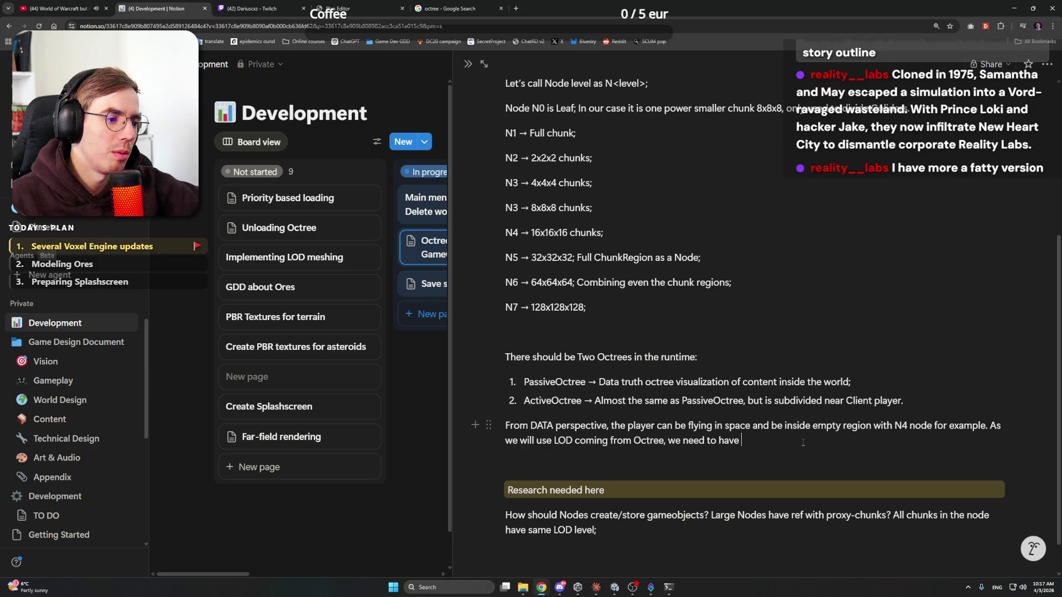
text(th)
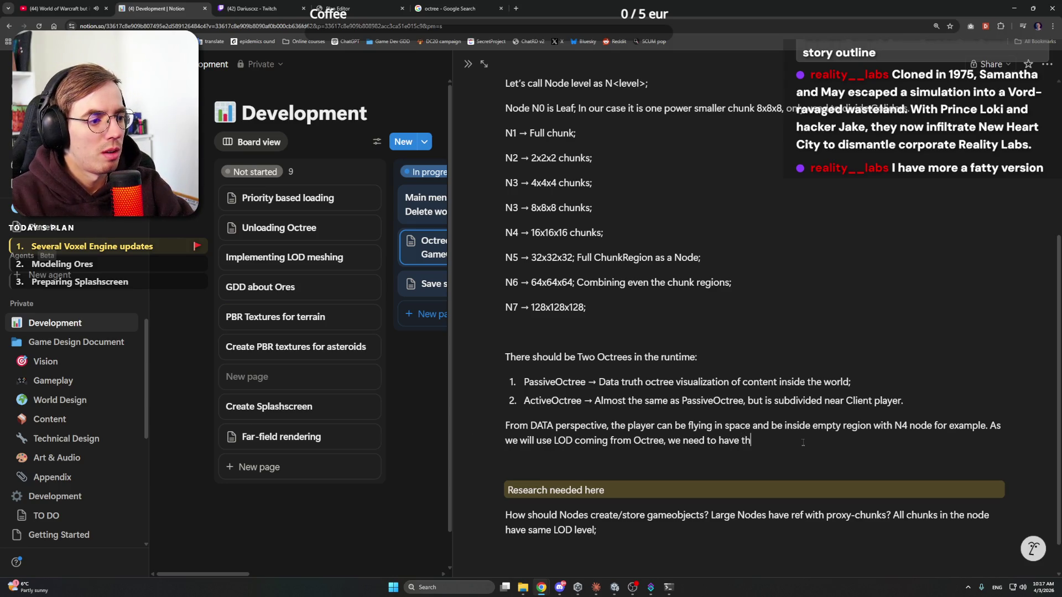
text(at player )
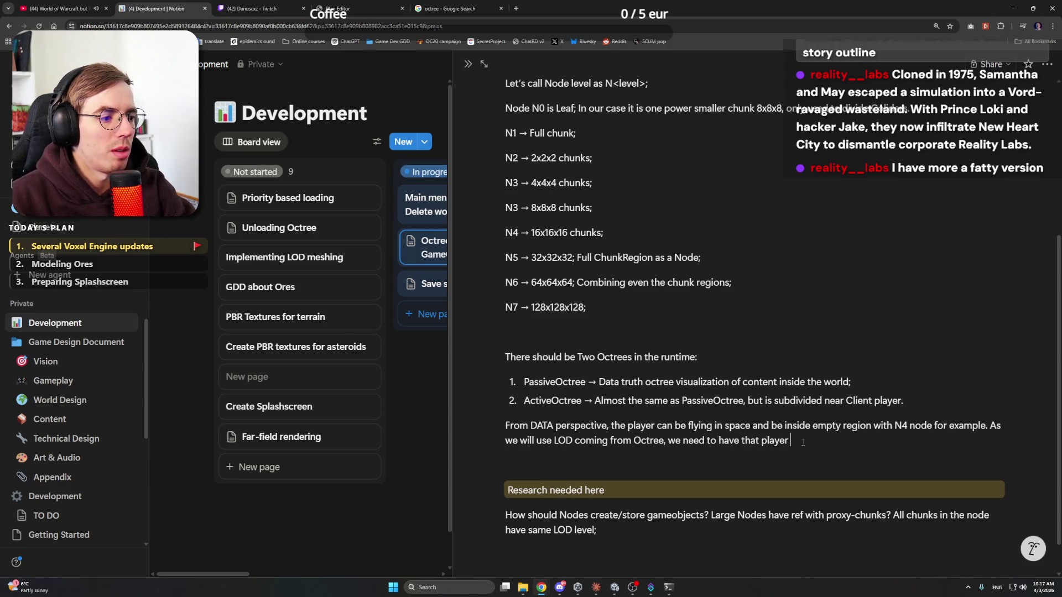
text(also)
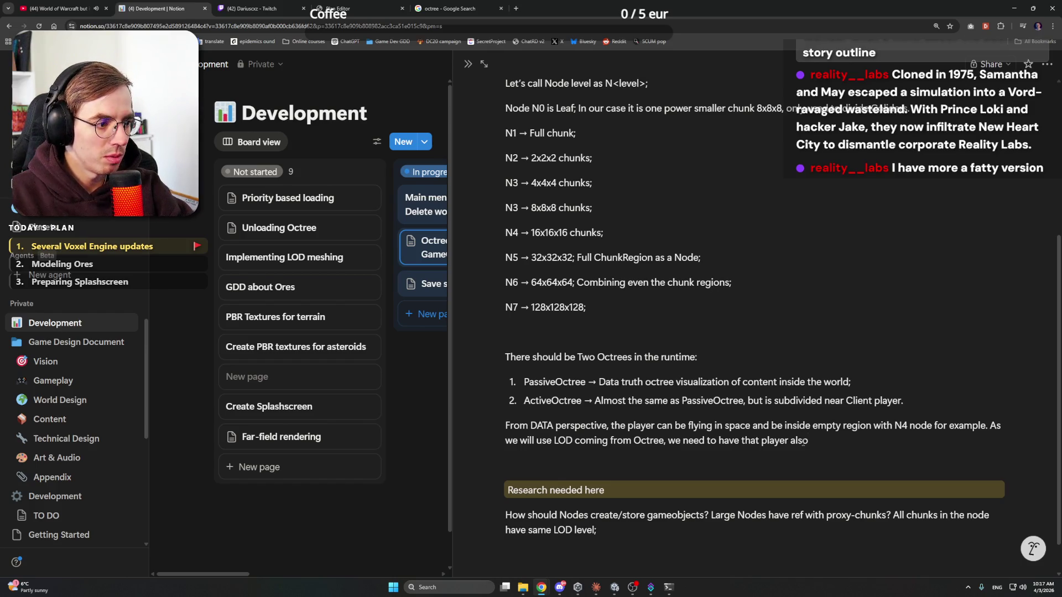
text( when m)
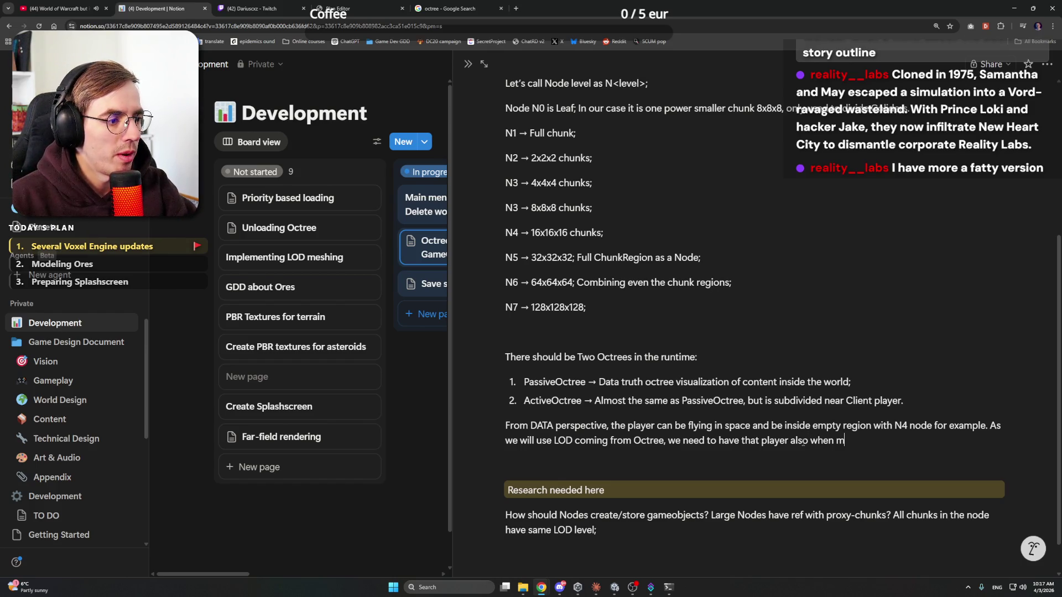
text(oving is subd)
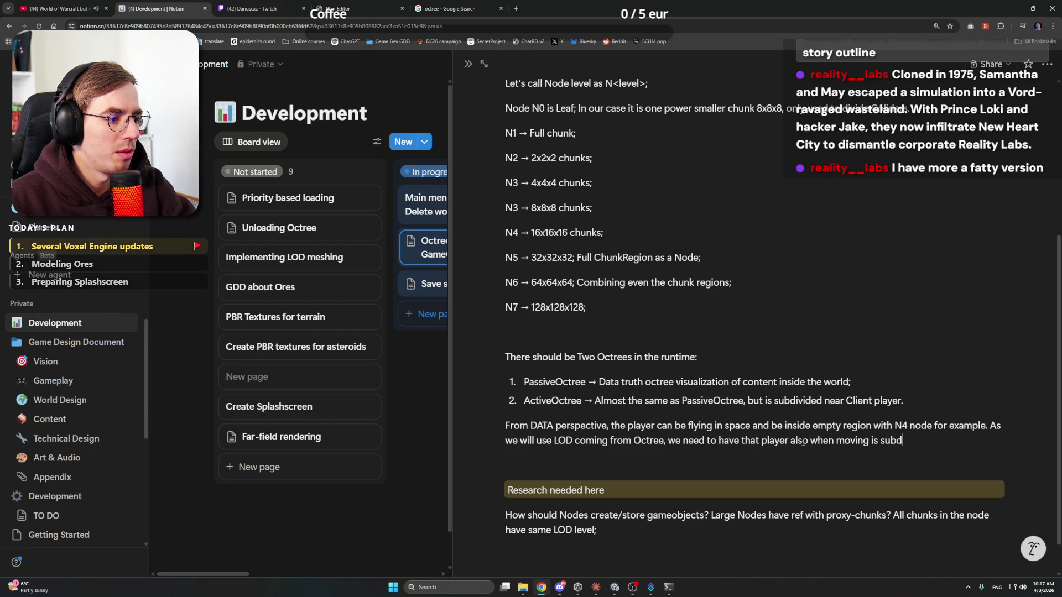
text(ividing the )
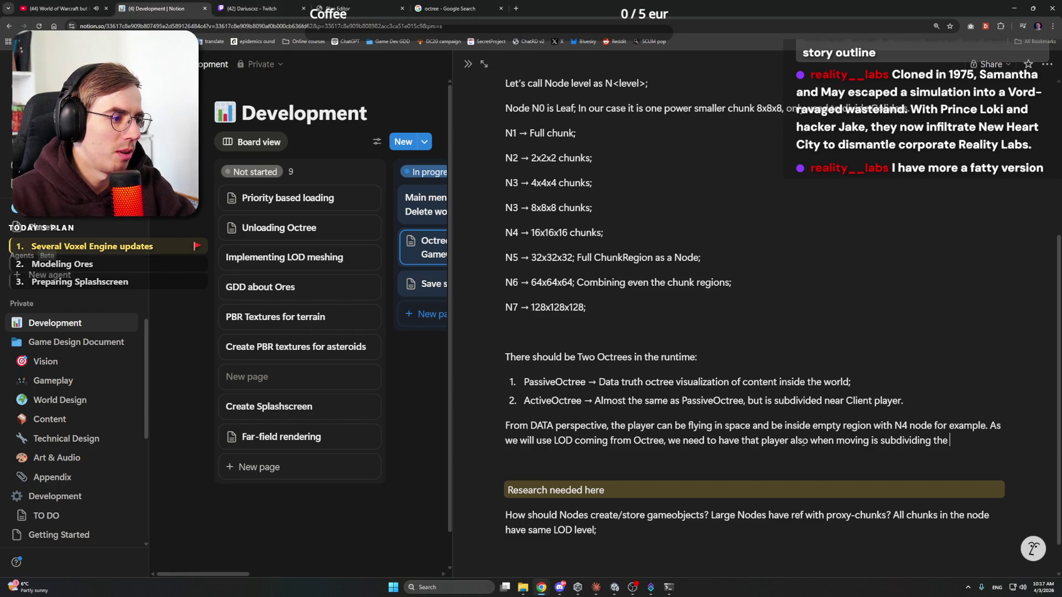
text(Octree)
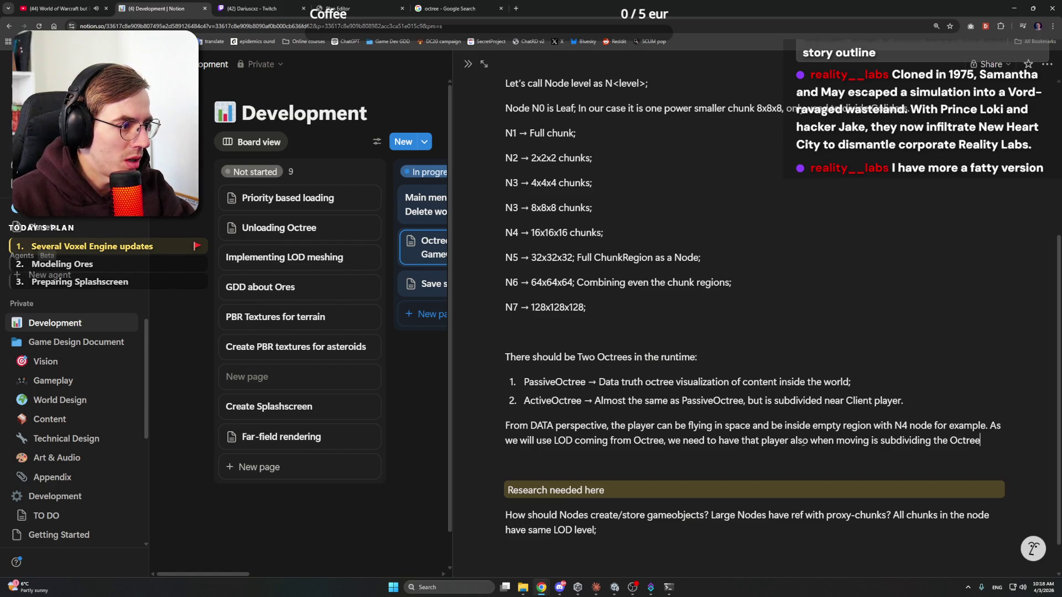
text( to load chunk)
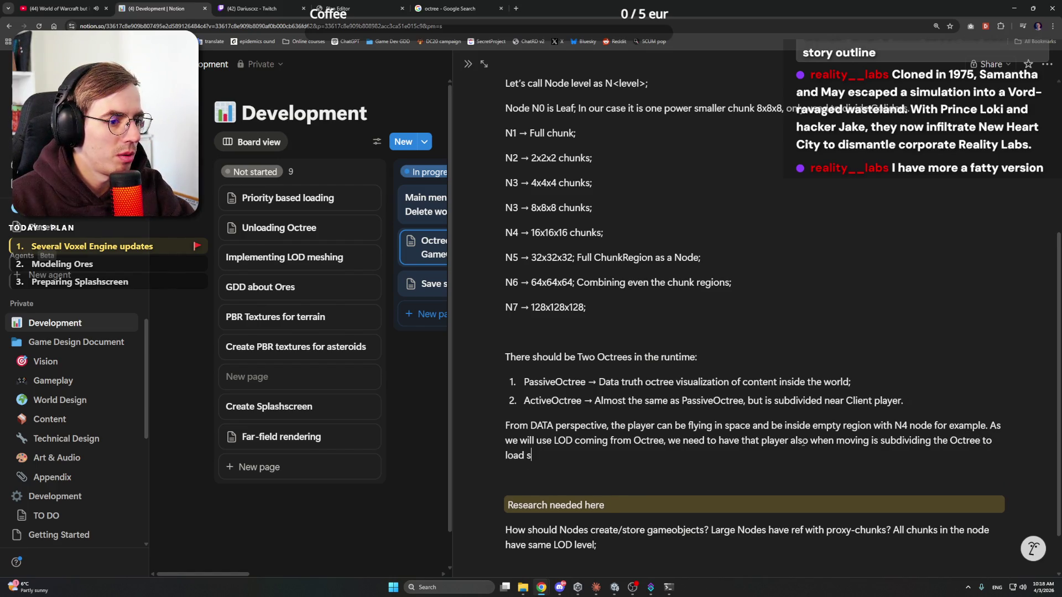
text(s with spe)
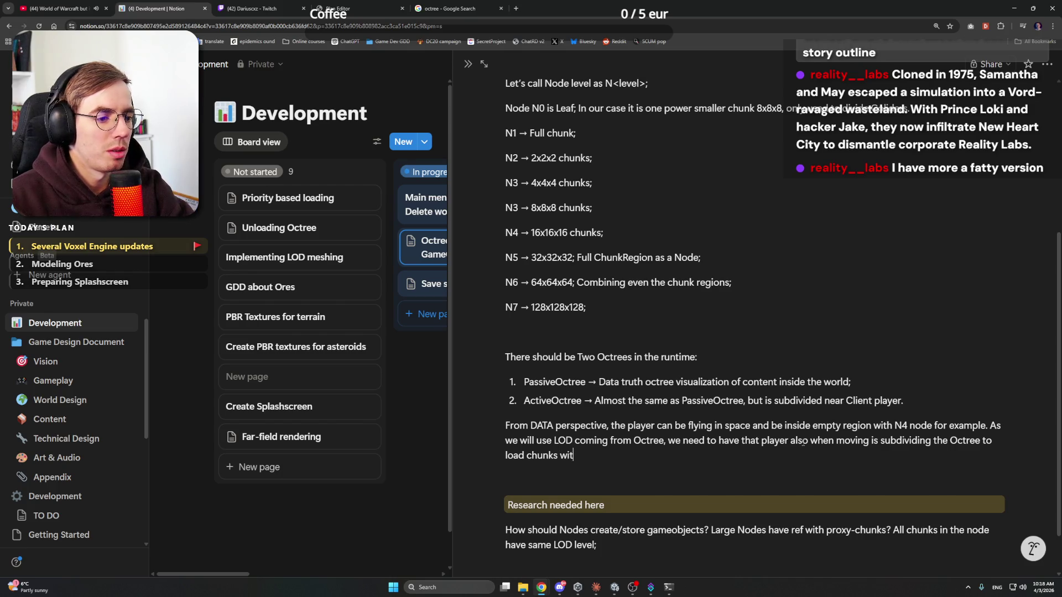
Step: Continue with 'targeted LOD level. So even if the player is N4 level of node in PassiveOctree...'
key(BackSpace)
key(BackSpace)
key(BackSpace)
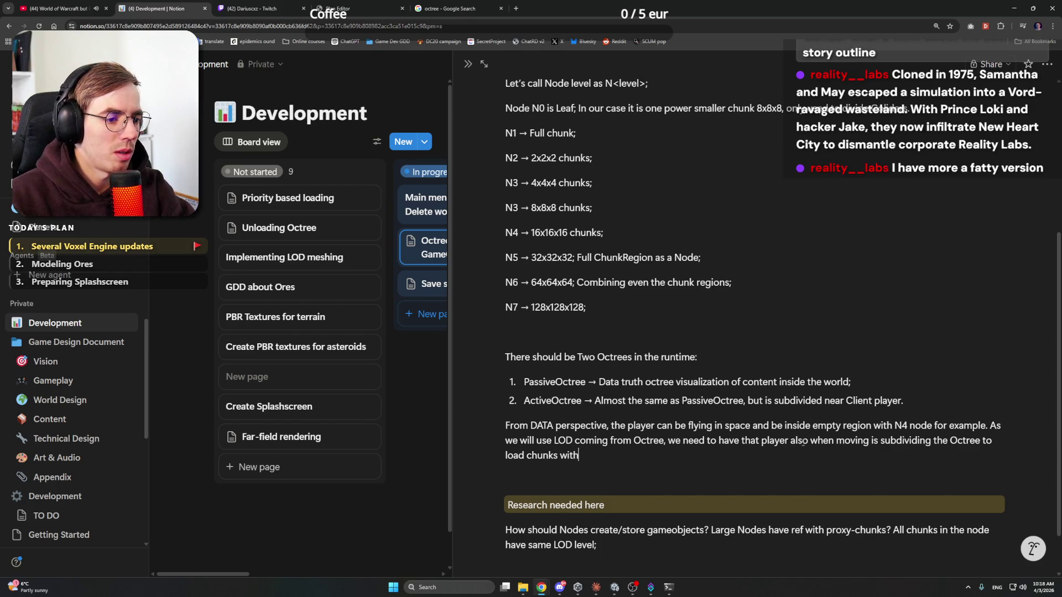
text(target)
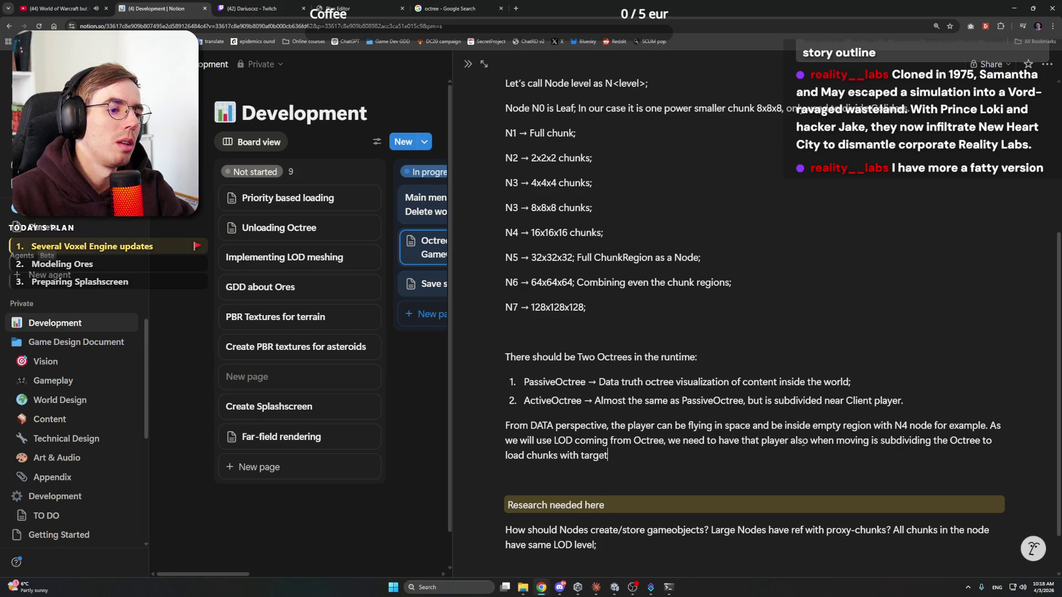
text(ed LOD level)
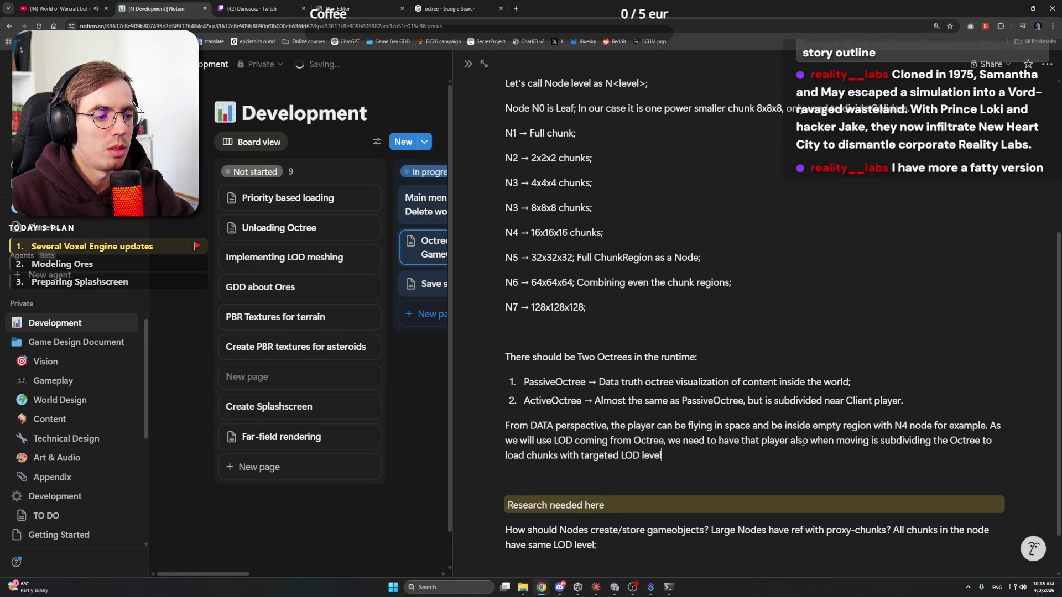
text(. So eve)
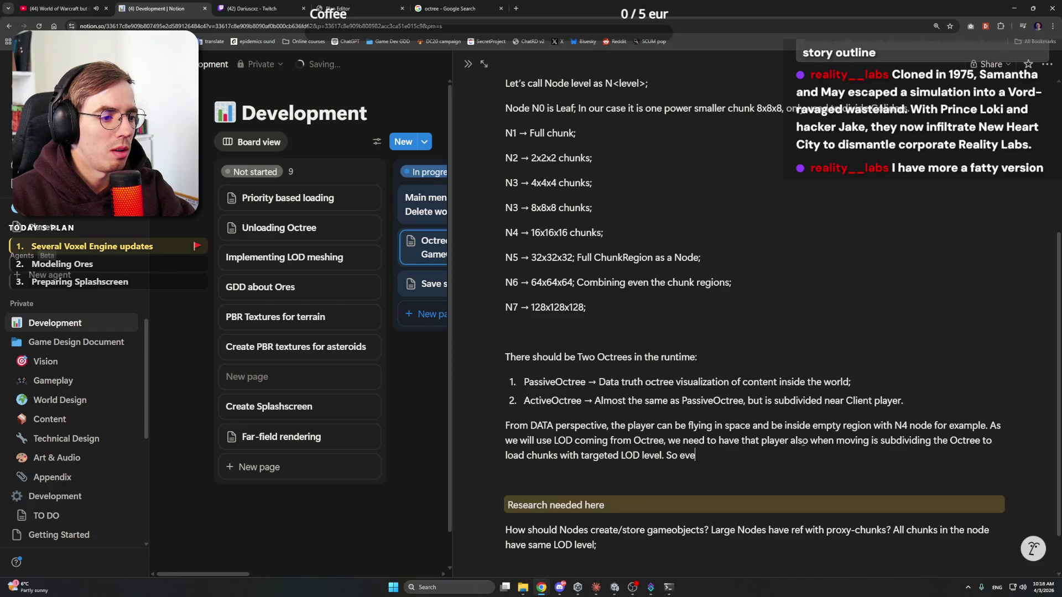
text(n if the player is)
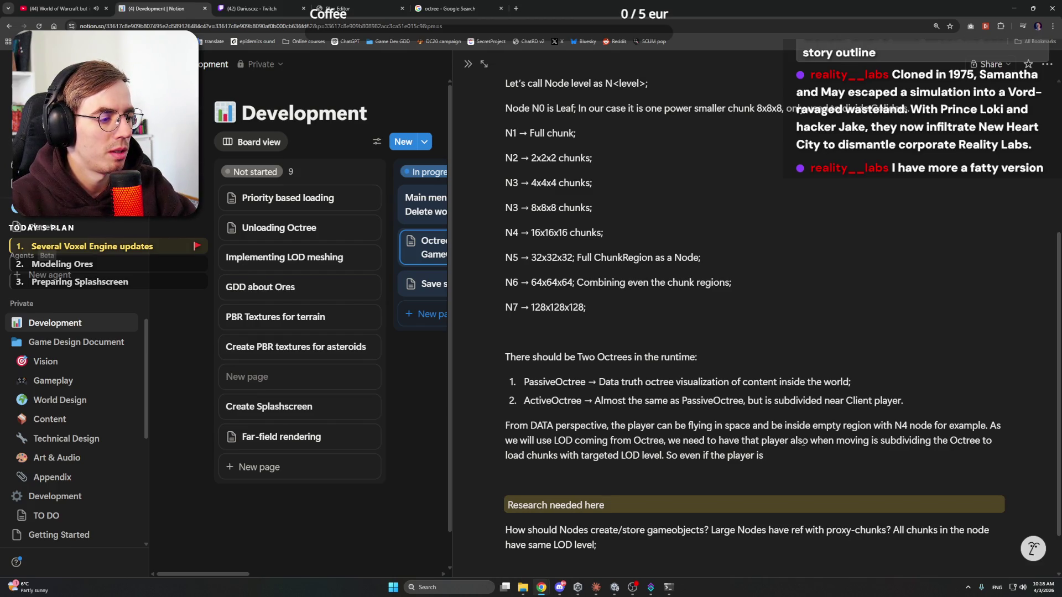
text(N4)
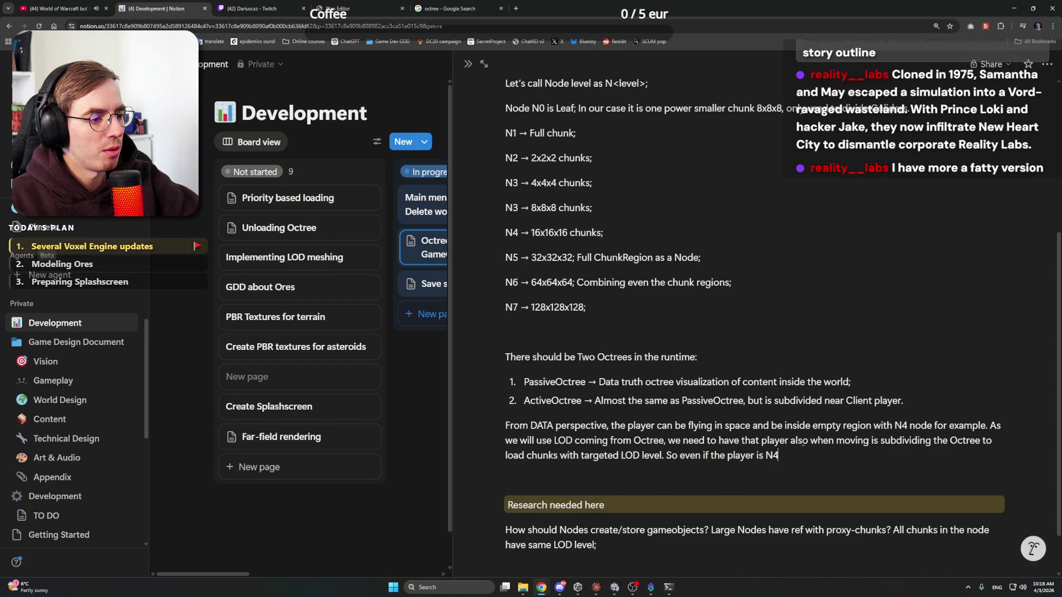
text( level of node )
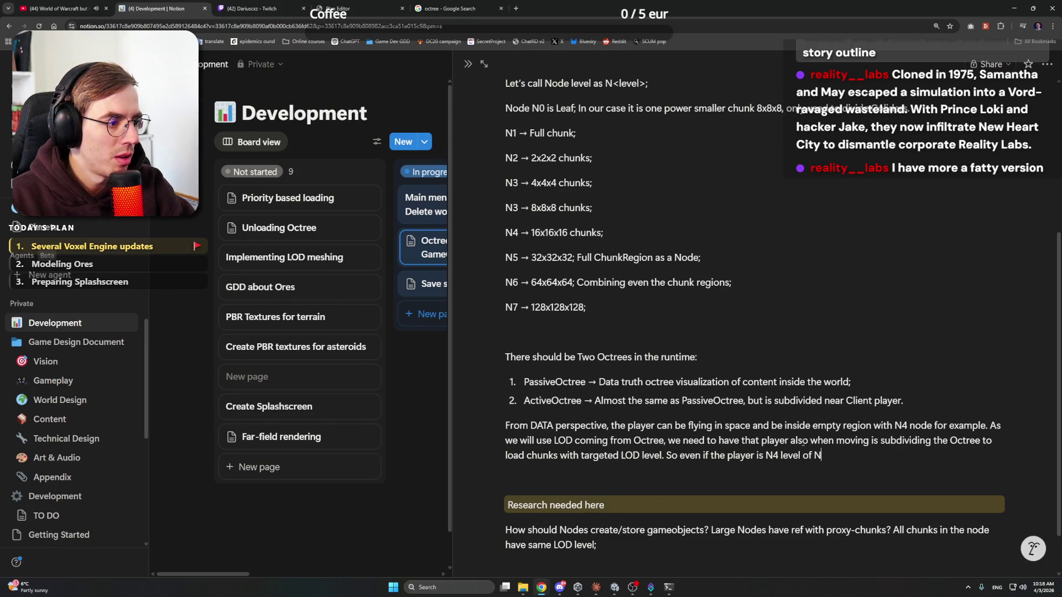
text(in Pas)
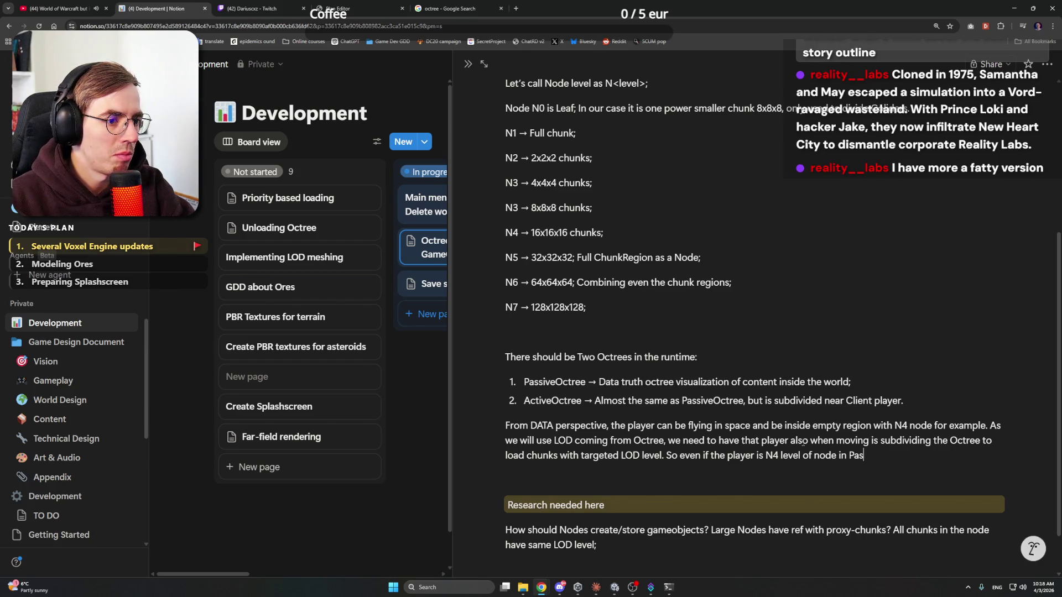
text(siveOctree, )
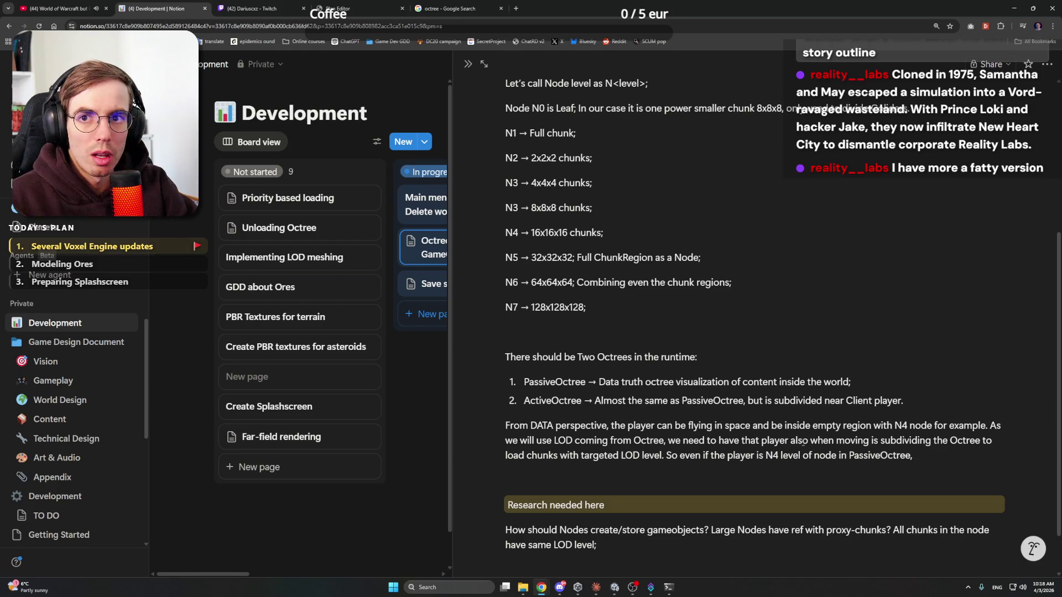
text(in the dist)
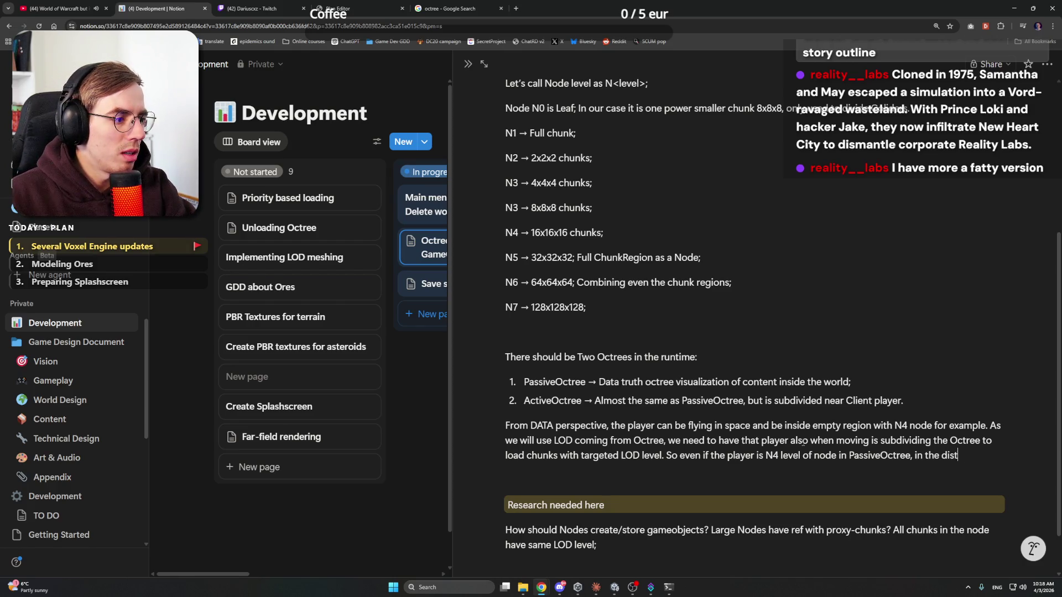
text(ance there could)
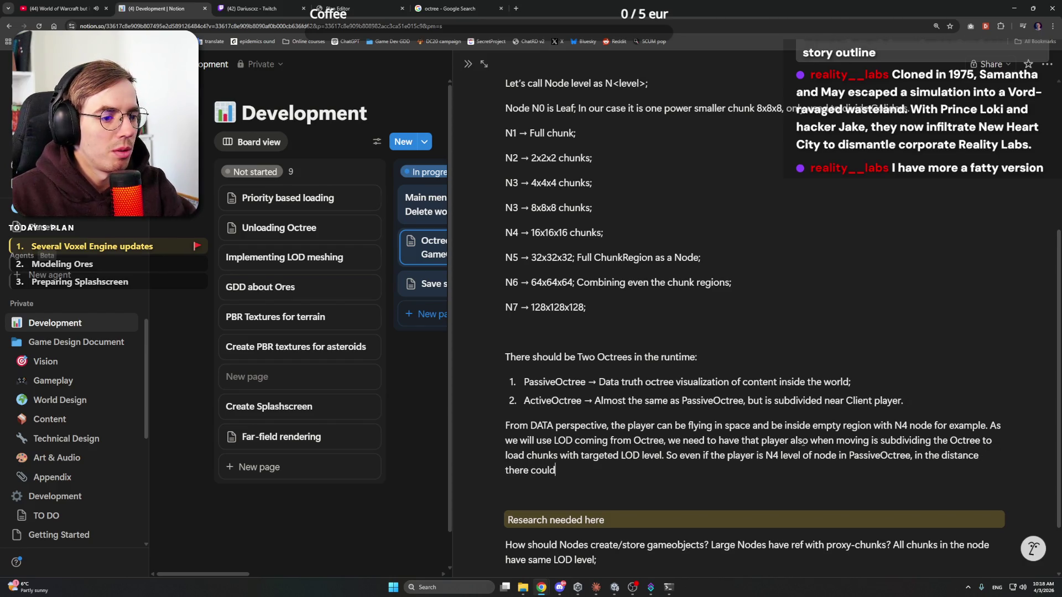
text( be a chun)
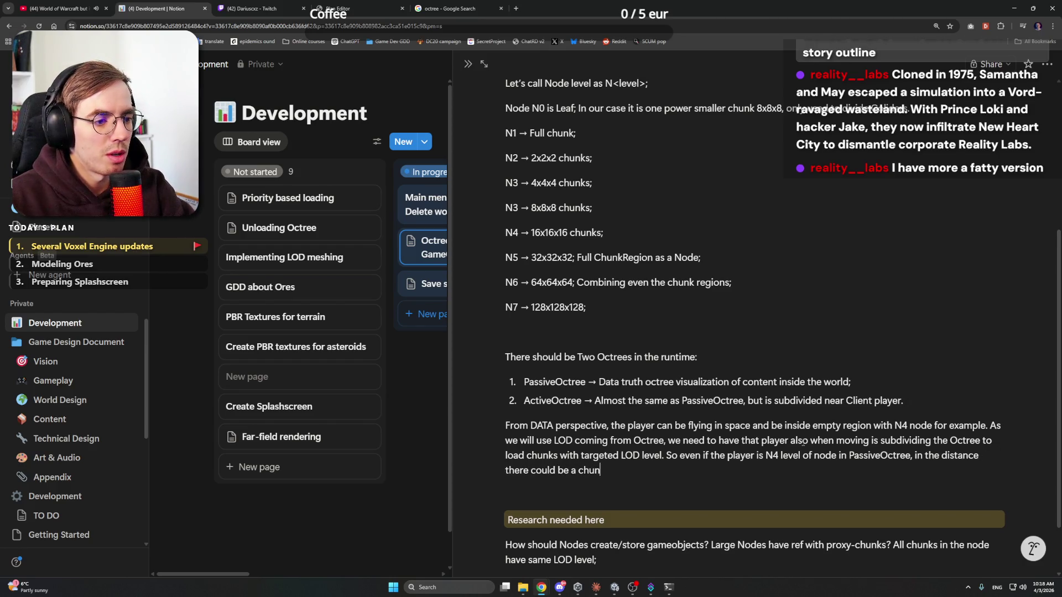
text(k with)
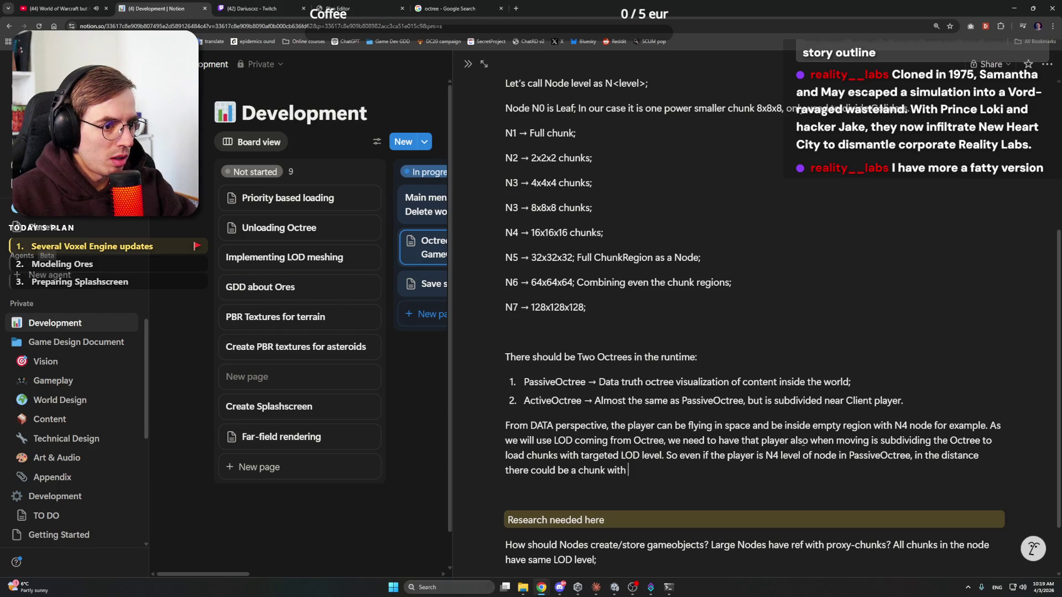
Step: Finish the neighbouring-asteroid sentence so it ends with 'more detailed Node.'
text(a)
text(stero)
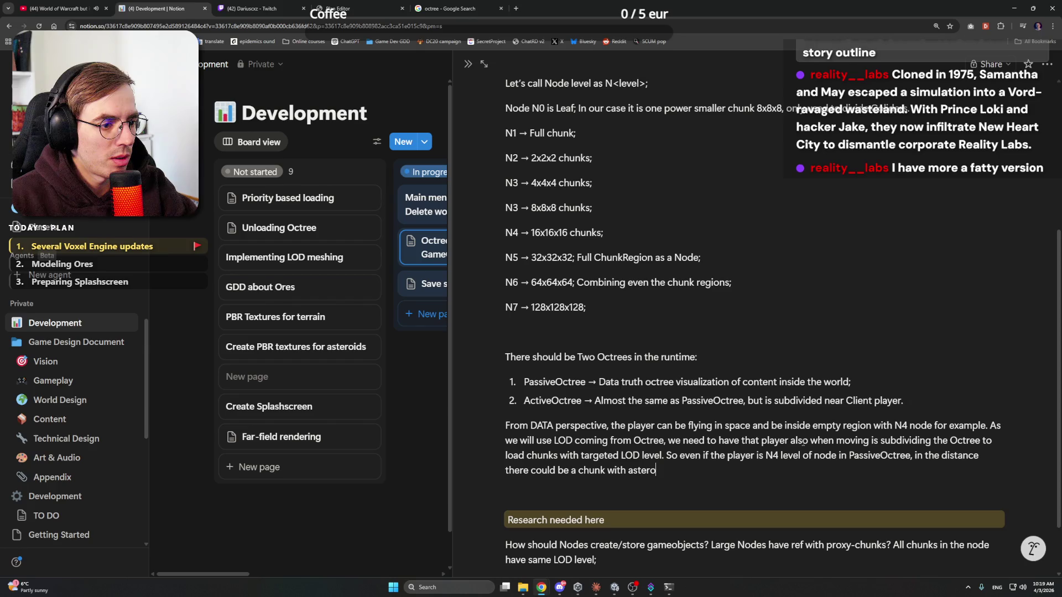
text(id, neign)
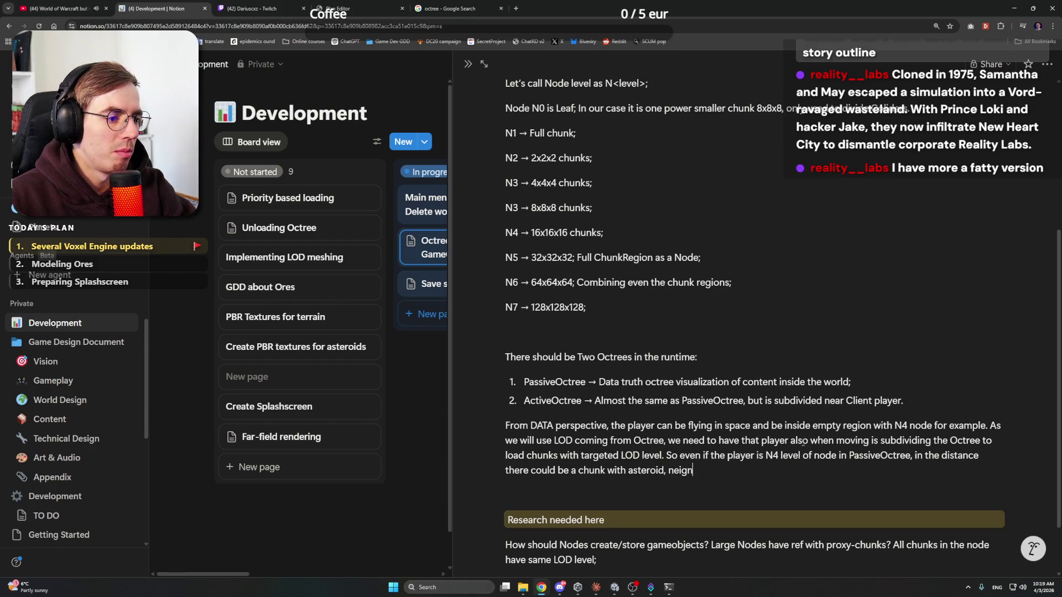
key(BackSpace)
text(bhoring )
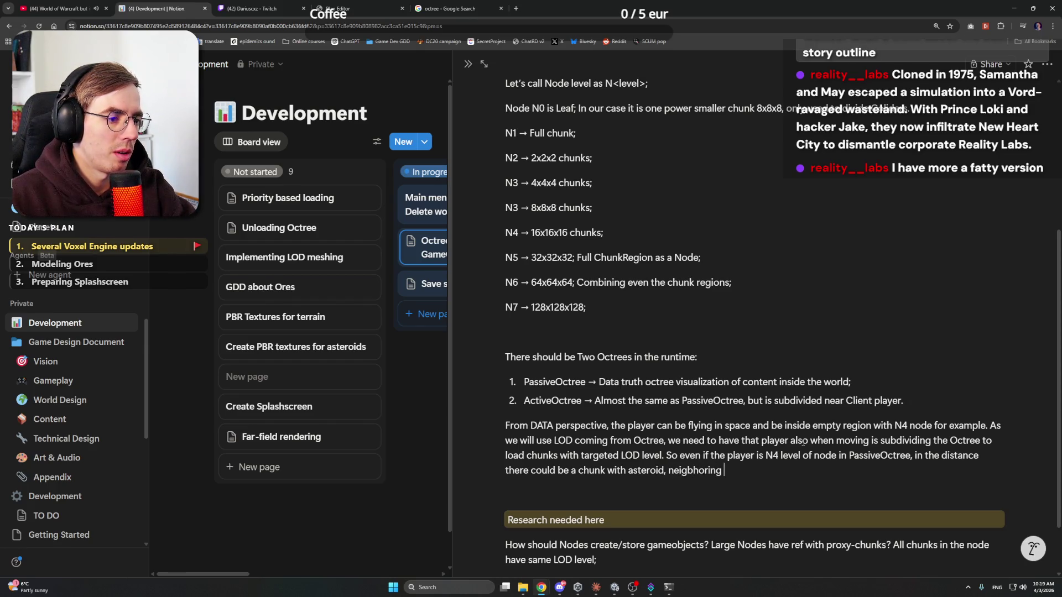
text(this Node )
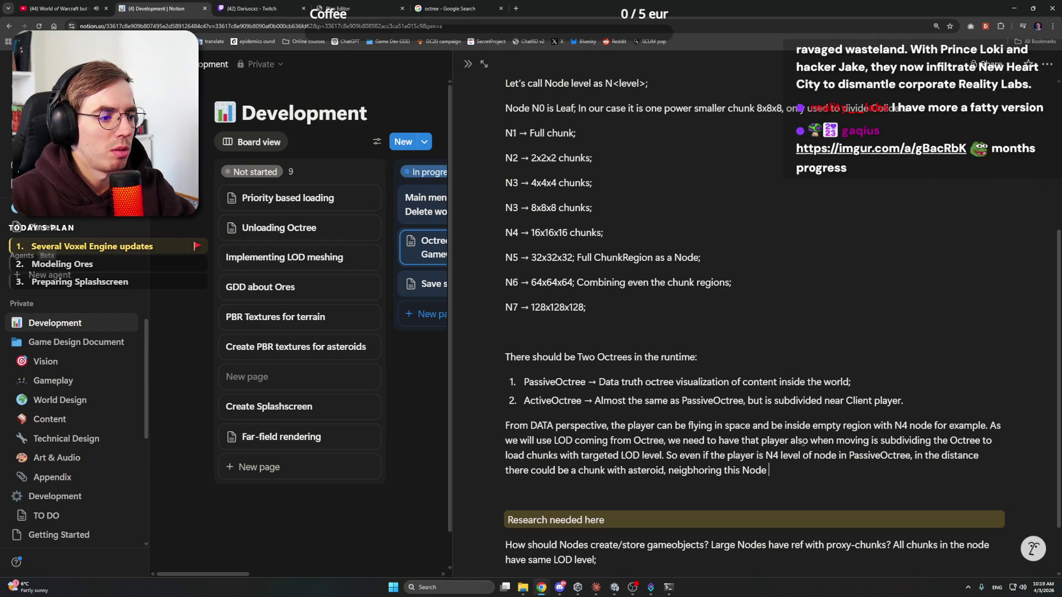
text(close enough t)
text(hat for rendering)
text( LOD bands )
text(purpose, it w)
text(ould need )
text(to have )
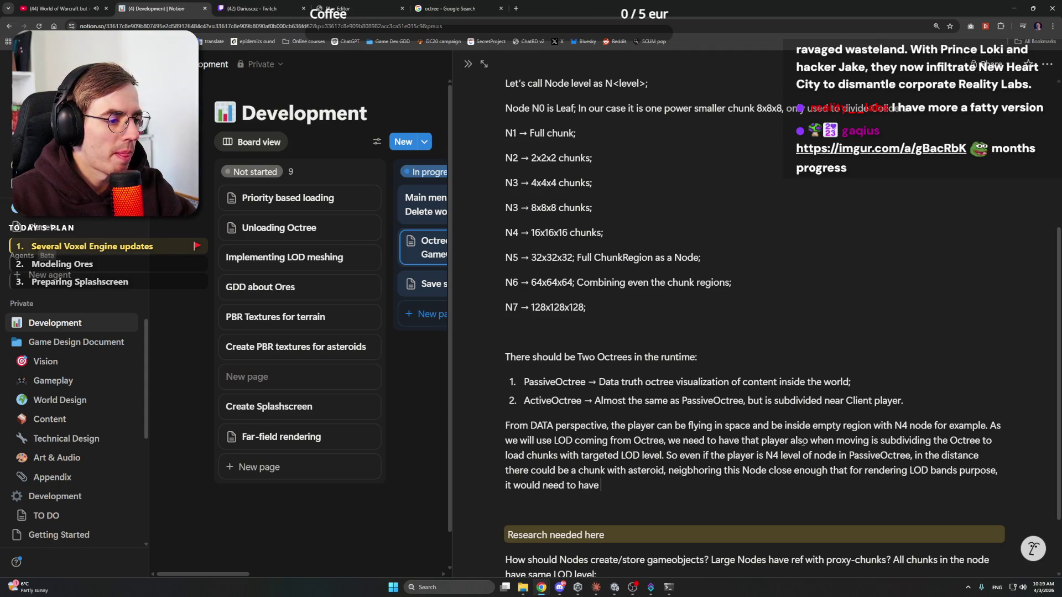
text(smaller)
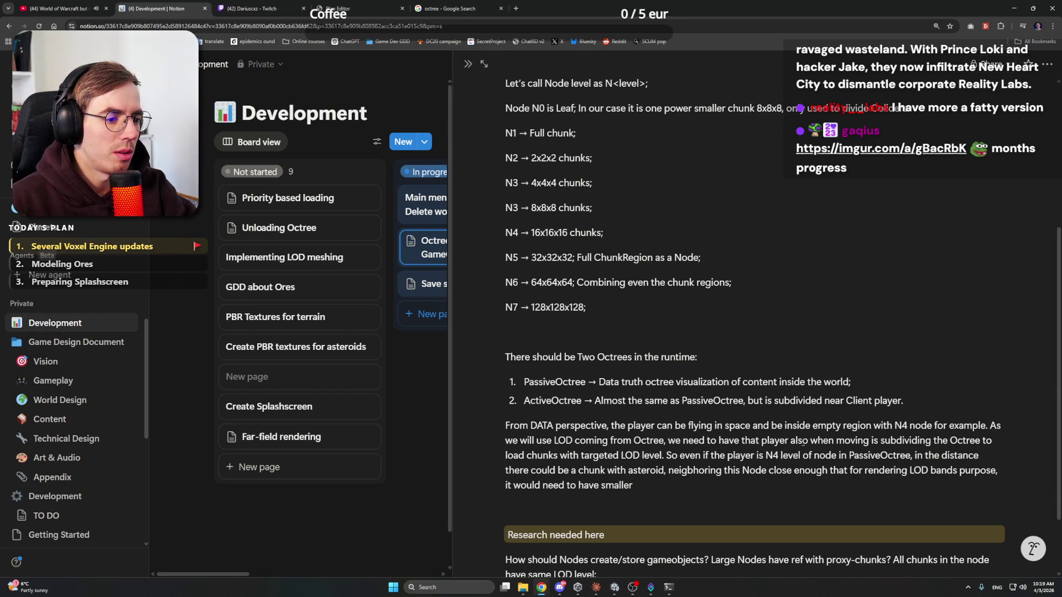
key(ctrl+shift+Left)
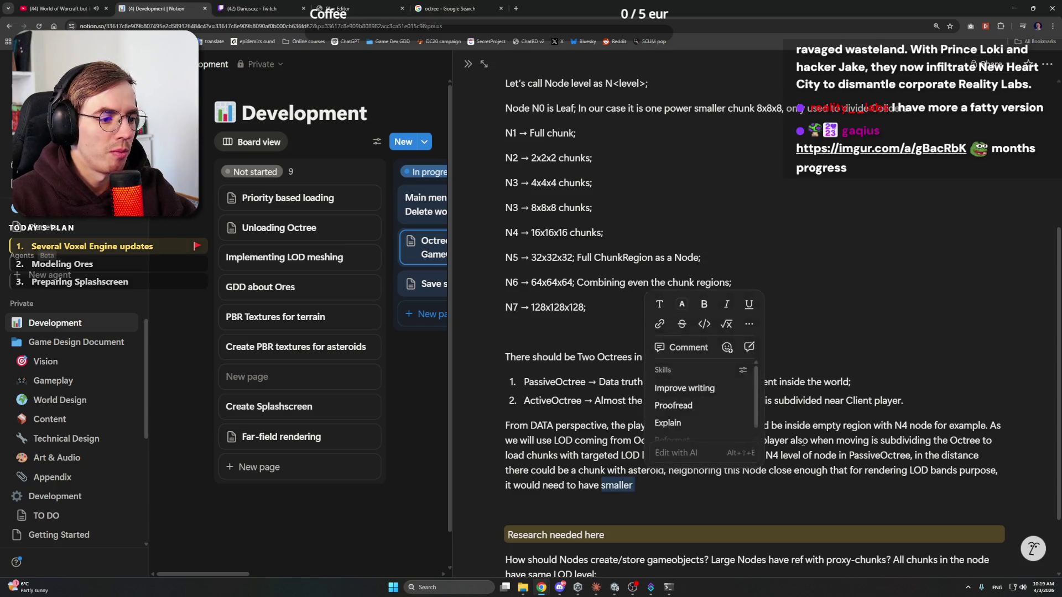
text(more detailed )
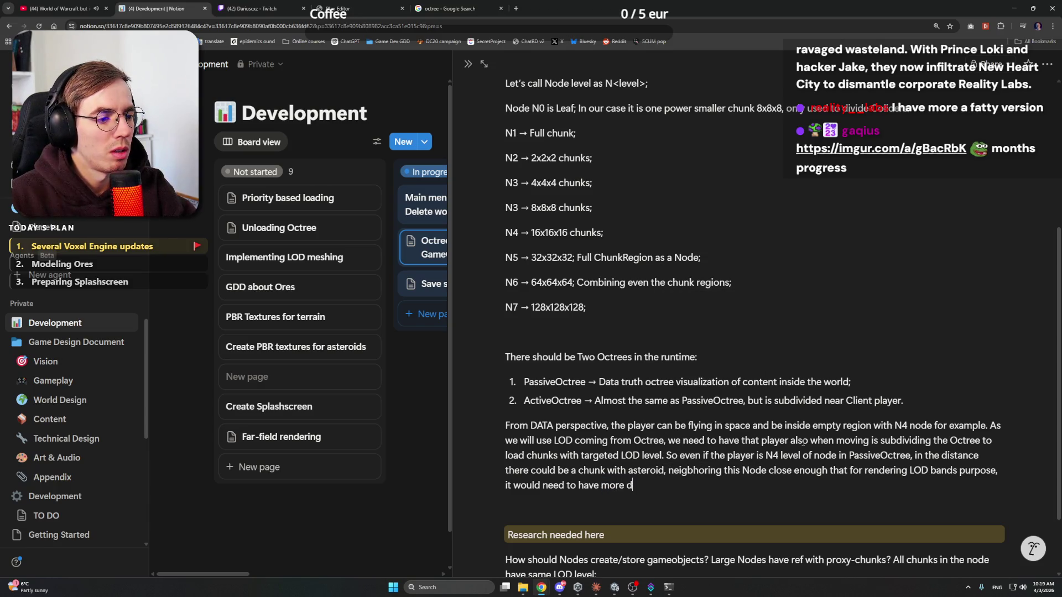
text(Node.)
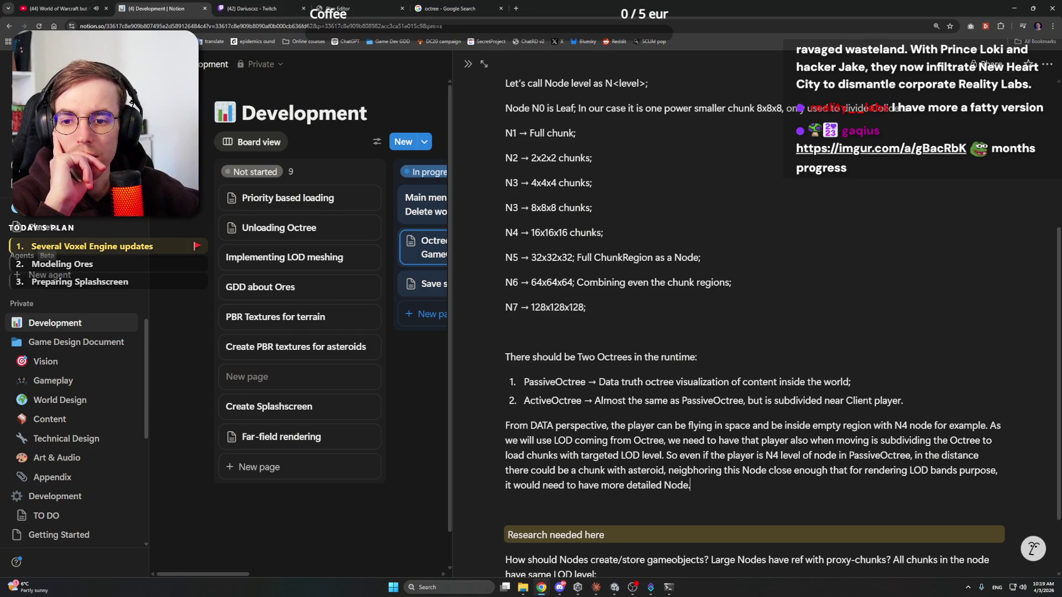
key(alt+Tab)
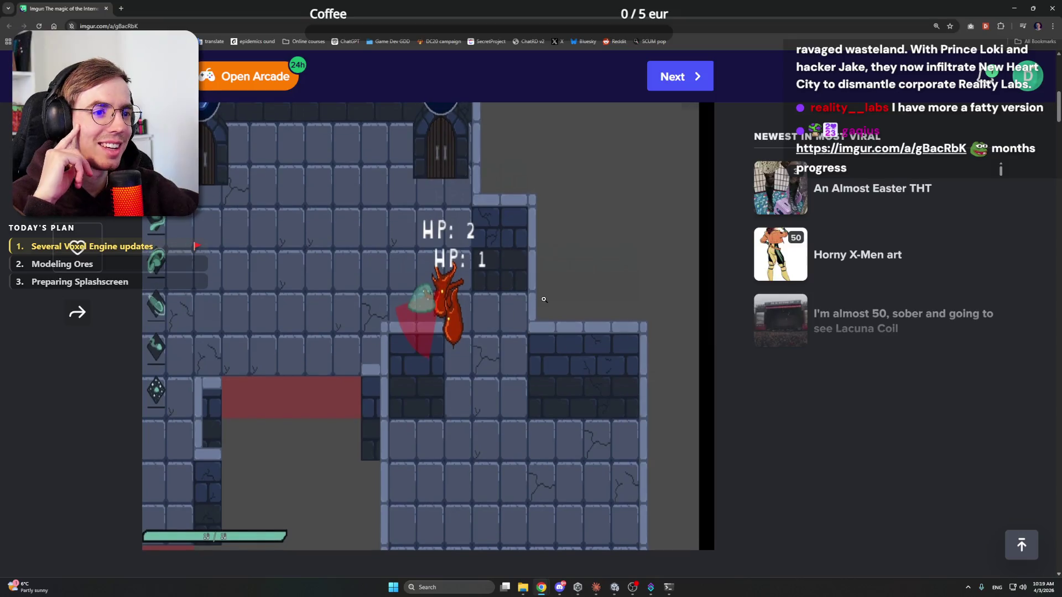
Step: Scroll through the Imgur post's game-progress clips, then go back to the Notion notes
scroll(551, 332, up, 2)
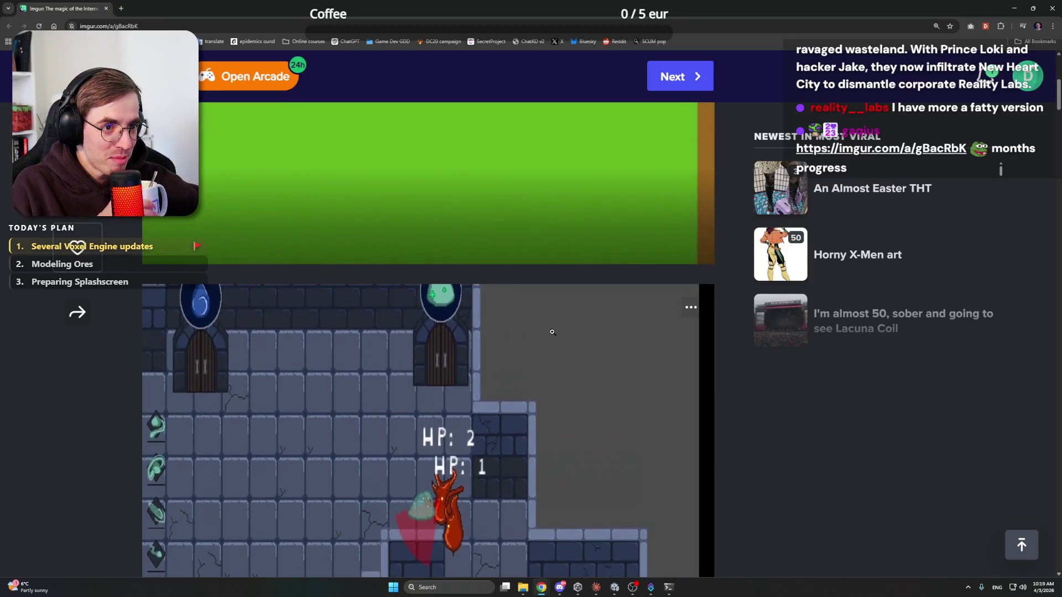
scroll(554, 332, up, 5)
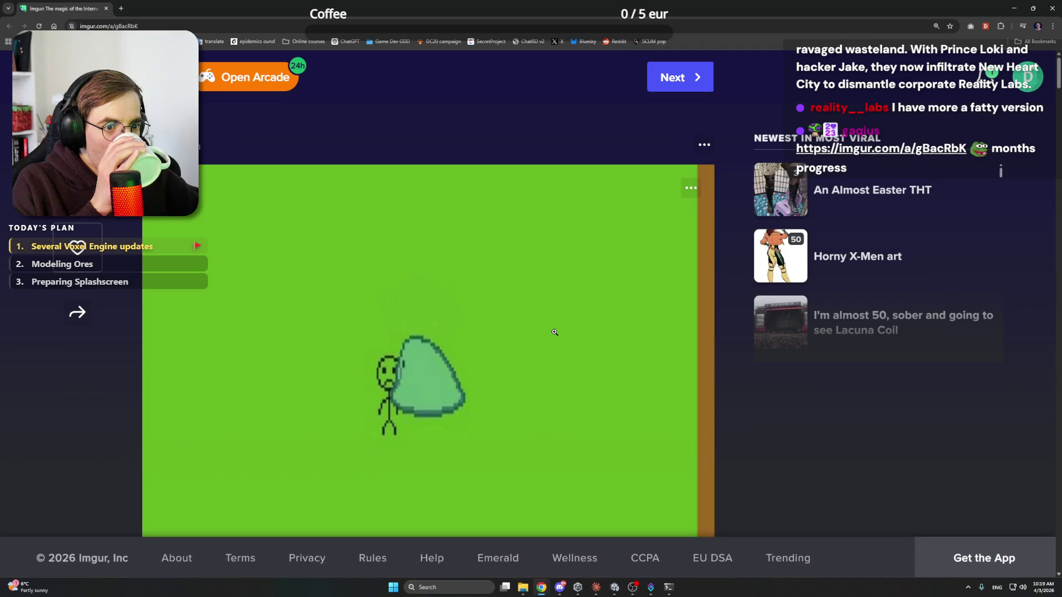
scroll(522, 357, down, 7)
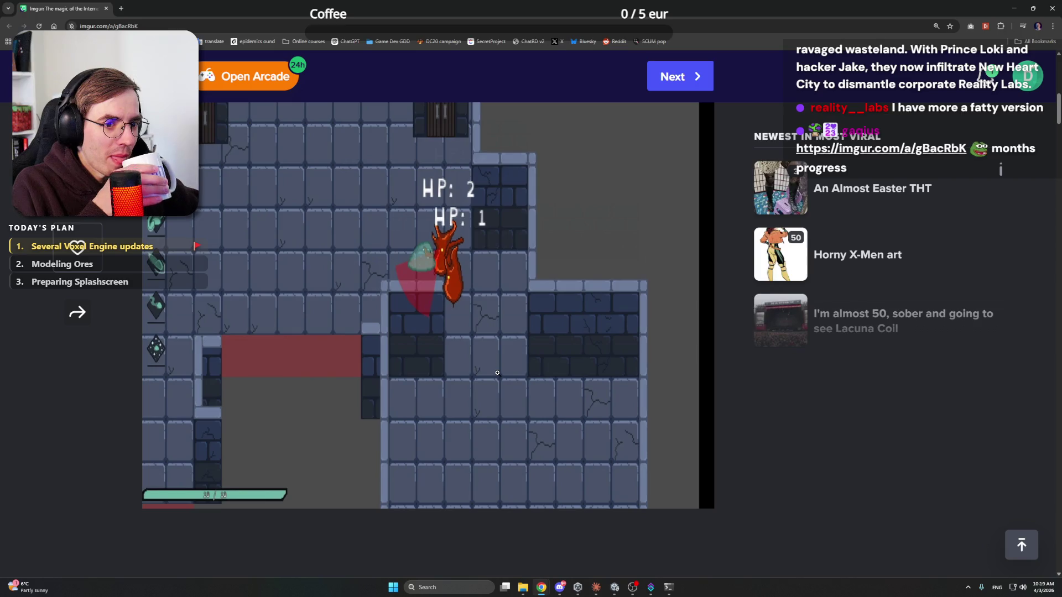
scroll(497, 372, up, 3)
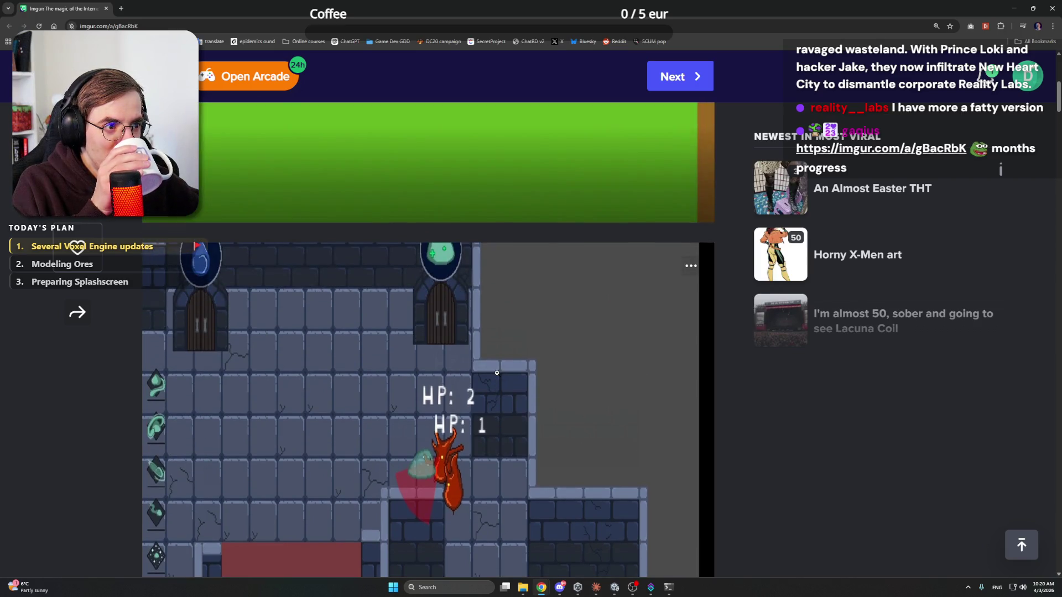
scroll(496, 372, down, 3)
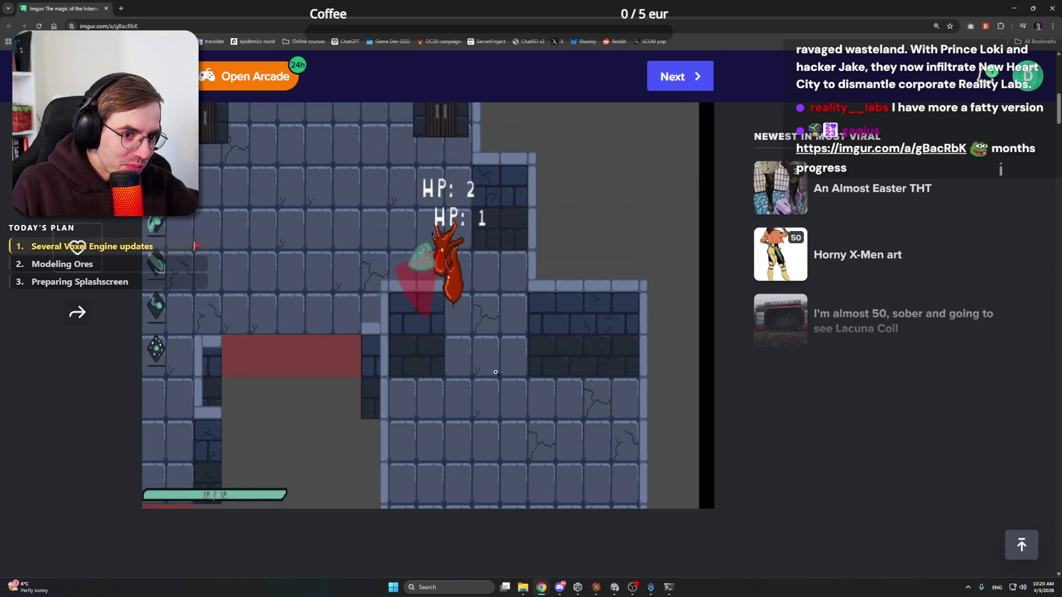
key(alt+Tab)
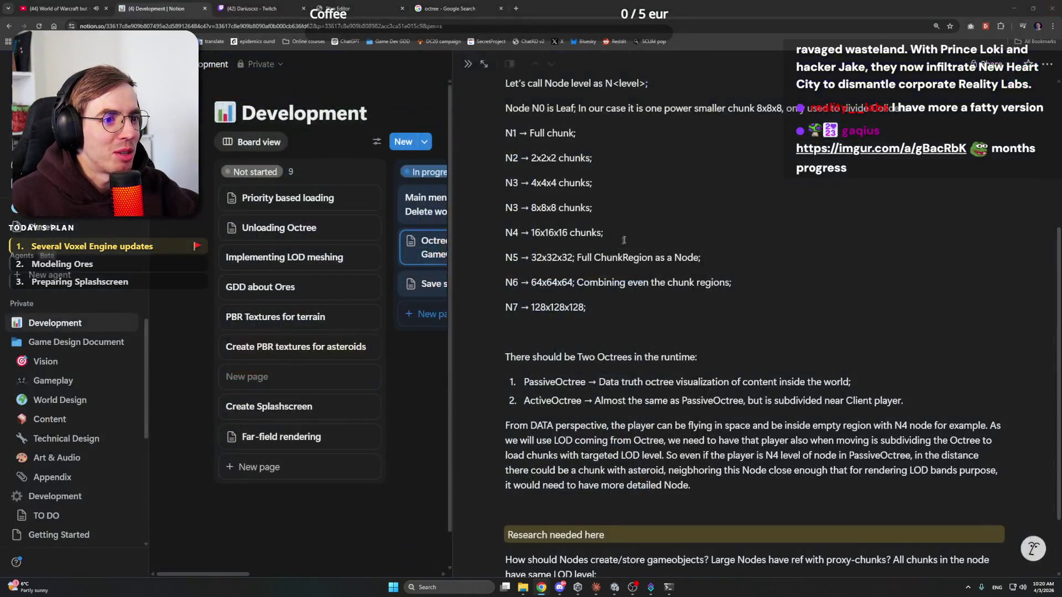
click(741, 486)
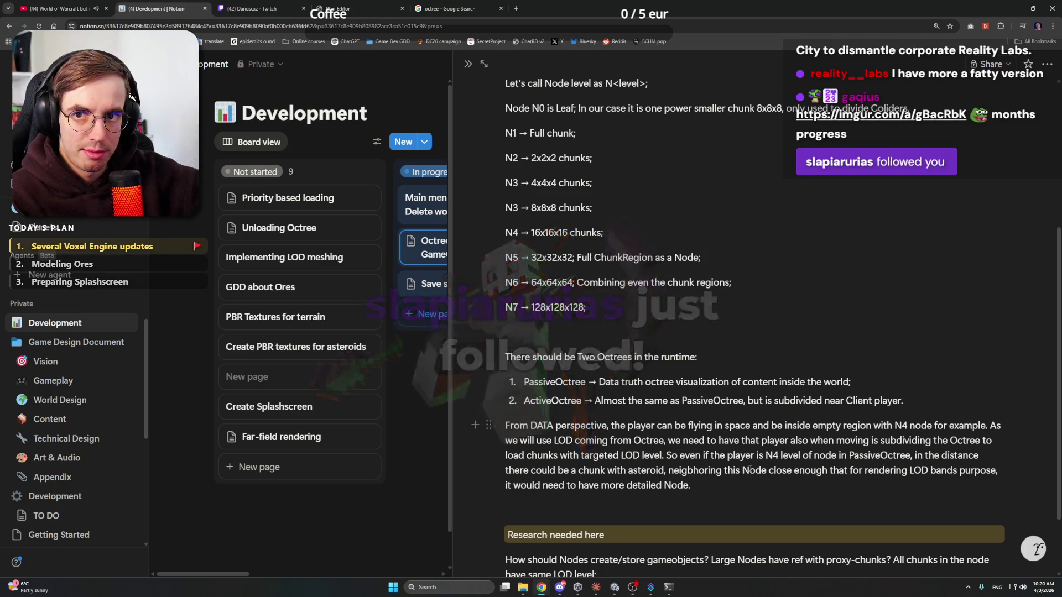
click(575, 591)
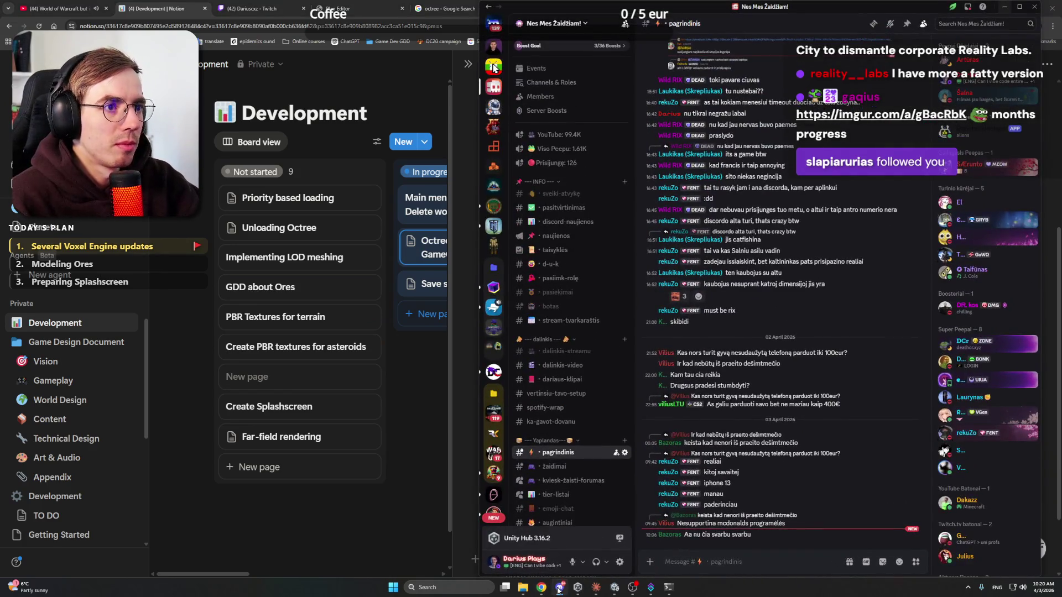
click(559, 587)
scroll(740, 498, down, 1)
scroll(741, 498, down, 1)
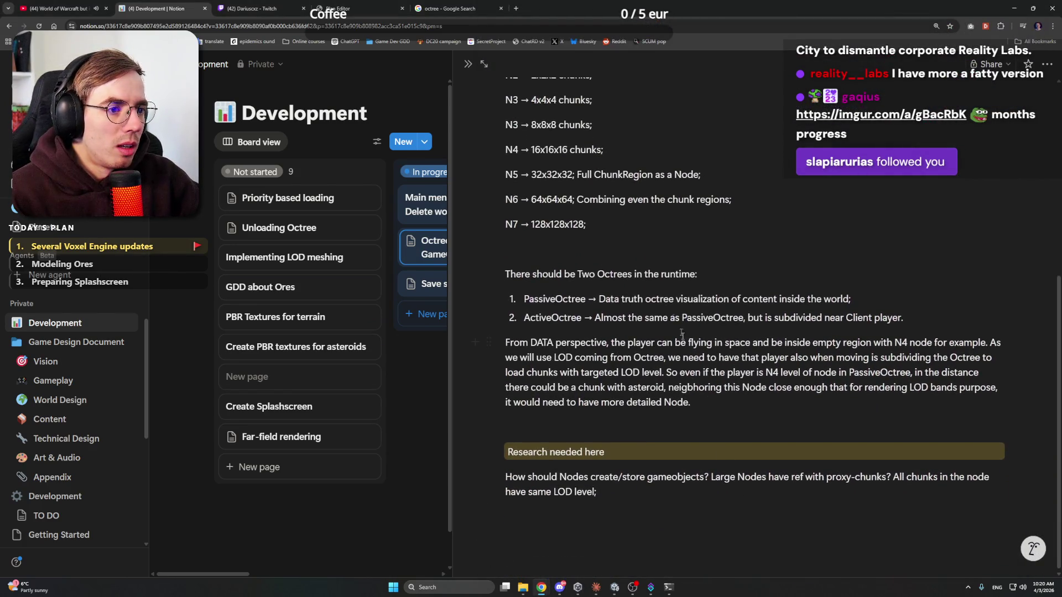
click(702, 275)
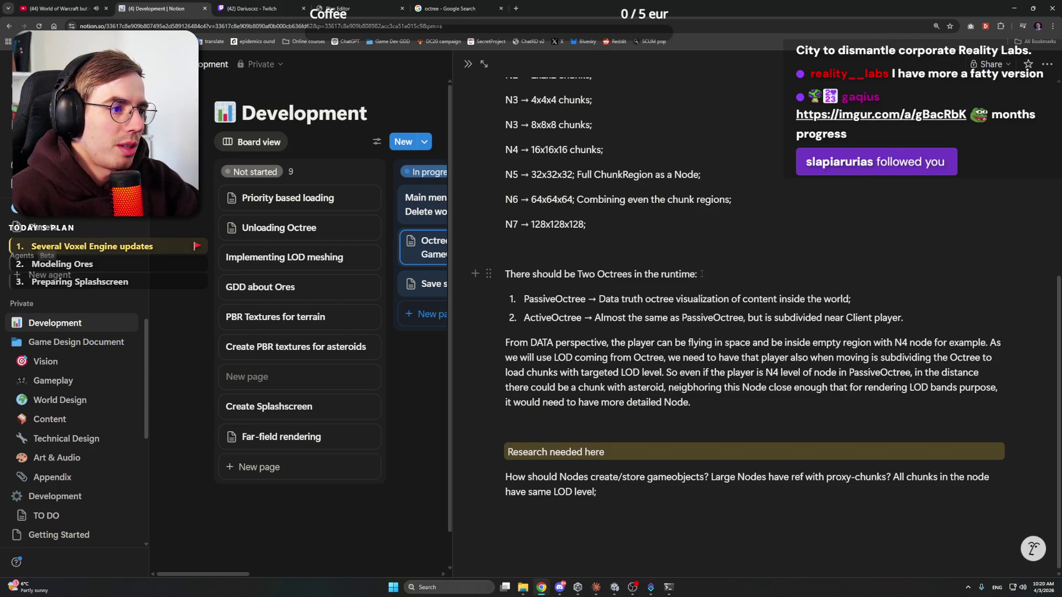
Step: Add the line 'Needs research how to do it best, and not dublicate octree traversal' below the paragraph
click(713, 401)
key(Return)
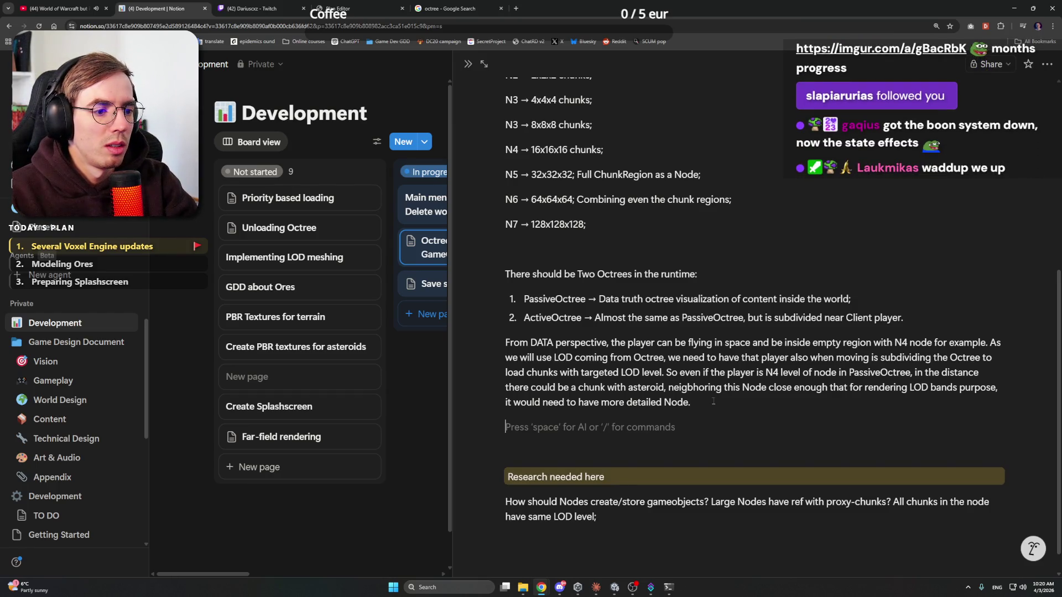
key(BackSpace)
key(Return)
text(Needs re)
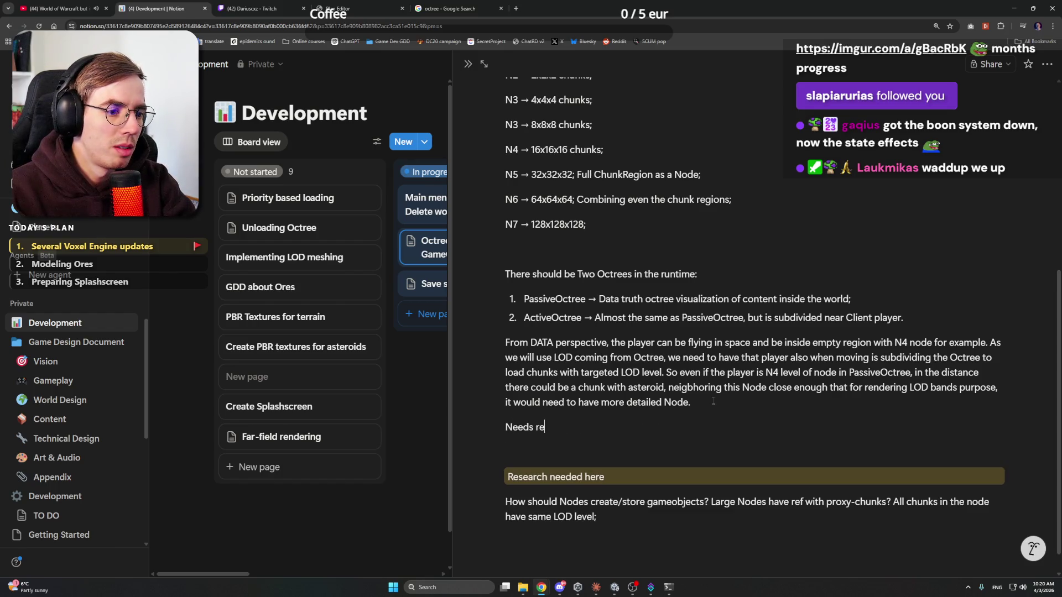
text(search how to )
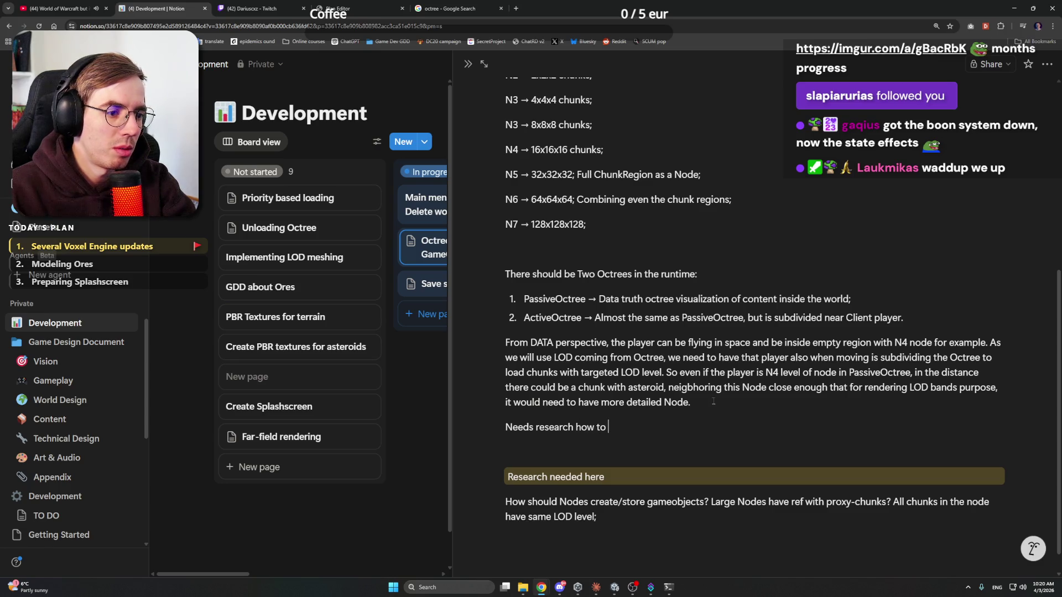
text(do it best,)
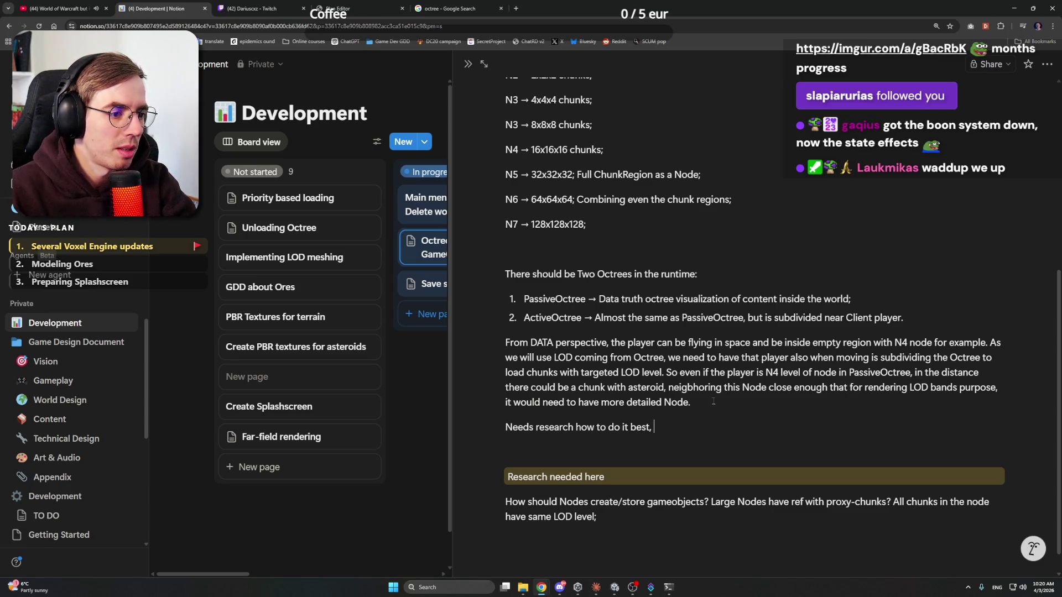
text( and not du)
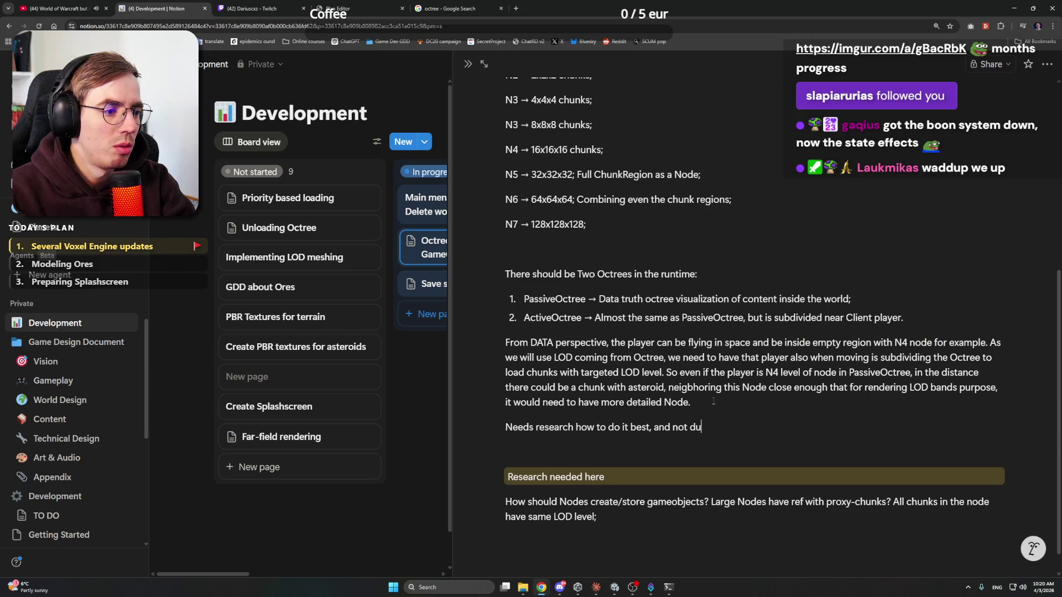
text(blicate the)
key(BackSpace)
key(BackSpace)
key(BackSpace)
text(octree)
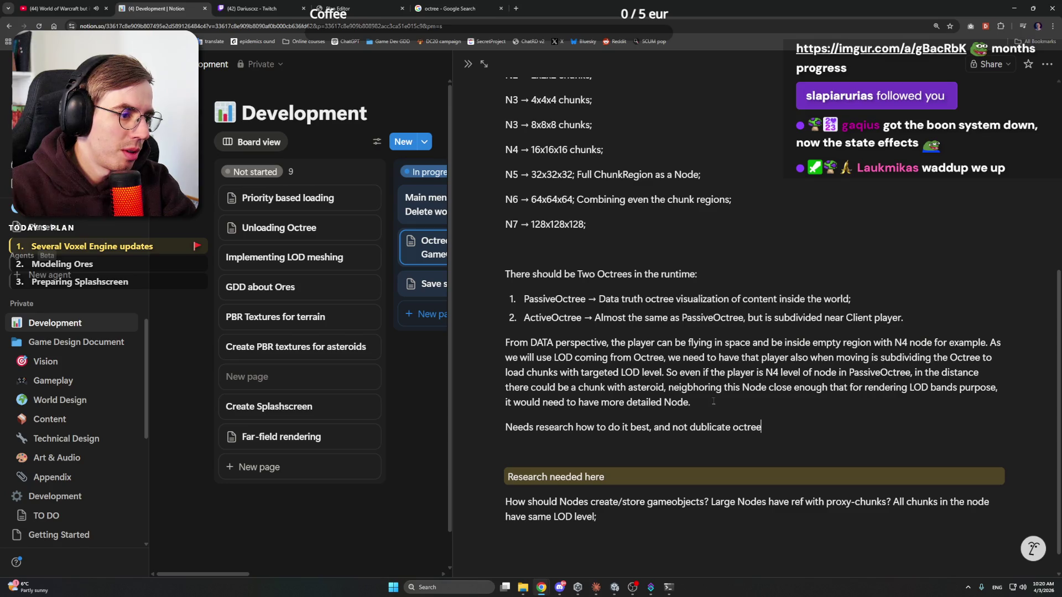
text( traversla)
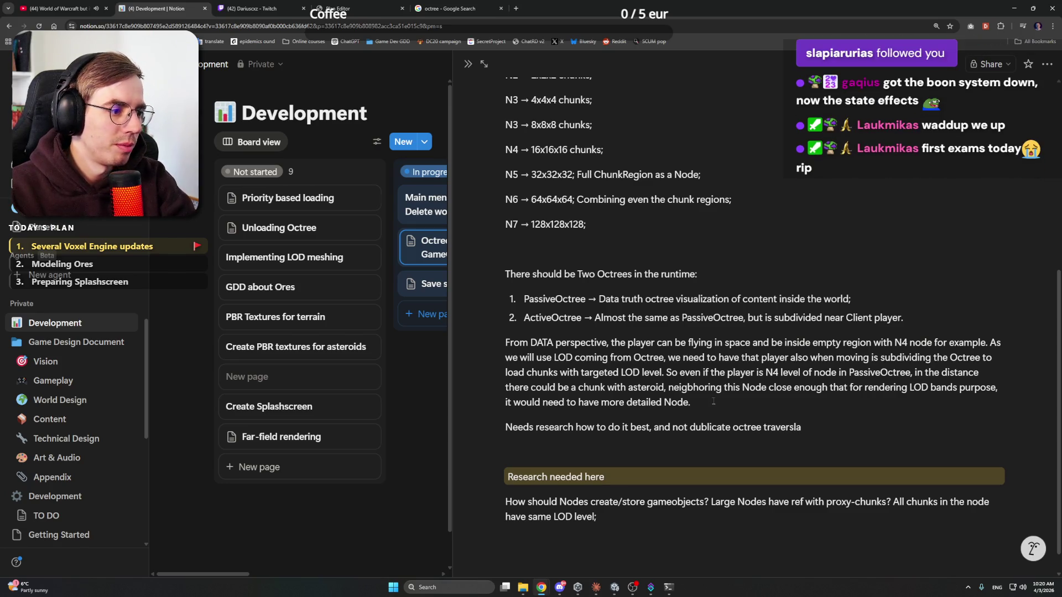
key(BackSpace)
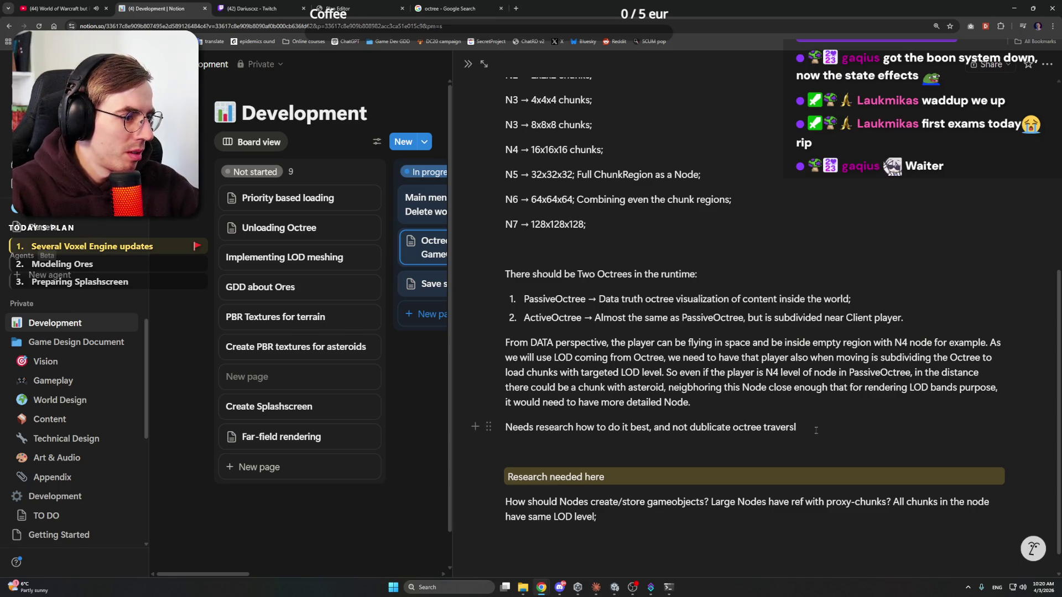
key(BackSpace)
text(al)
right_click(817, 427)
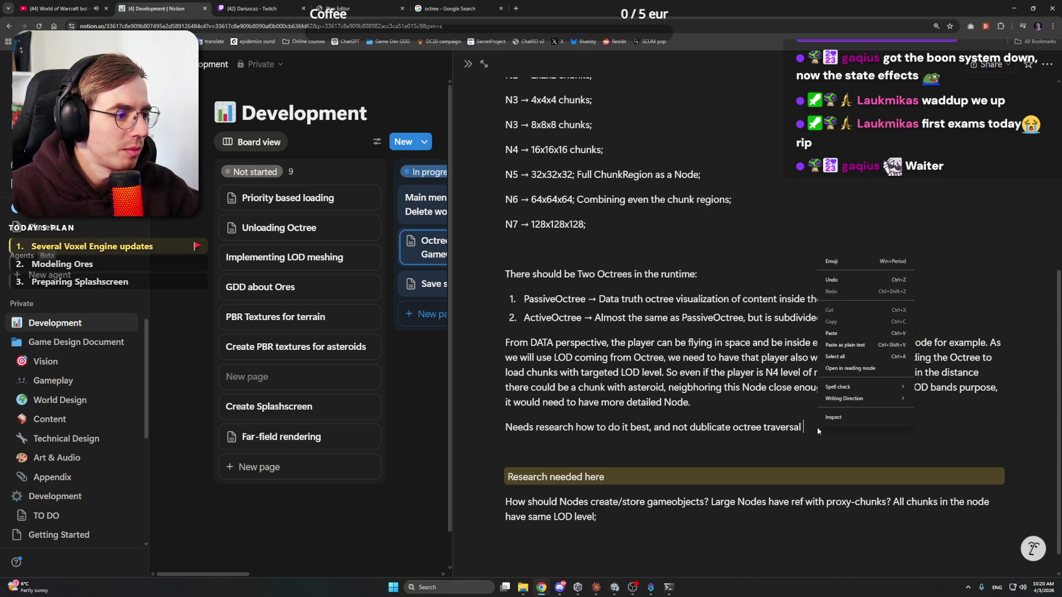
Step: Append a ⚠️ emoji to the research line and give it a yellow background
click(842, 261)
key(super+period)
text(war)
key(Return)
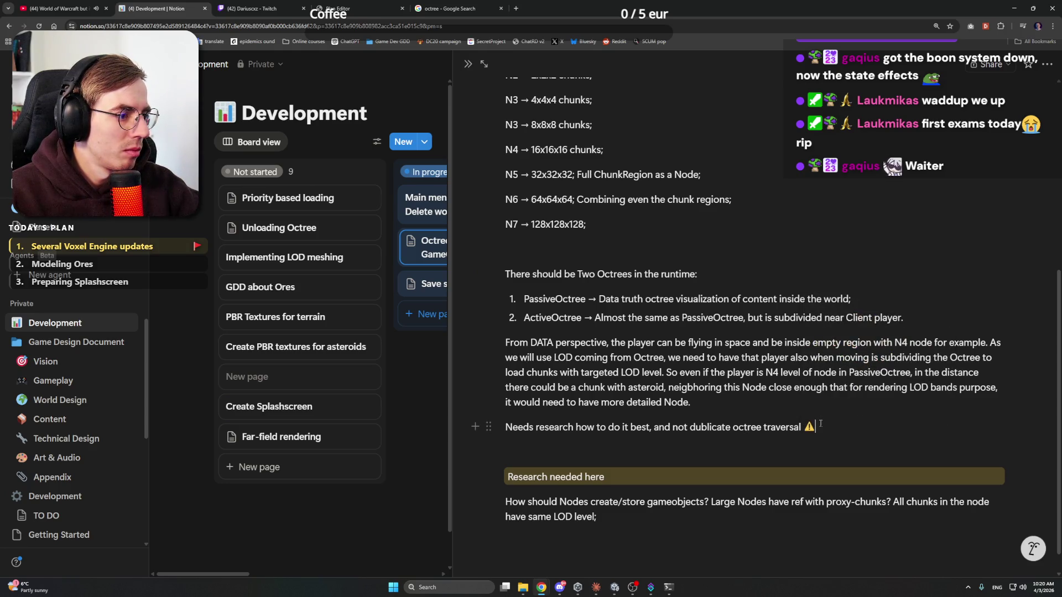
click(488, 427)
mouse_move(354, 372)
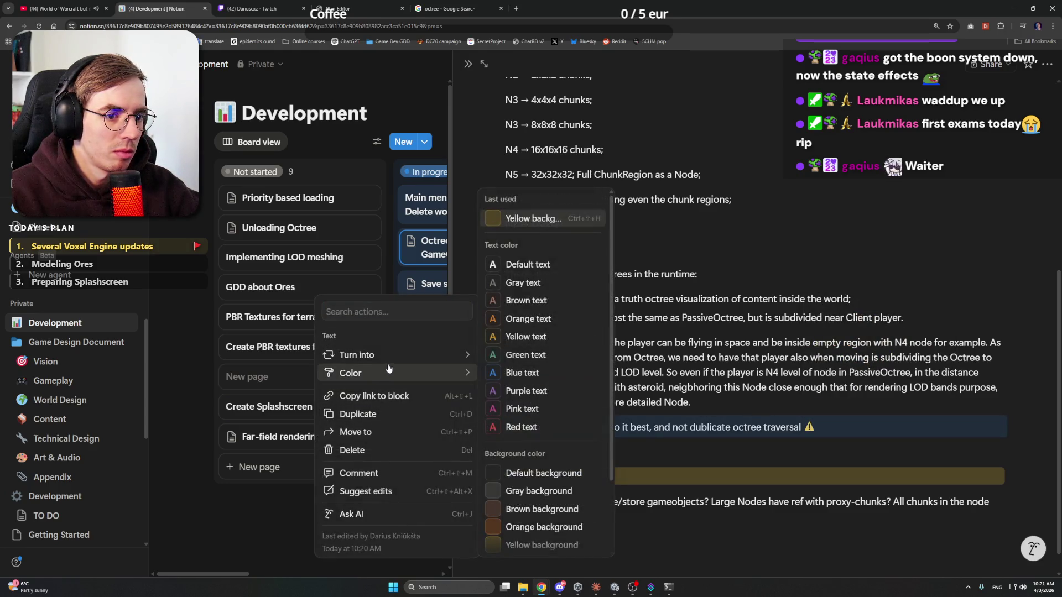
click(533, 219)
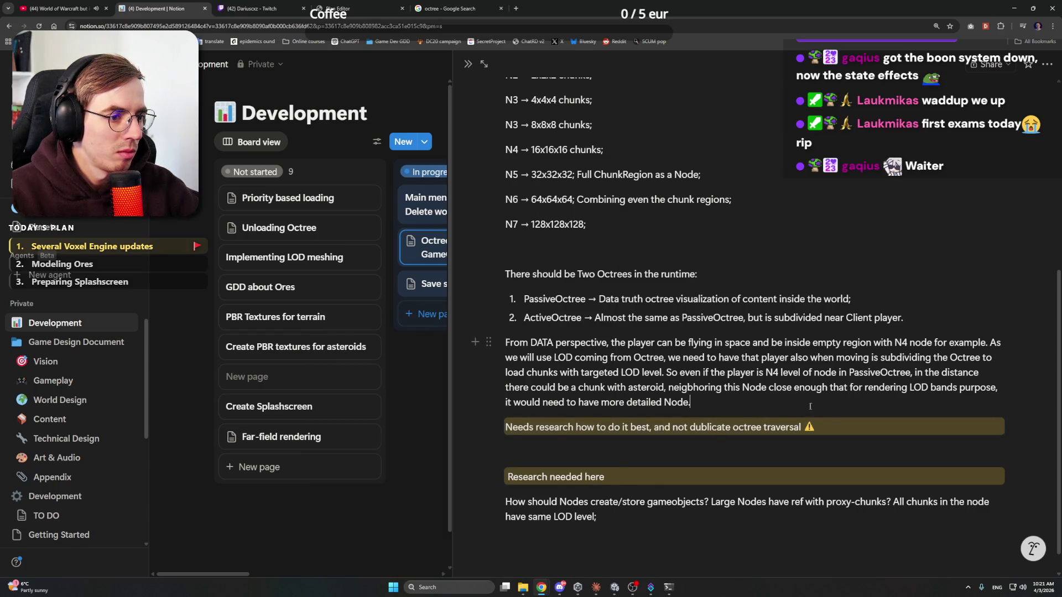
Step: Rename the 'Research needed here' heading to 'Notes:' and close the Octree notes page
scroll(649, 476, down, 1)
click(620, 454)
drag(629, 454, 506, 451)
text(Notes:)
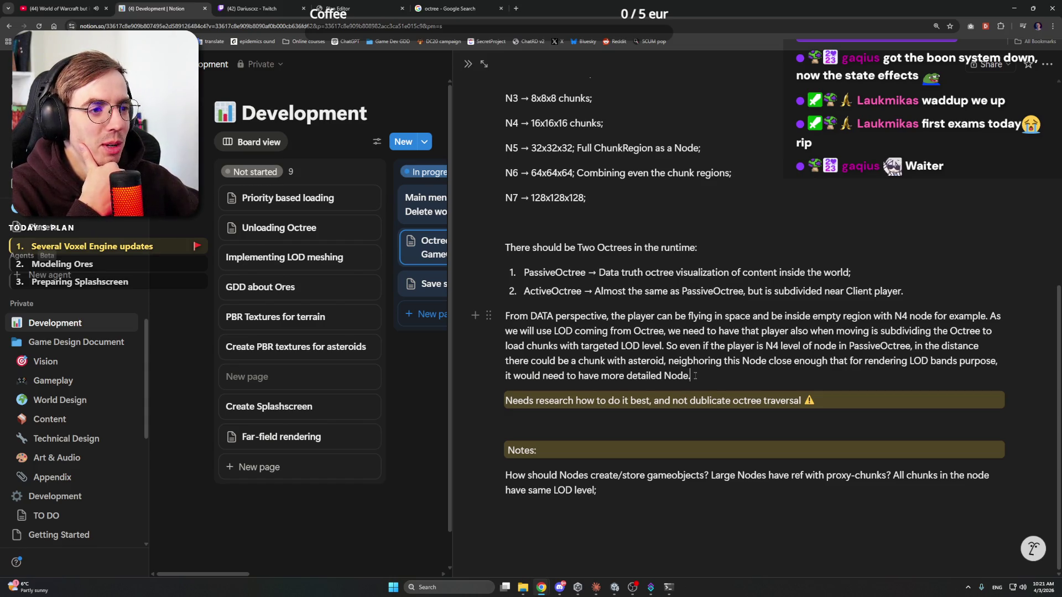
scroll(695, 376, up, 3)
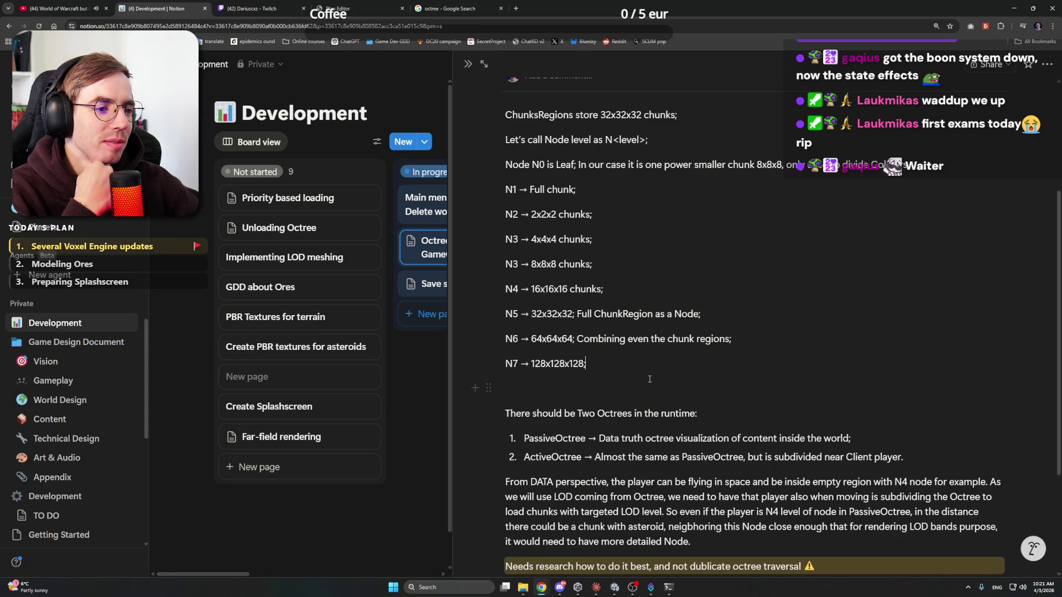
scroll(649, 378, down, 3)
click(719, 377)
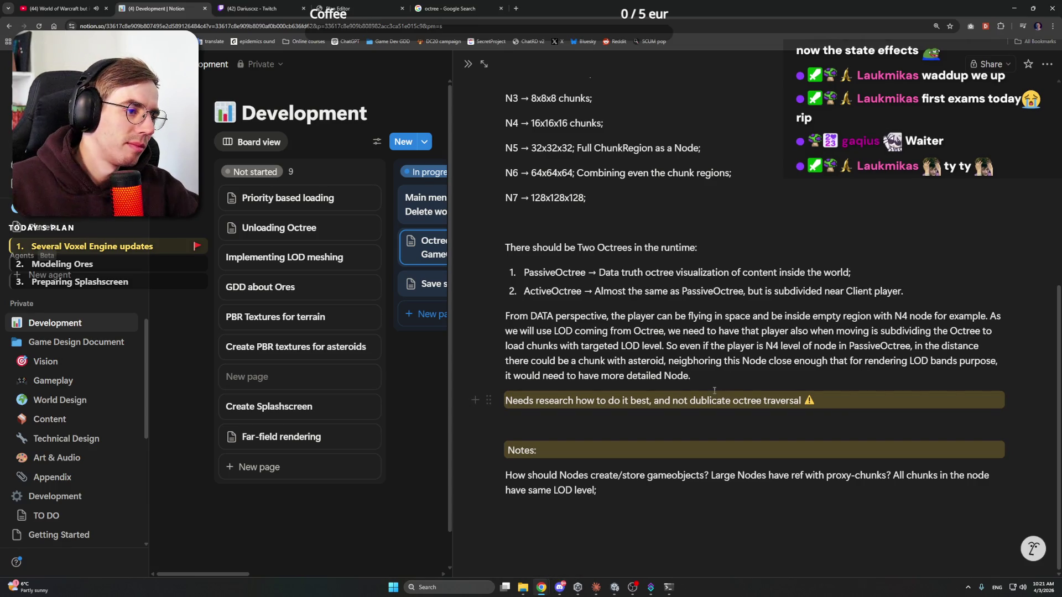
key(Escape)
Step: In the Save system rework card, add 'Only PassiveOctree (real data truth) is saved;' to the first storage item
click(437, 285)
click(728, 408)
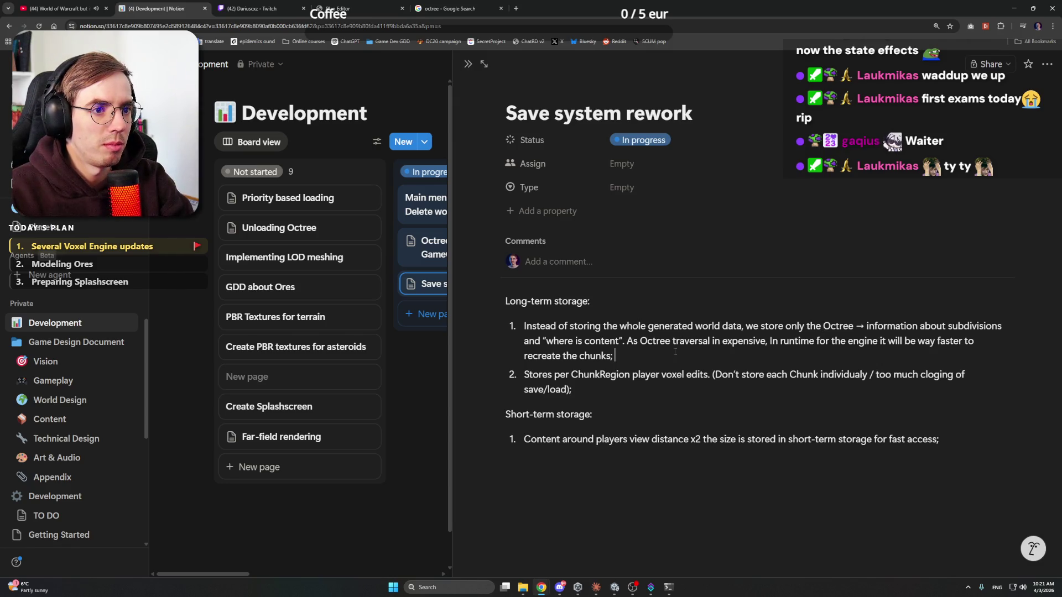
text(O)
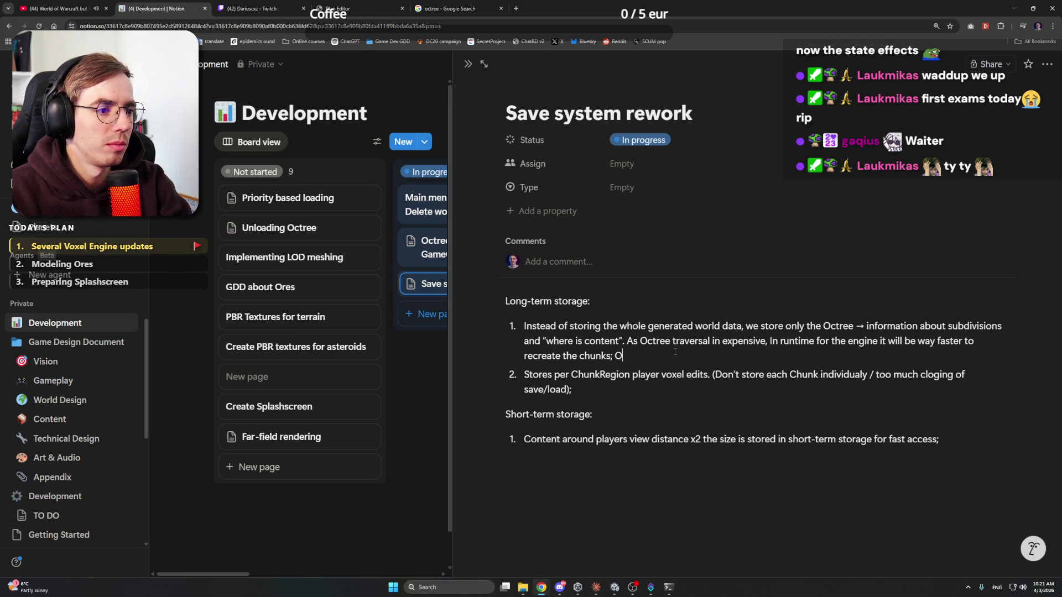
text(nly Passive)
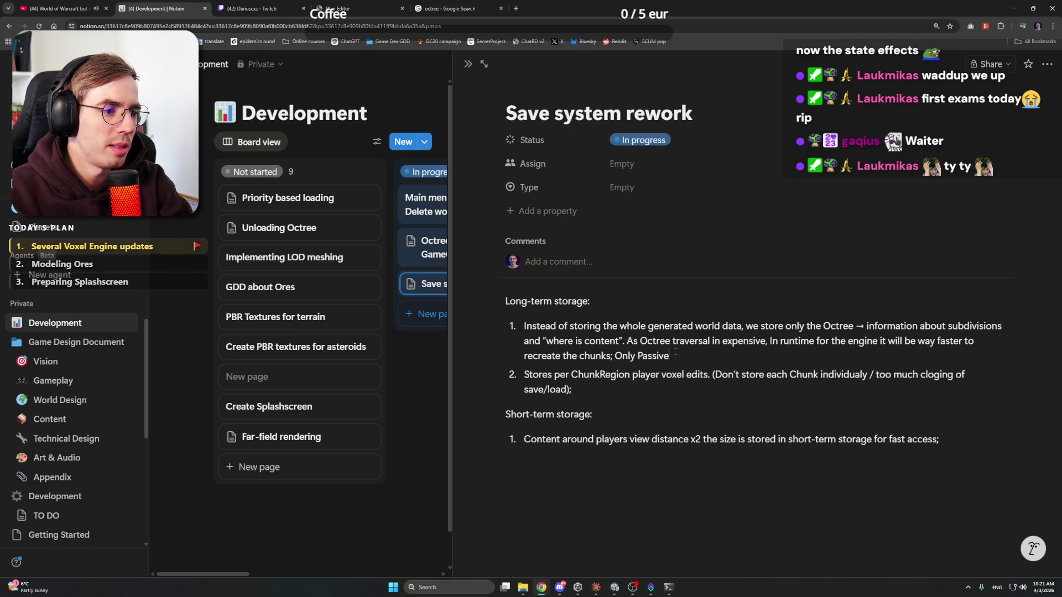
text(Octree (real data t)
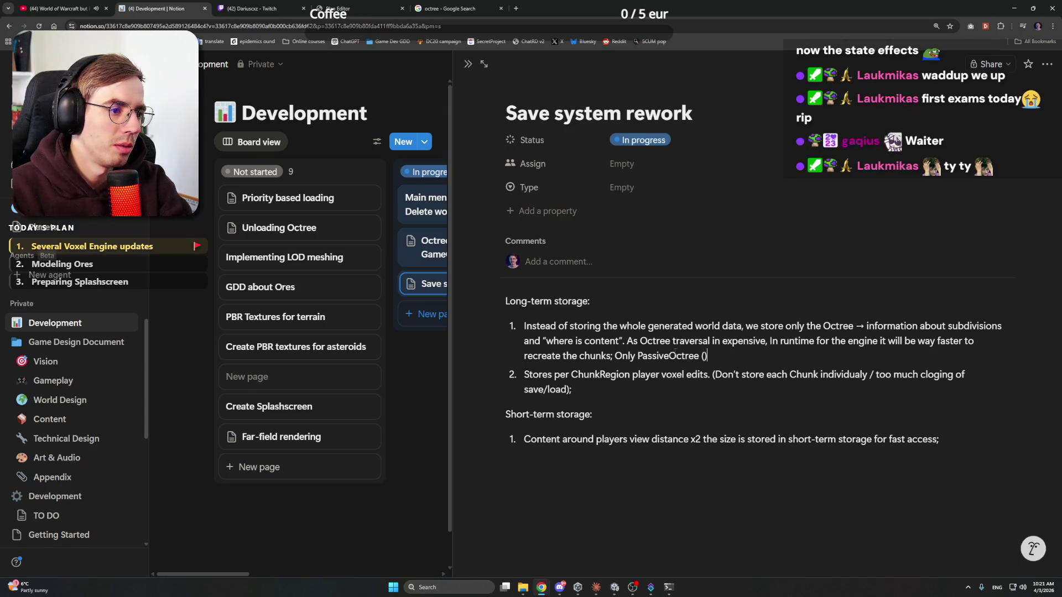
text(ruth) i)
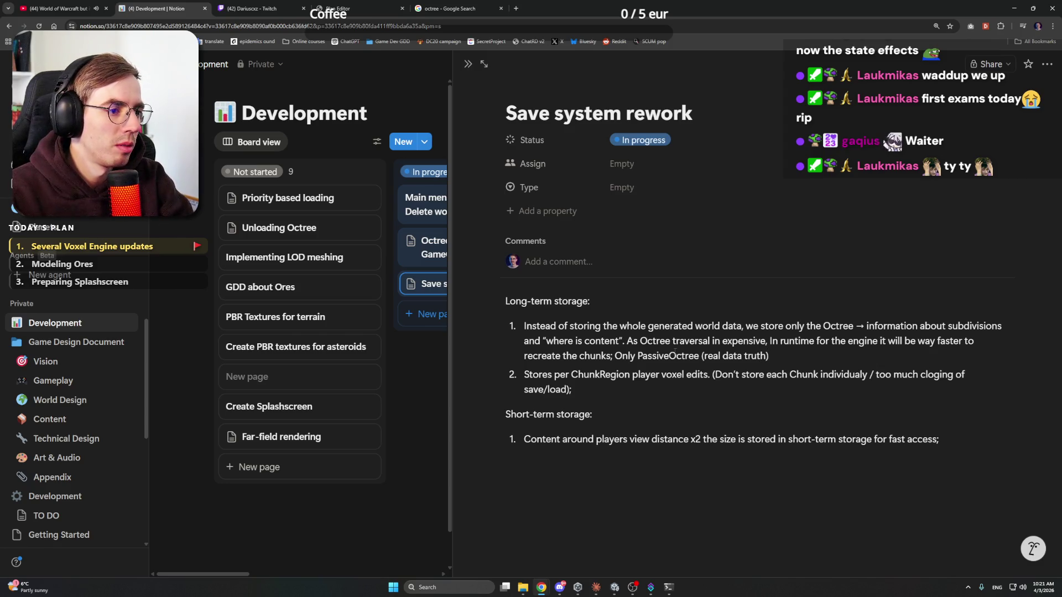
text(s saved;)
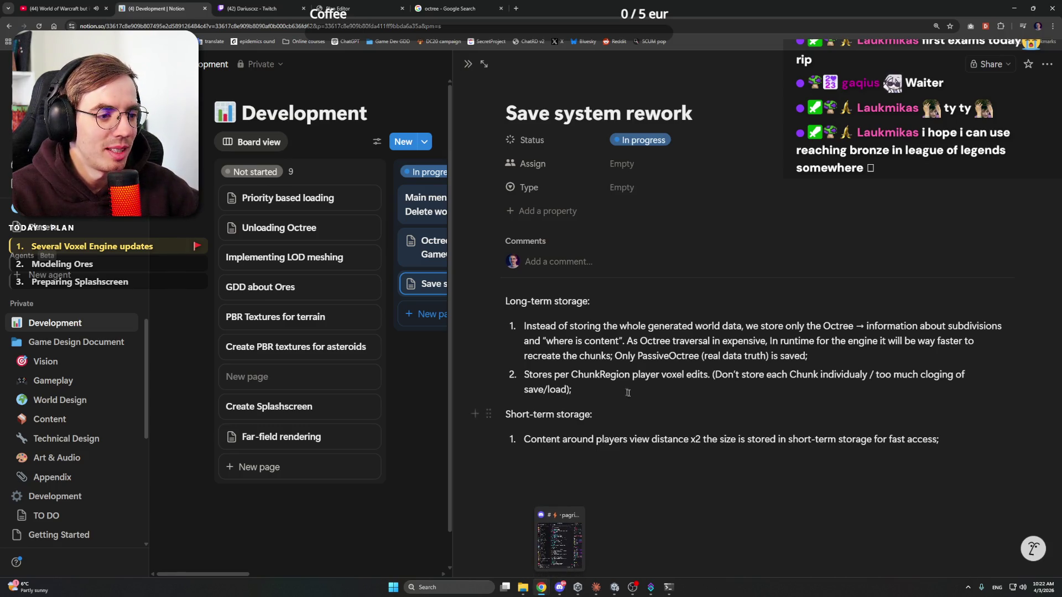
click(429, 374)
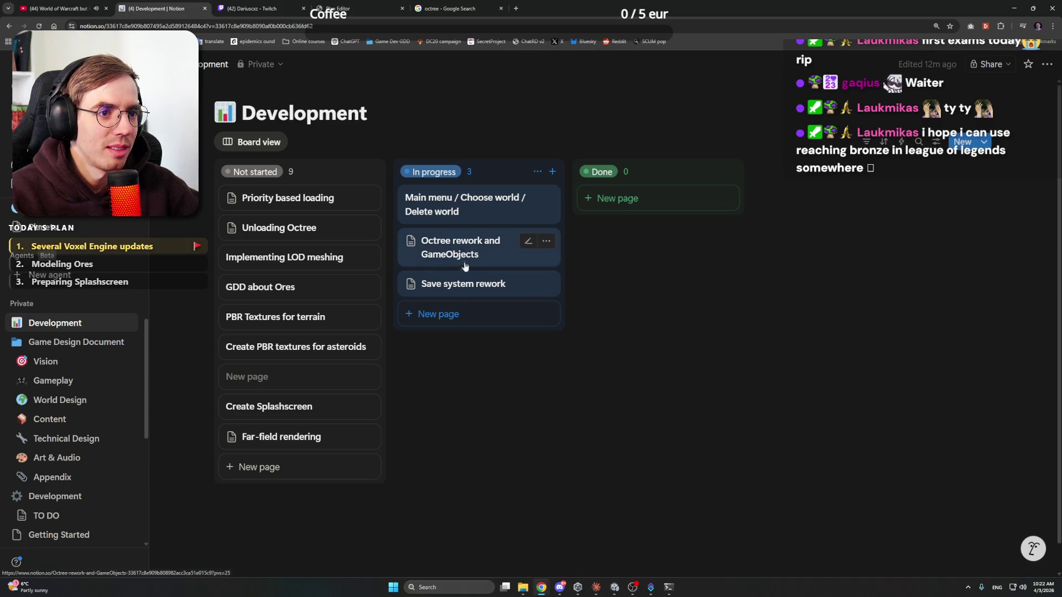
Step: Check the 'Fix chunk loading when returning to area' session in Claude, then go back to the Notion board
click(595, 587)
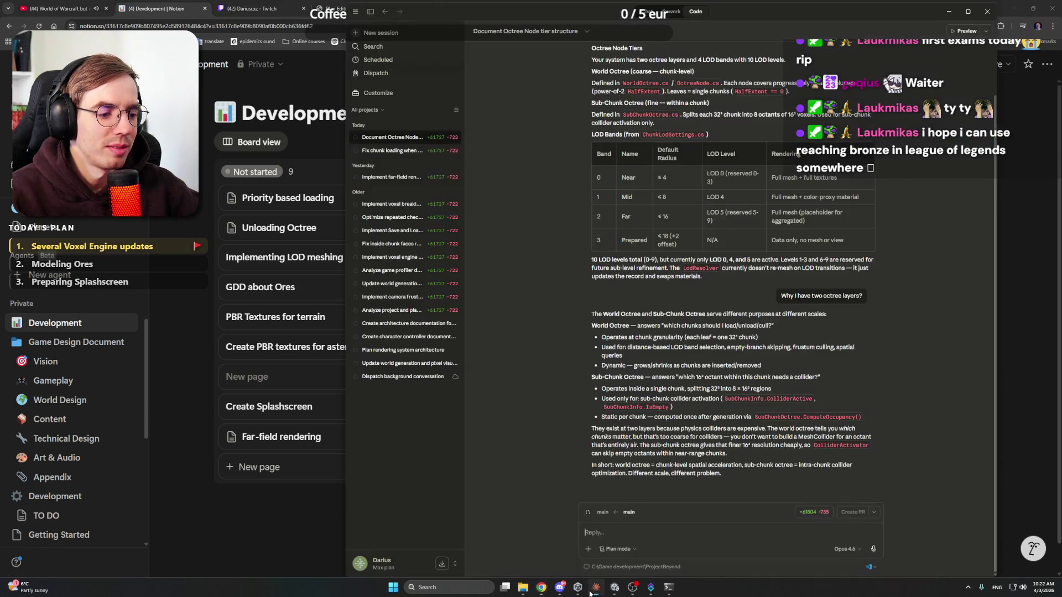
click(387, 150)
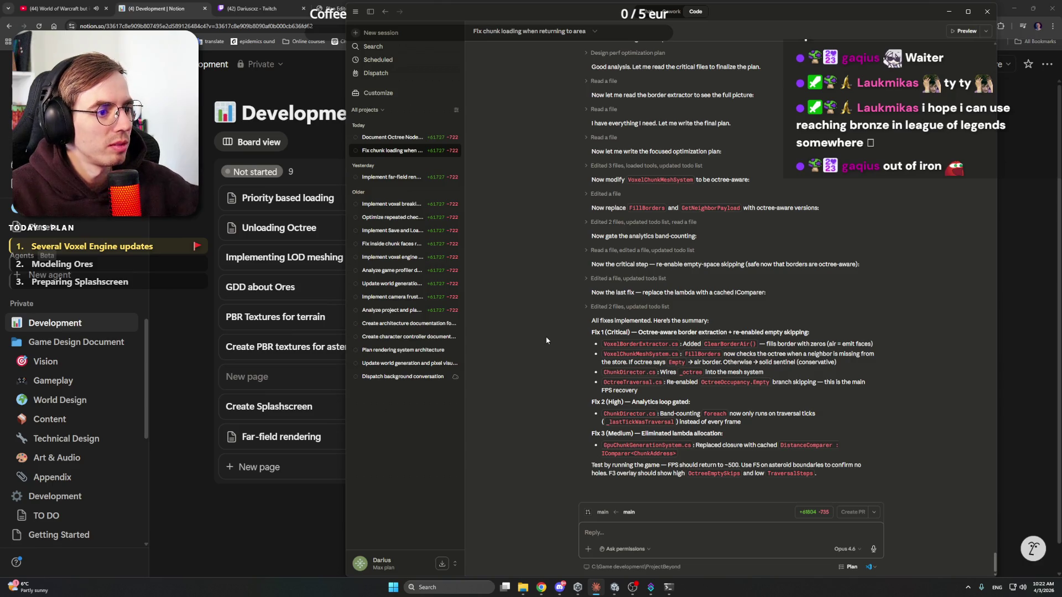
click(206, 212)
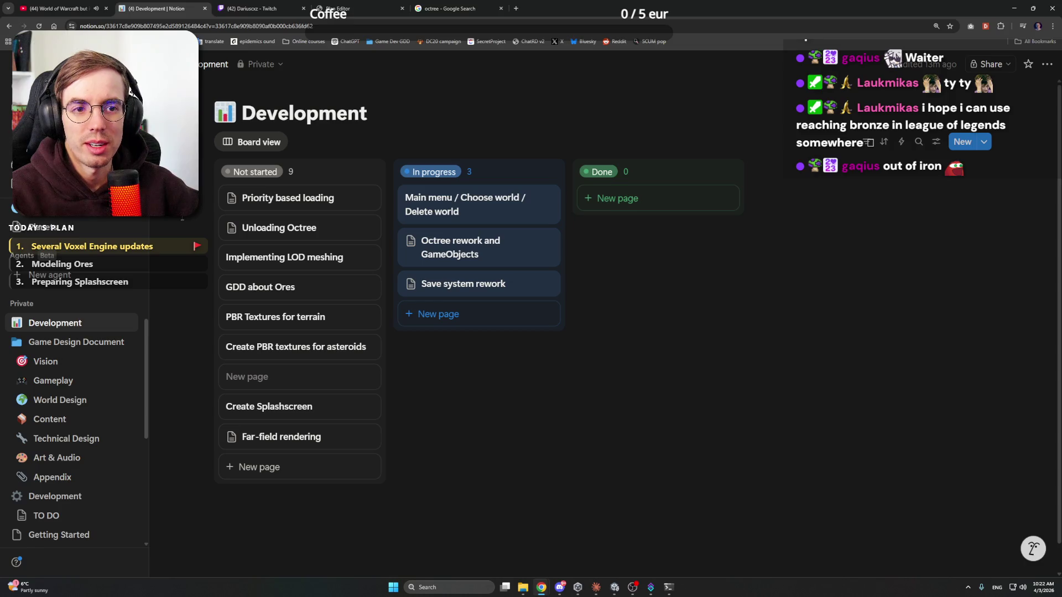
Step: Read the Save system rework notes in Notion, close the page, and bring Claude back up
click(474, 283)
click(632, 403)
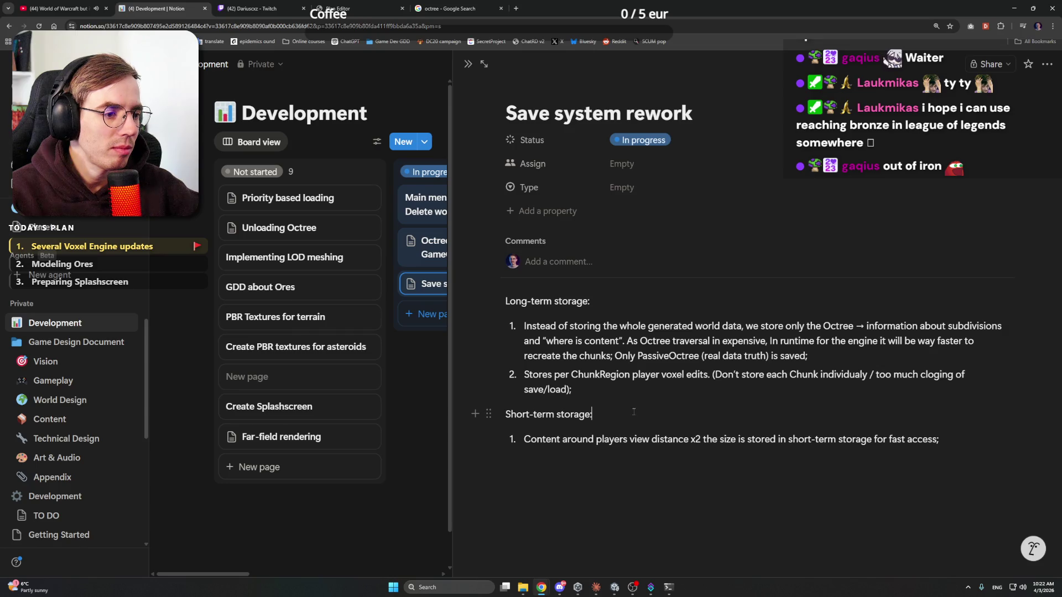
key(Escape)
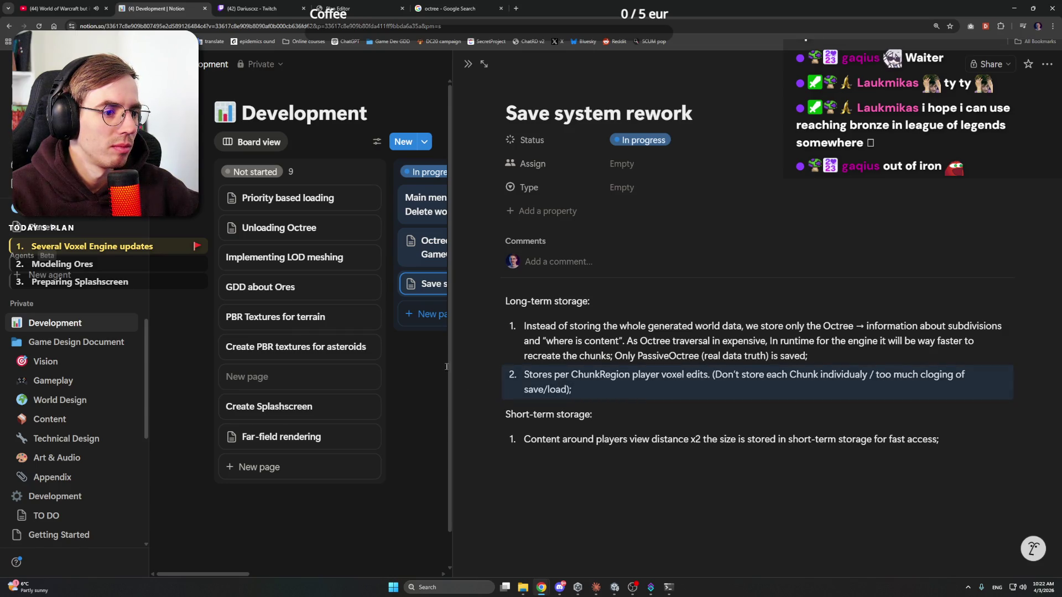
key(Escape)
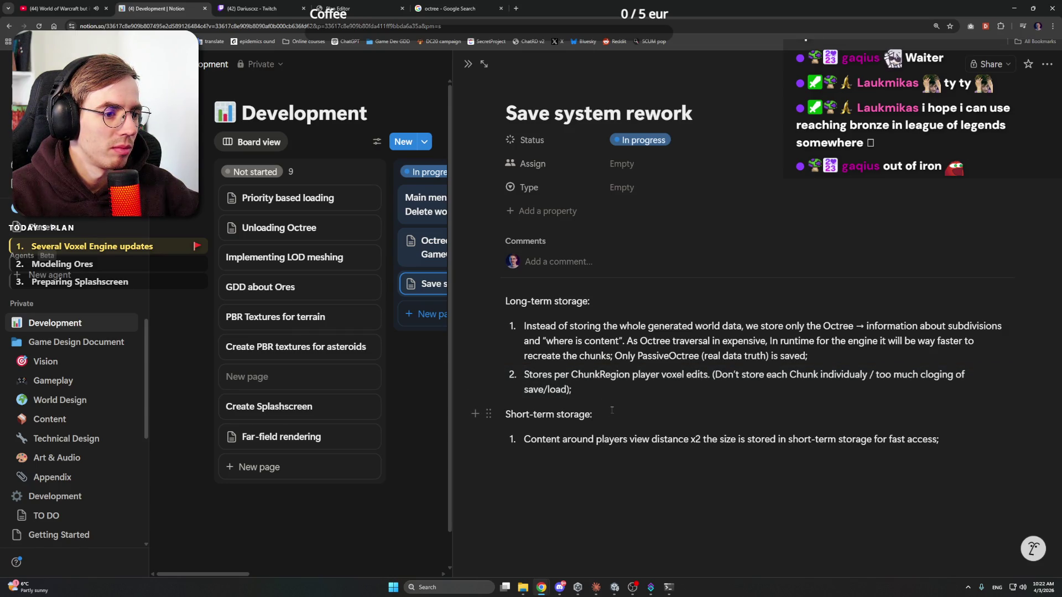
click(420, 347)
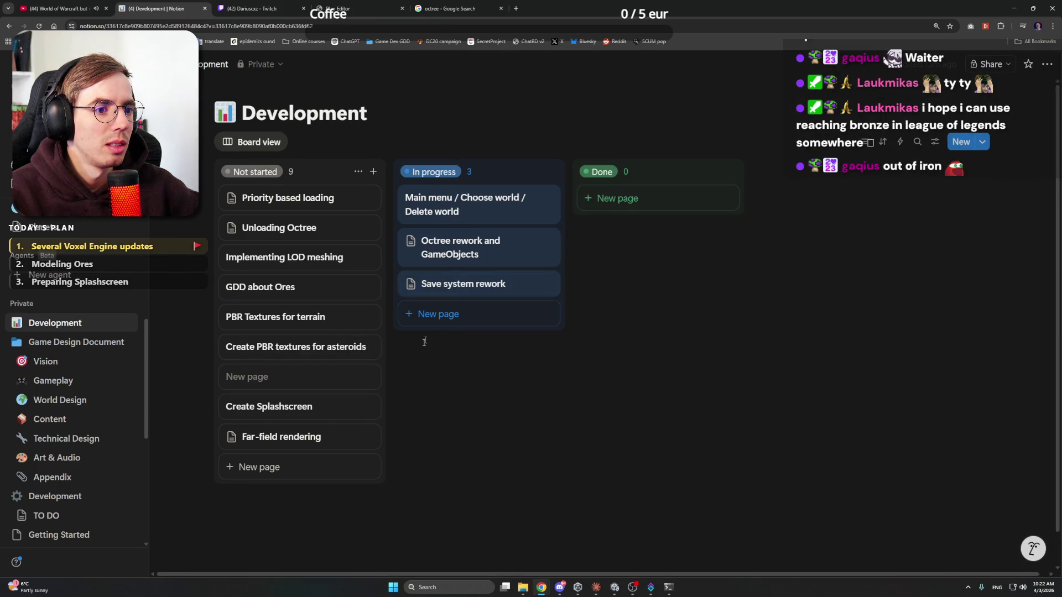
click(475, 284)
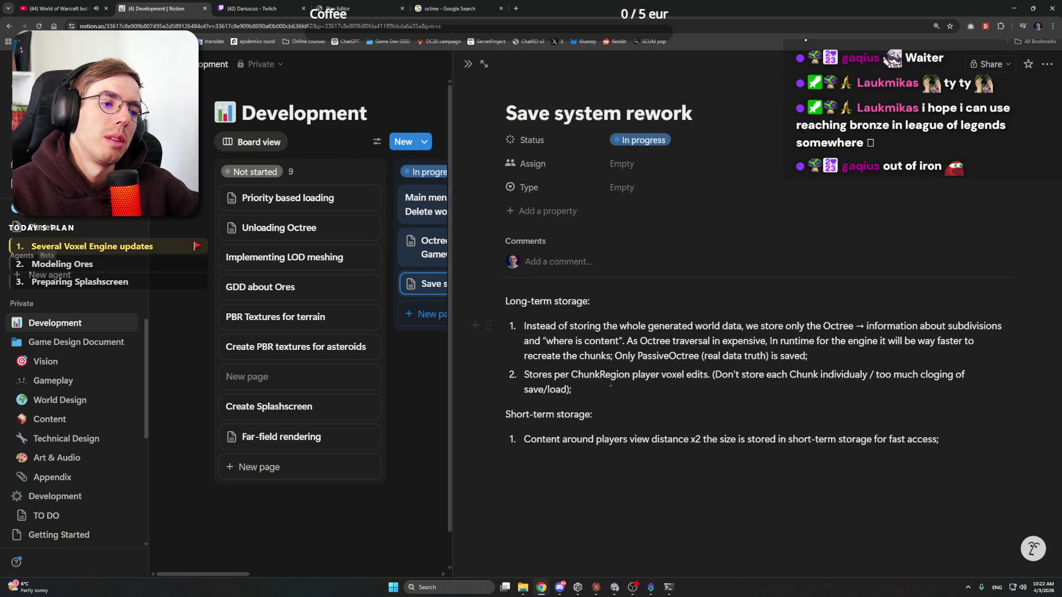
click(602, 413)
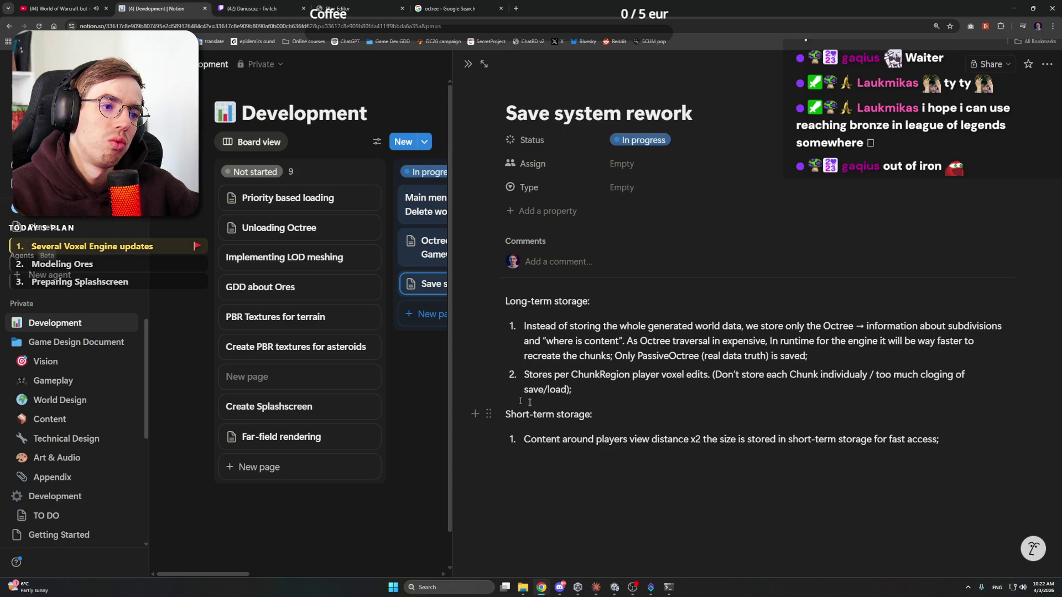
key(Escape)
click(605, 589)
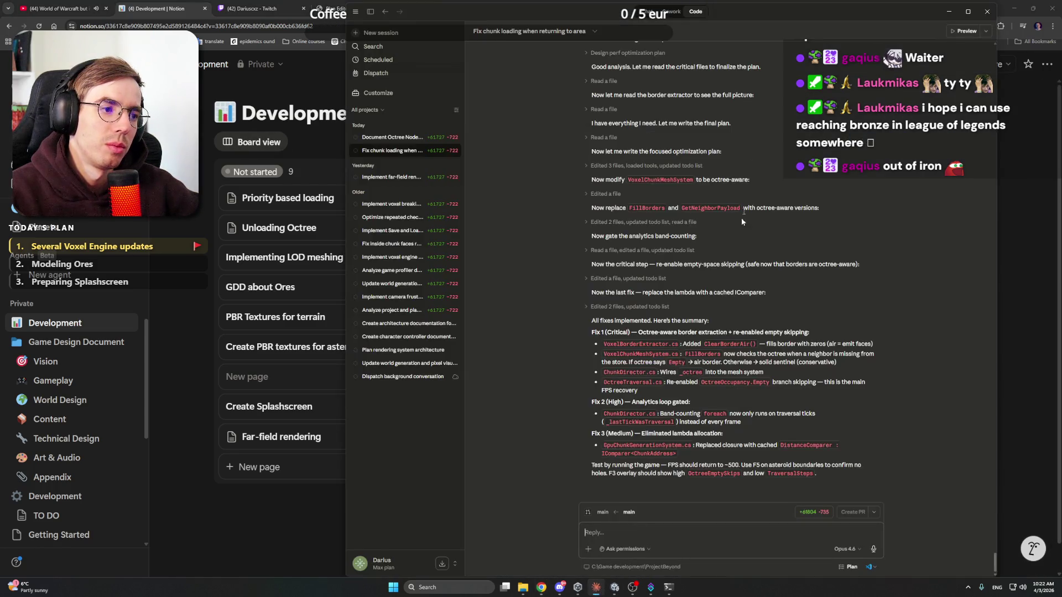
Step: In the Octree conversation, start a prompt: "Read in Notion 'Octree rework' and 'Save System rework'"
drag(352, 62, 565, 62)
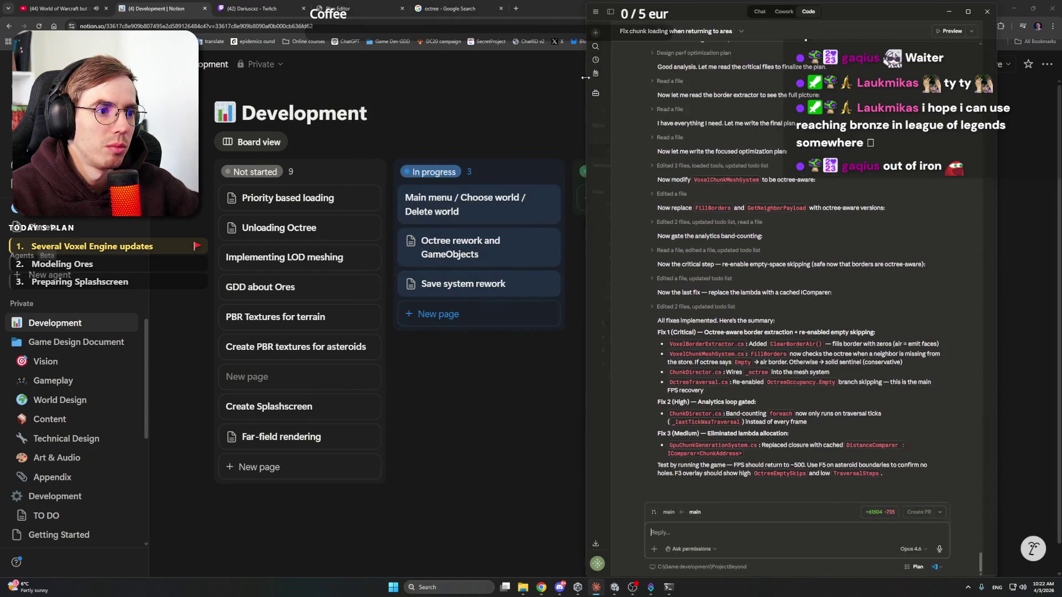
click(627, 138)
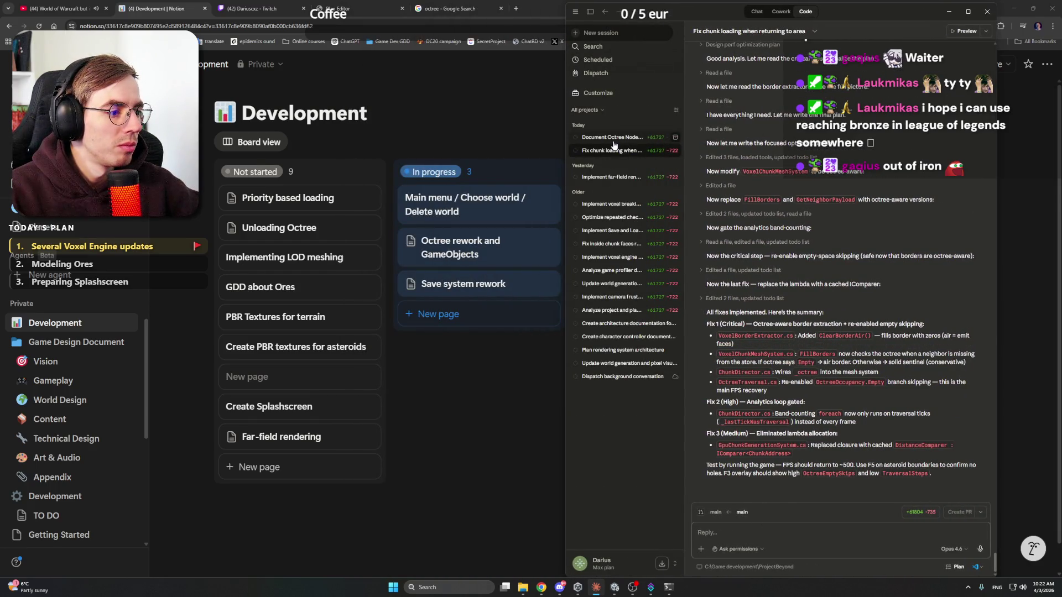
click(773, 531)
text(Read)
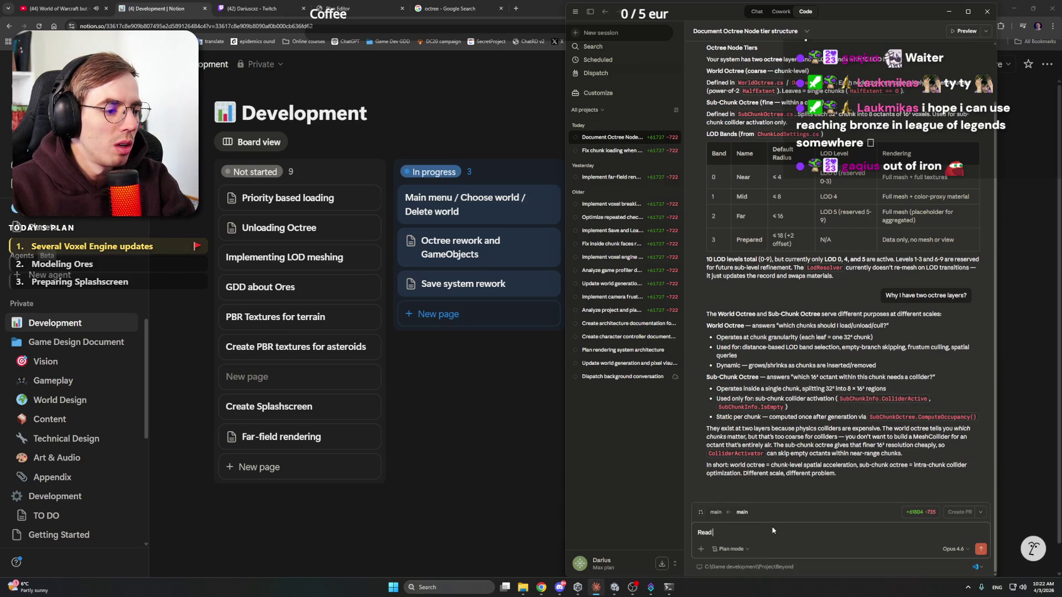
text( in Notion)
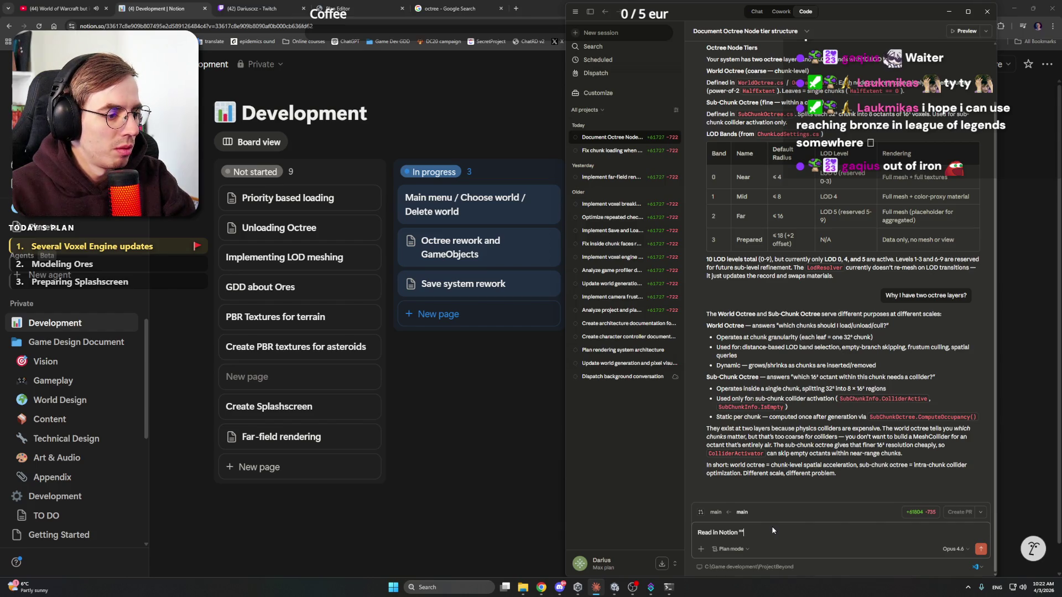
text("Octree rew)
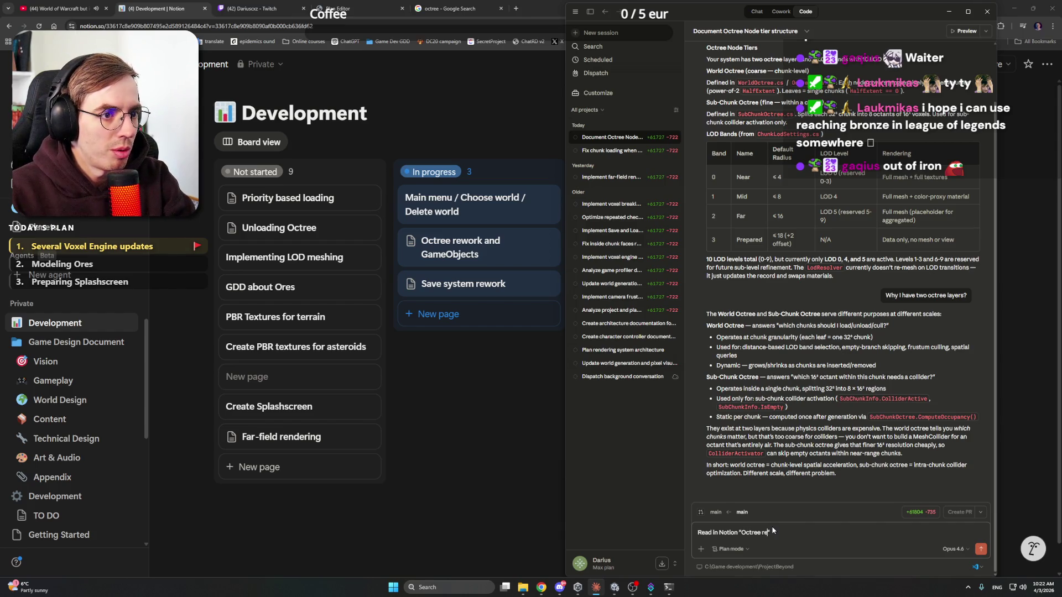
text(work)
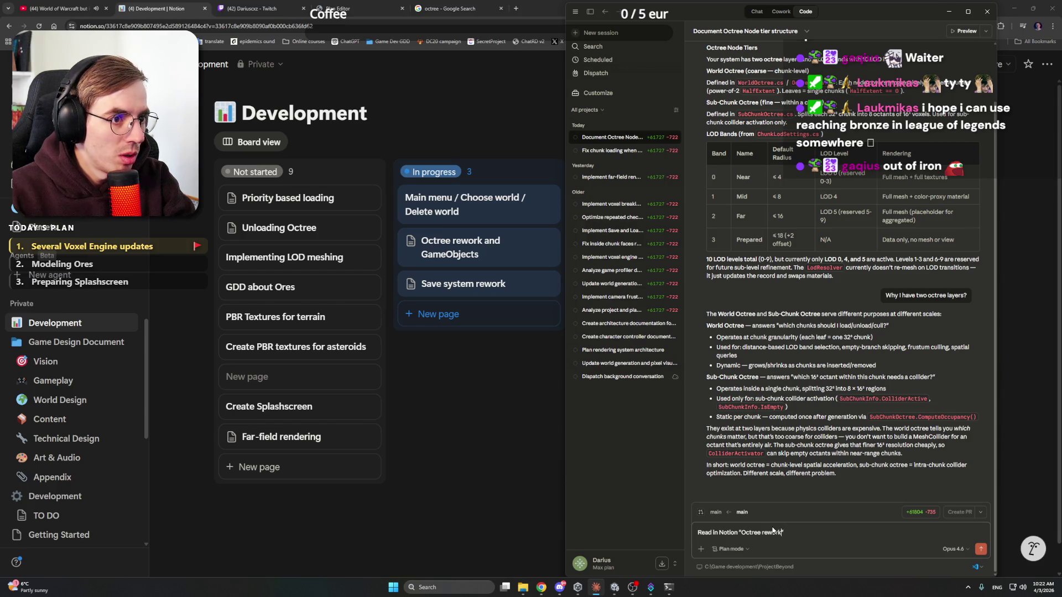
text( and GameObjects)
text(" and ")
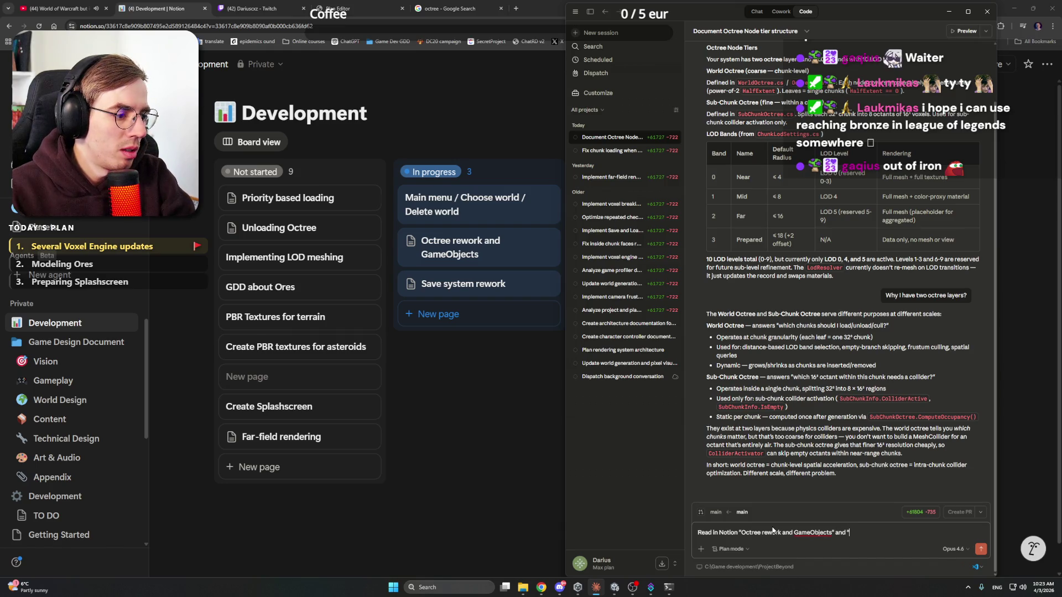
text(Save Sa)
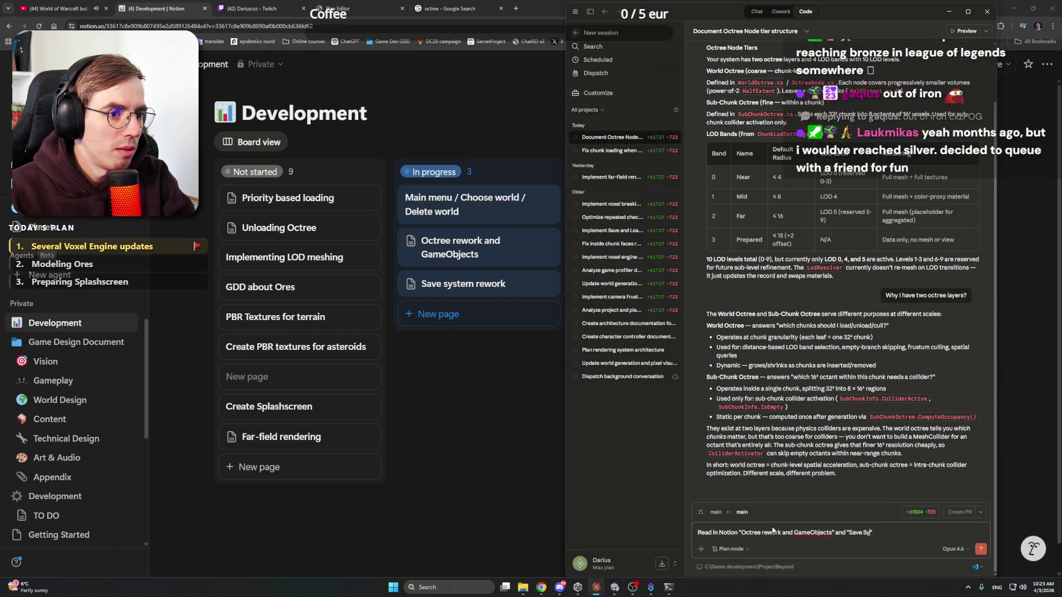
key(BackSpace)
text(ys)
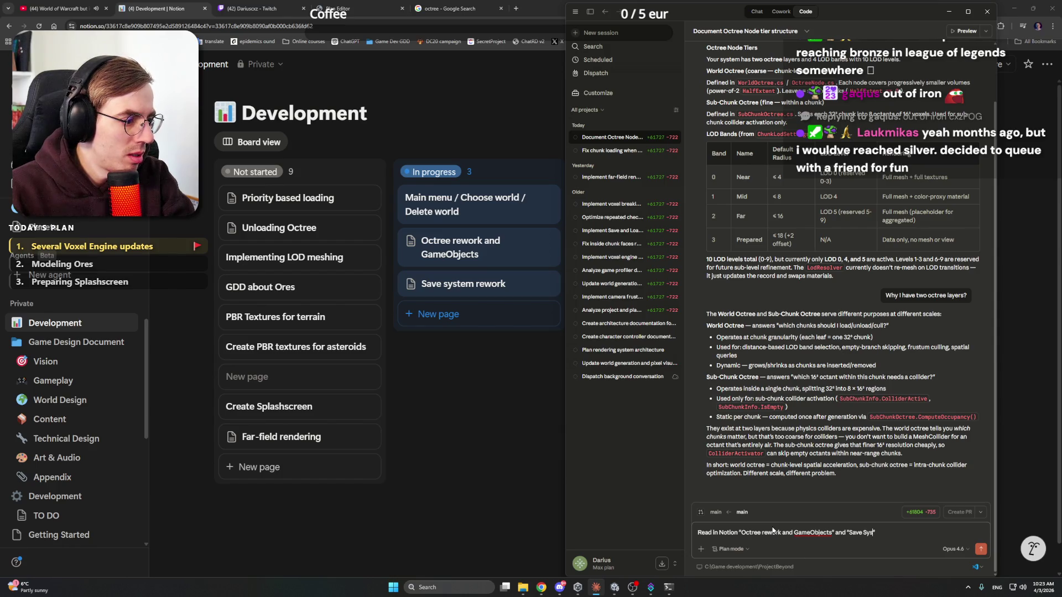
text(tem rework".)
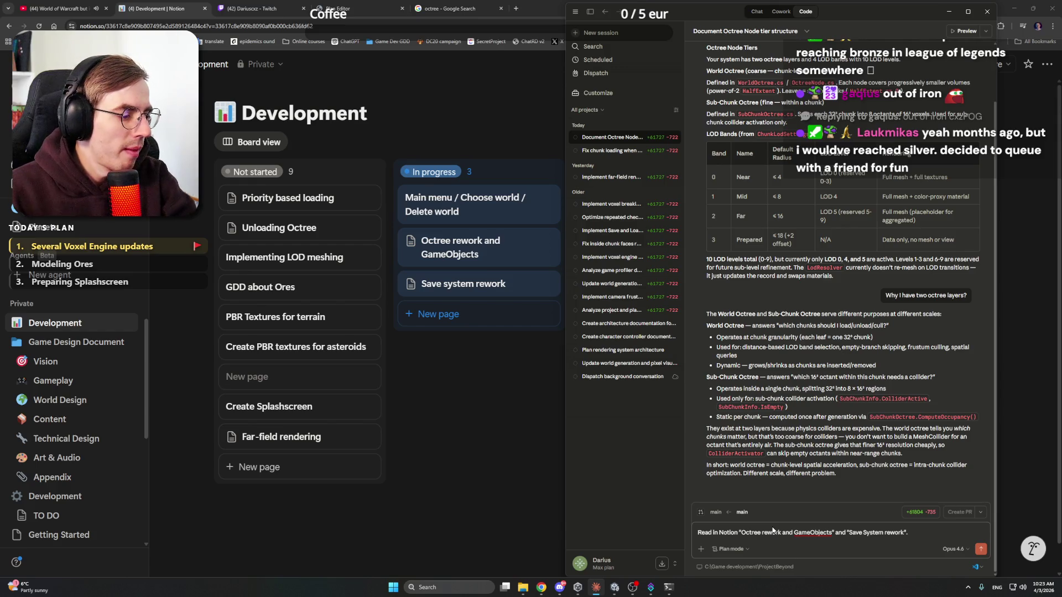
Step: Finish the prompt with "Let's brainstorm and research these parts, how to implement them" and send it
key(alt+Tab)
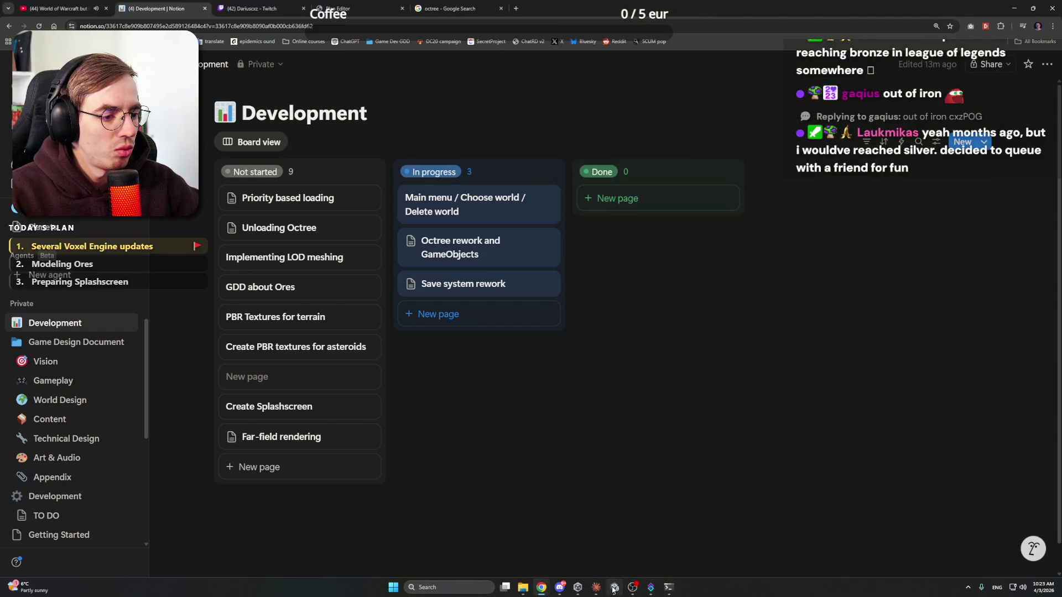
click(597, 587)
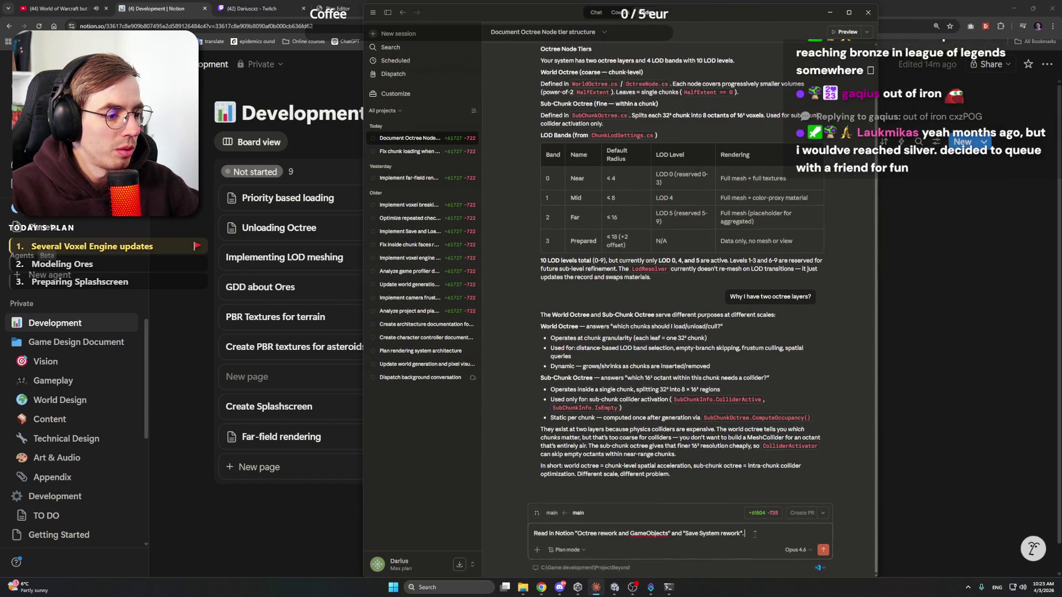
text(Let's brain)
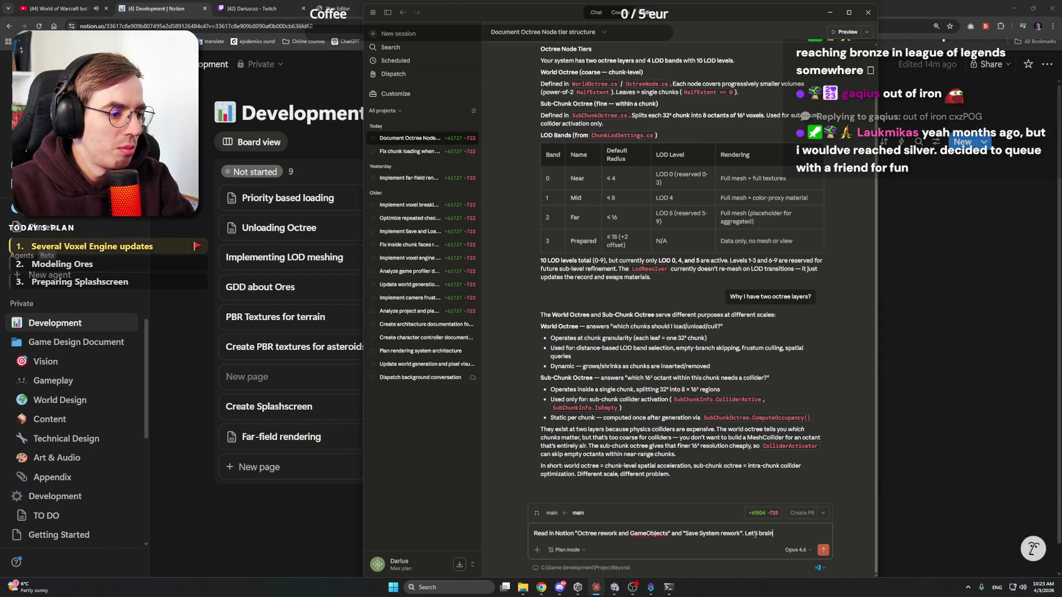
text(storm and)
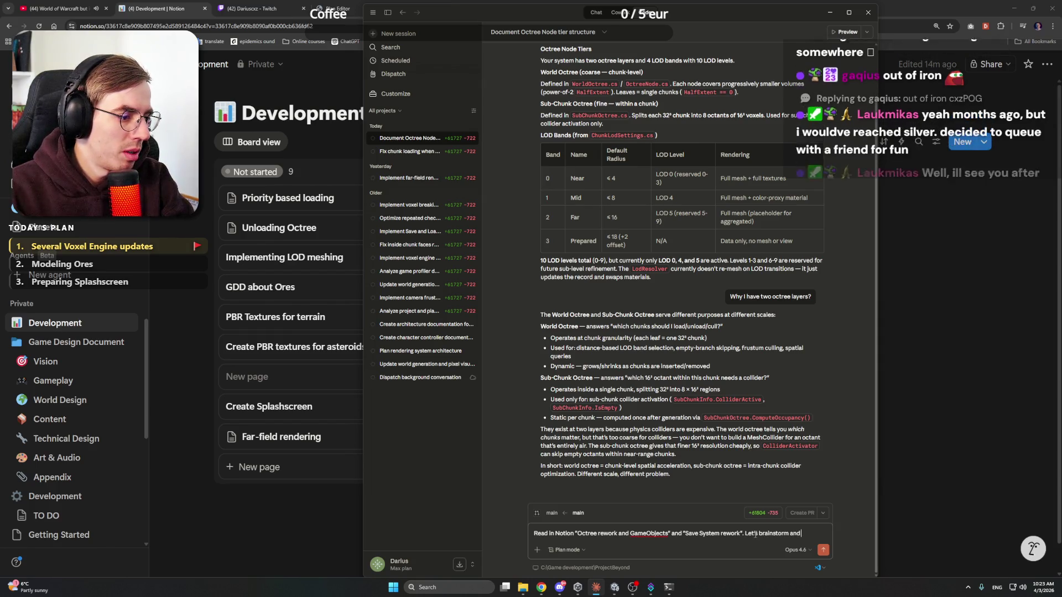
text( research th)
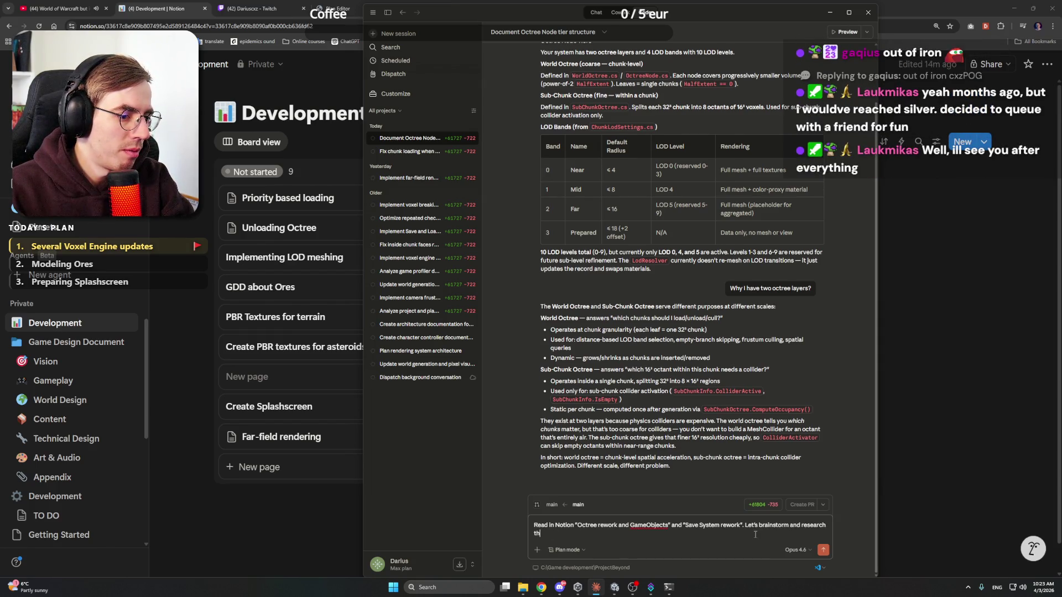
text(ese parts,)
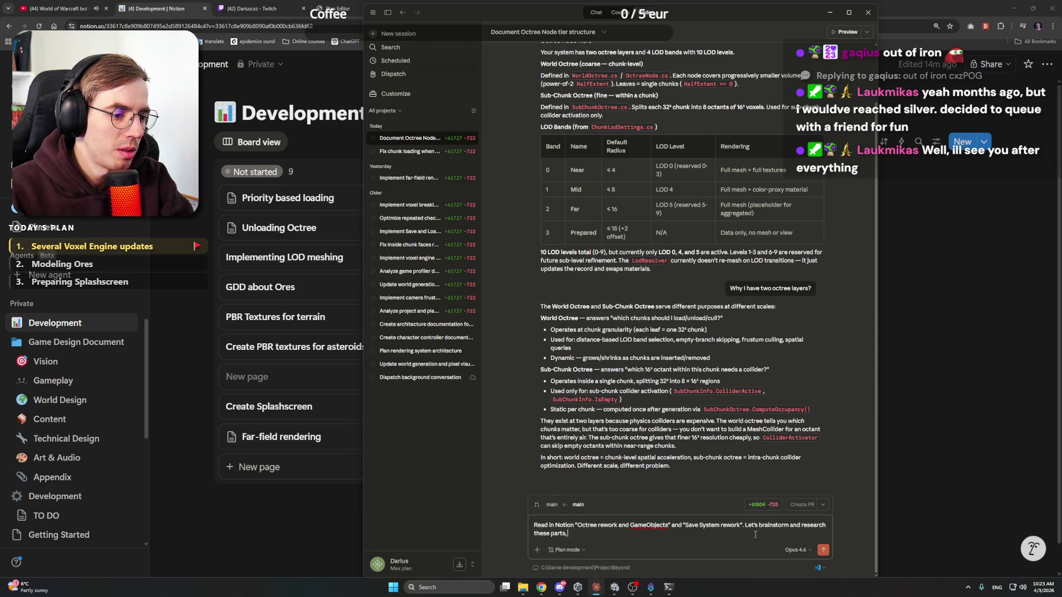
text( how to implement them, what cou)
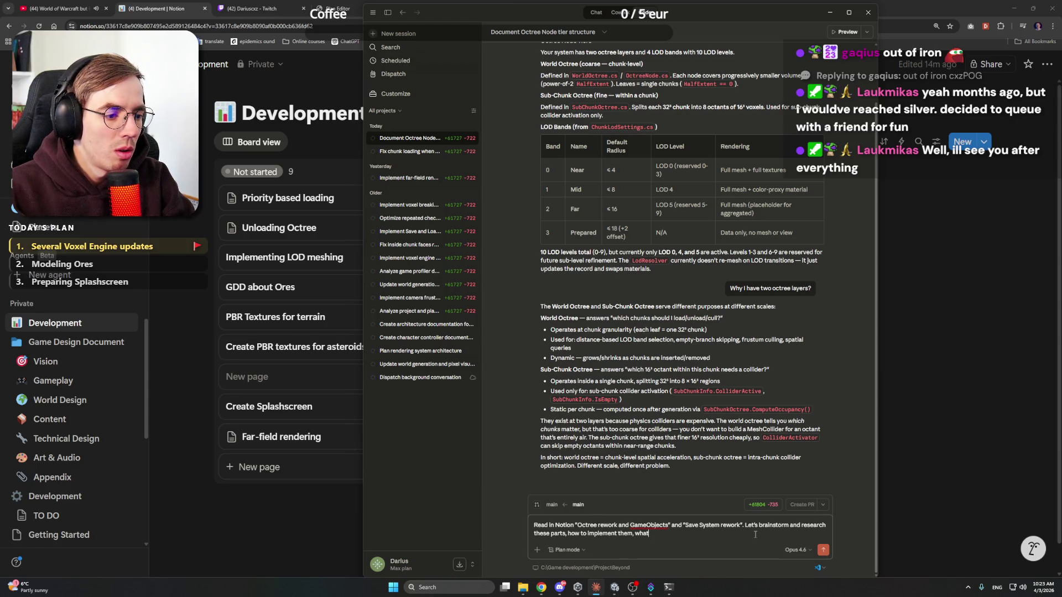
text(ld be the)
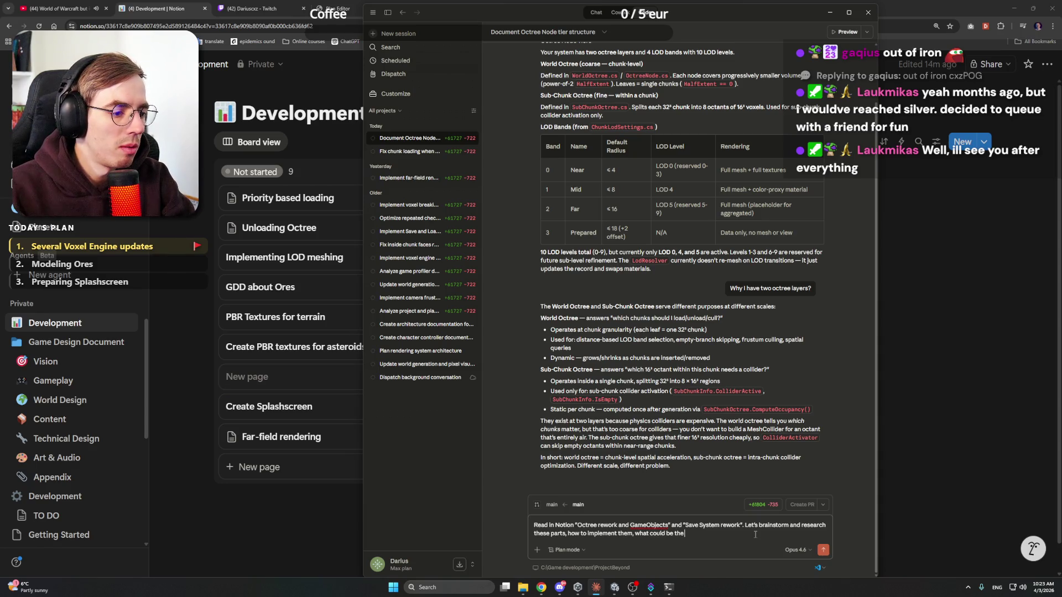
text( best solutions.)
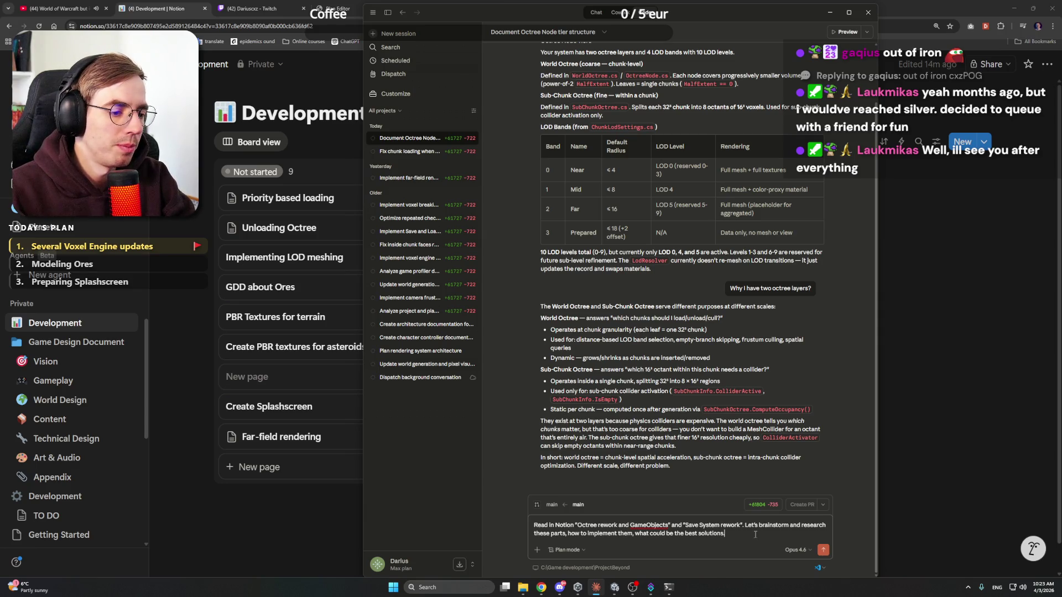
key(Return)
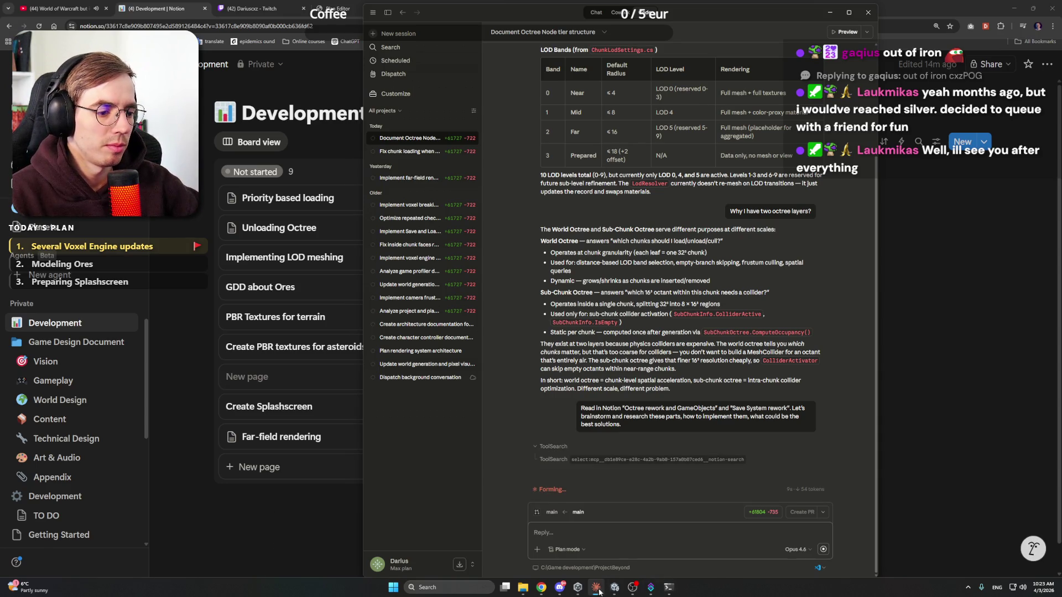
click(616, 589)
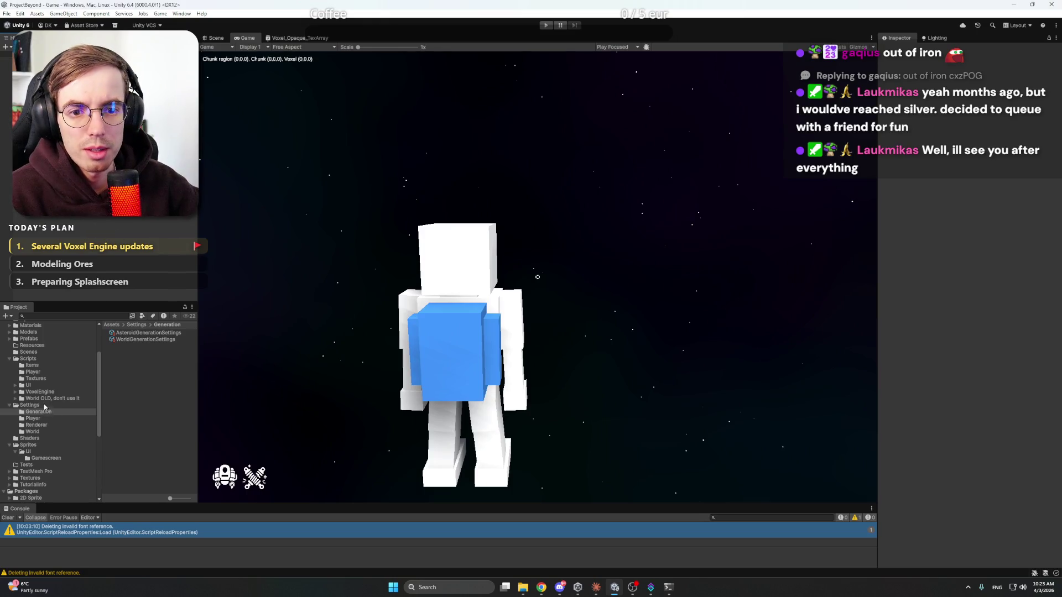
Step: Create a new scene named Menu in the Scenes folder
click(10, 359)
scroll(61, 387, up, 3)
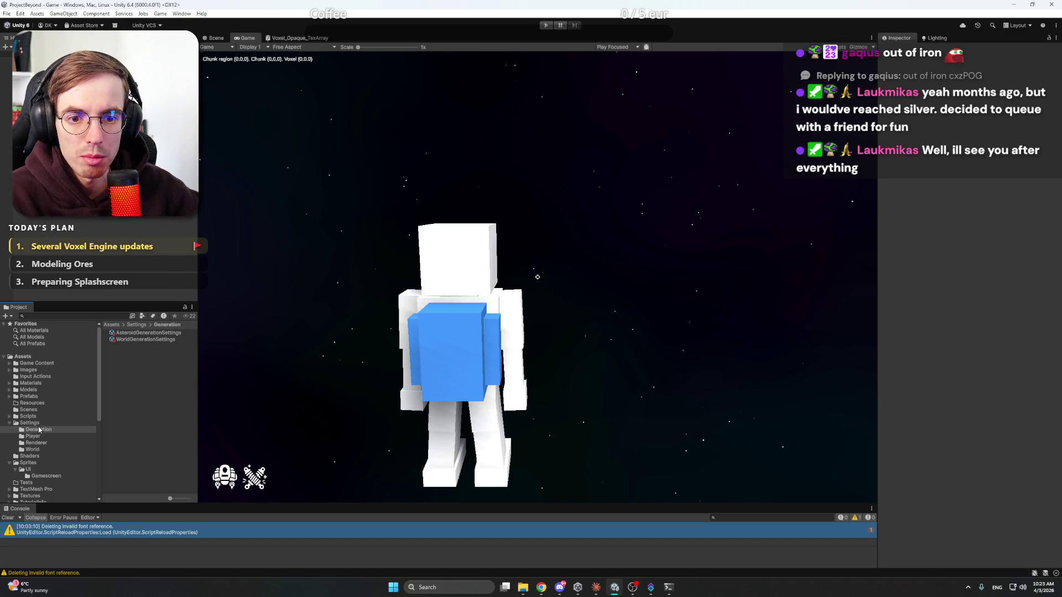
click(37, 413)
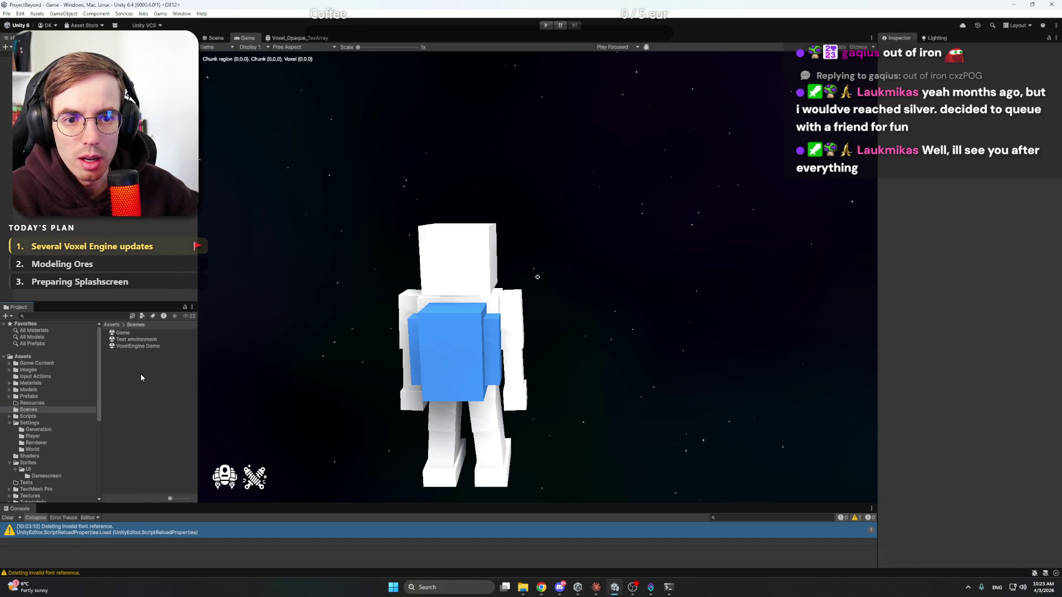
right_click(141, 376)
mouse_move(266, 140)
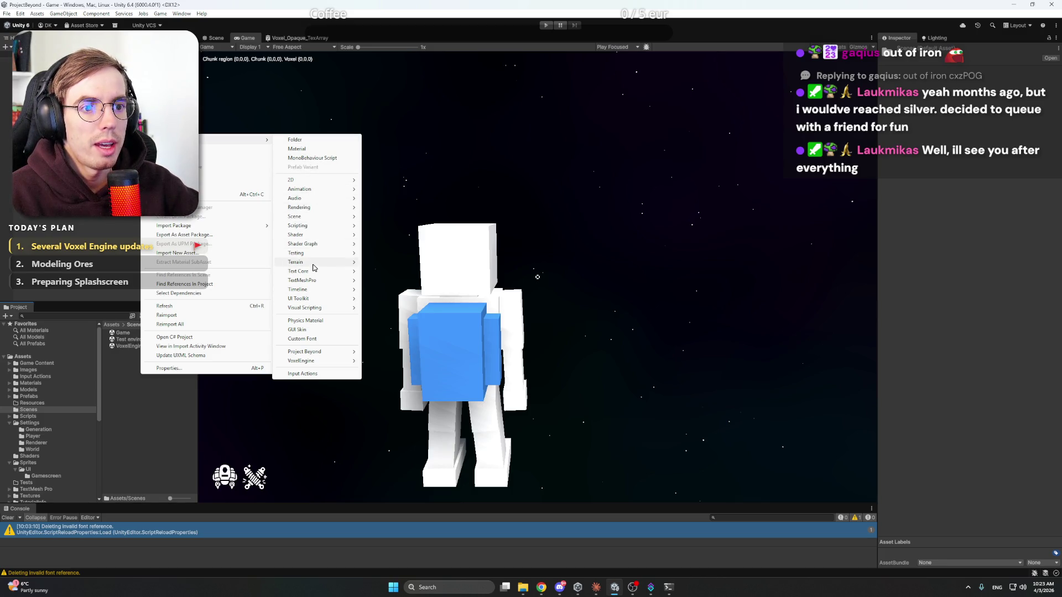
mouse_move(313, 263)
mouse_move(309, 217)
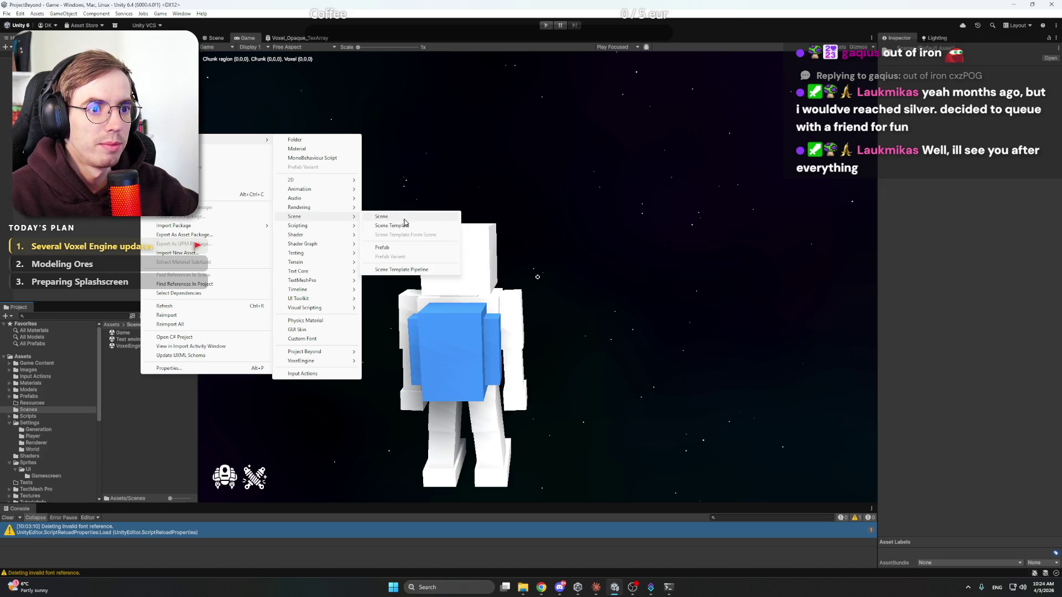
click(407, 218)
text(Menu)
key(Return)
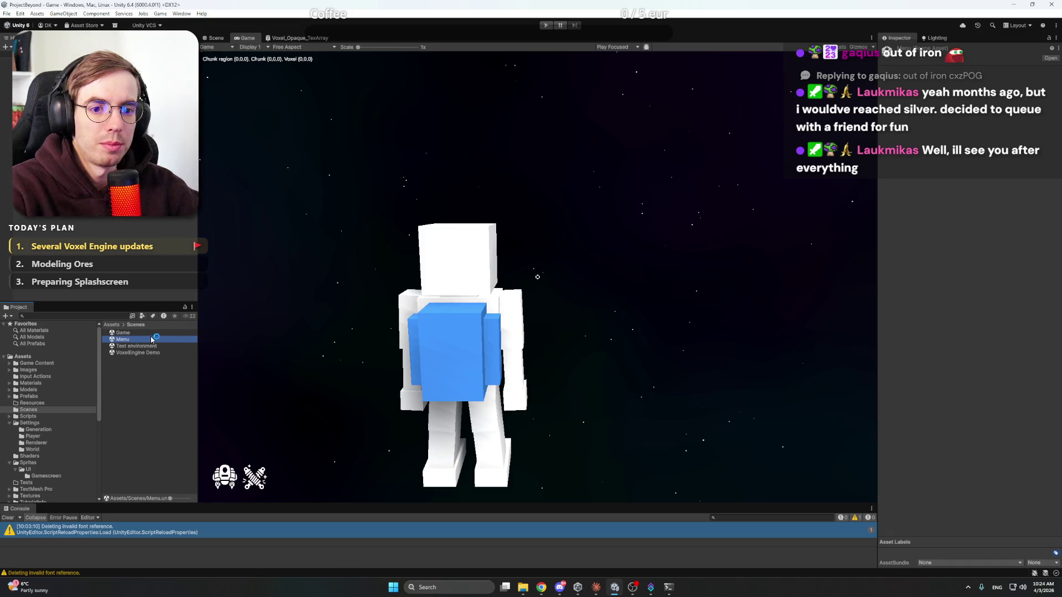
Step: Open the Menu scene, showing only the default sky, and briefly check Discord
double_click(149, 341)
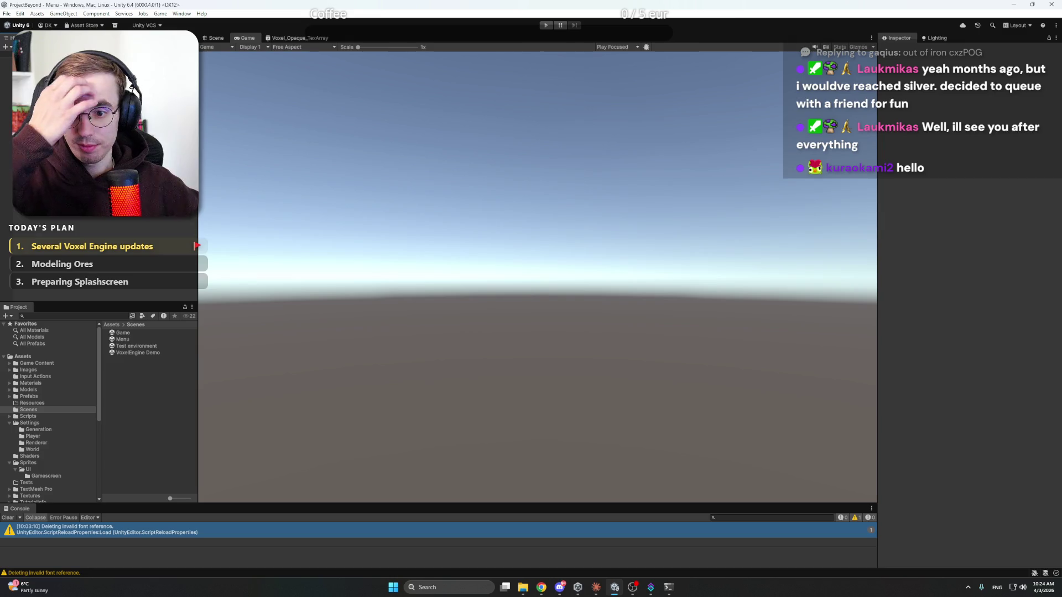
click(561, 589)
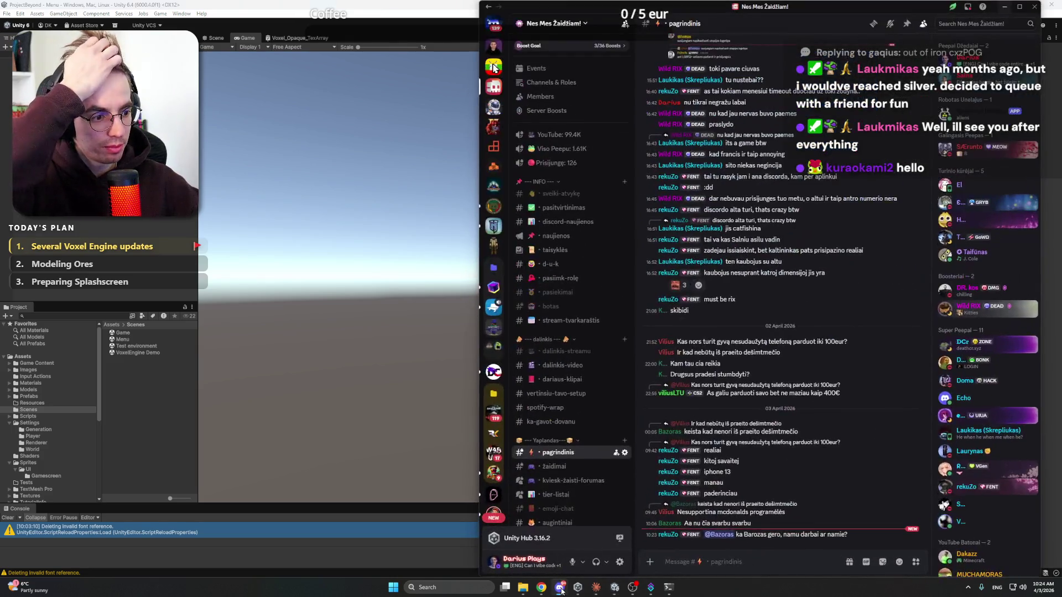
click(561, 588)
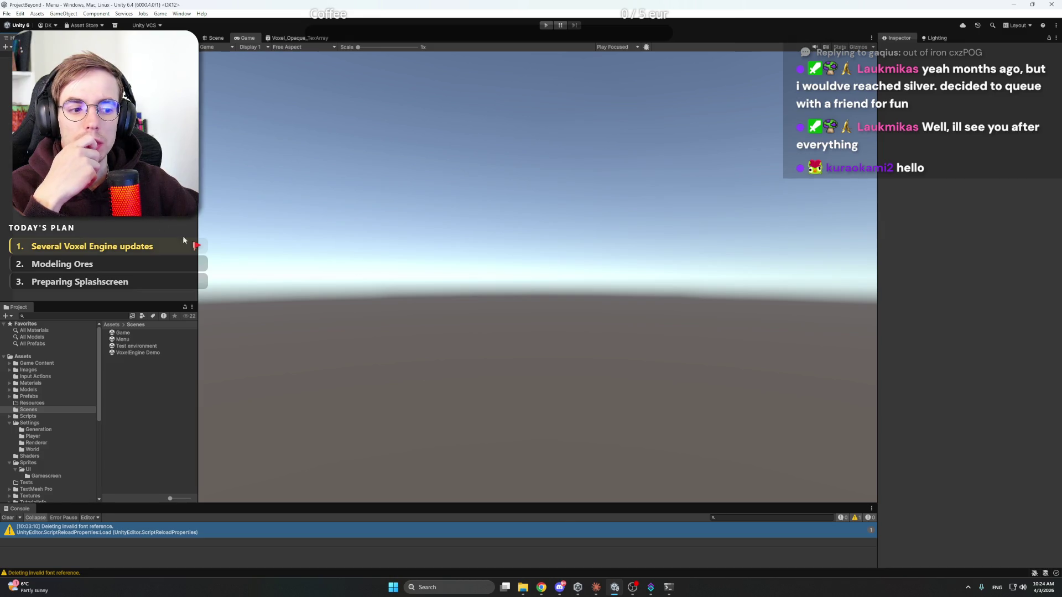
click(560, 588)
click(563, 591)
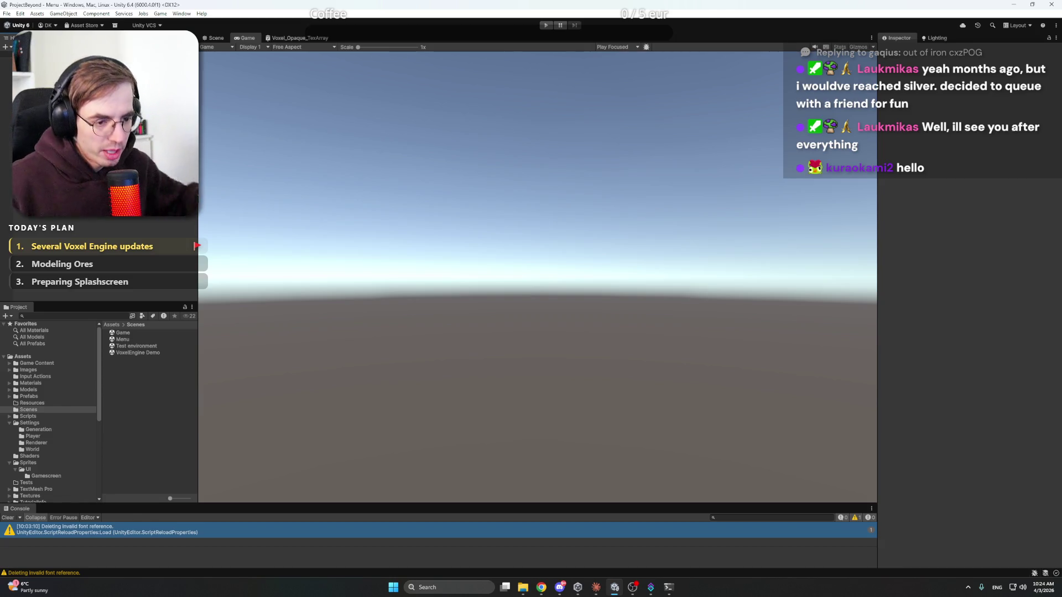
right_click(101, 118)
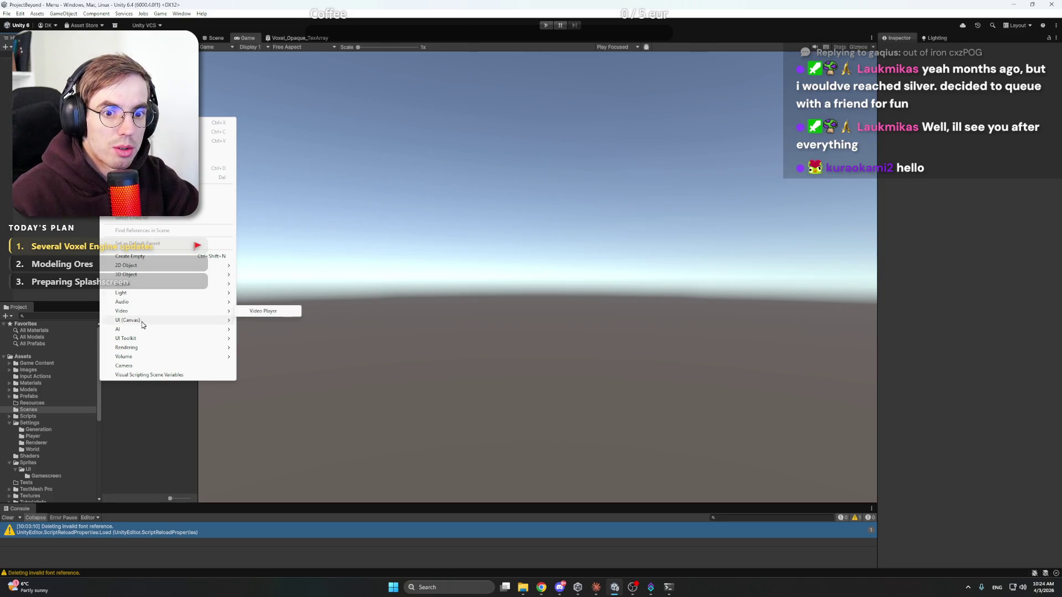
Step: Add a UI Canvas scaled to 1920×1080 to the Menu scene, then open the Overlay Plan folder
mouse_move(145, 324)
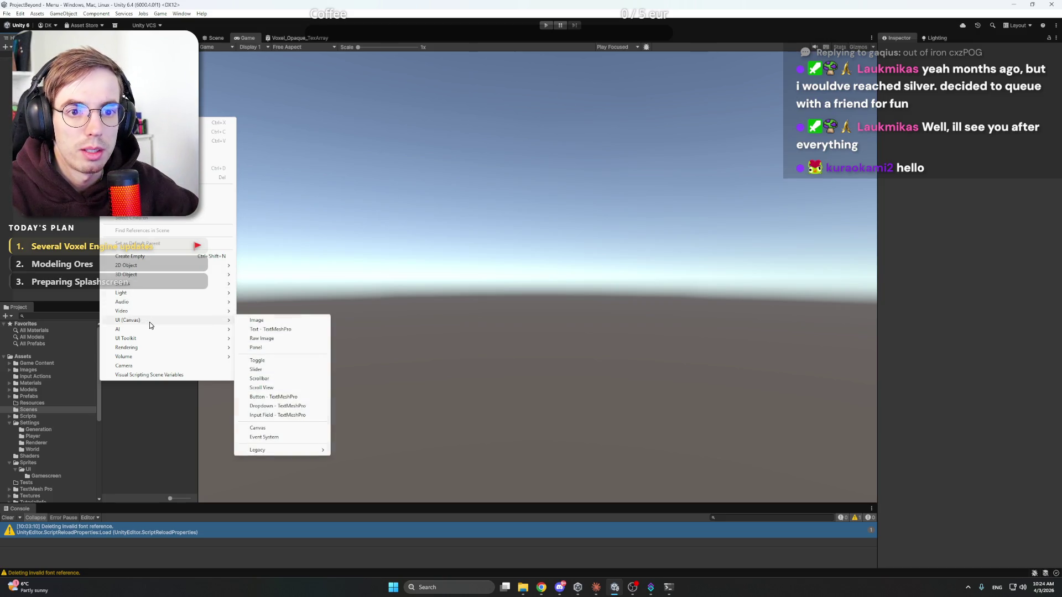
right_click(31, 103)
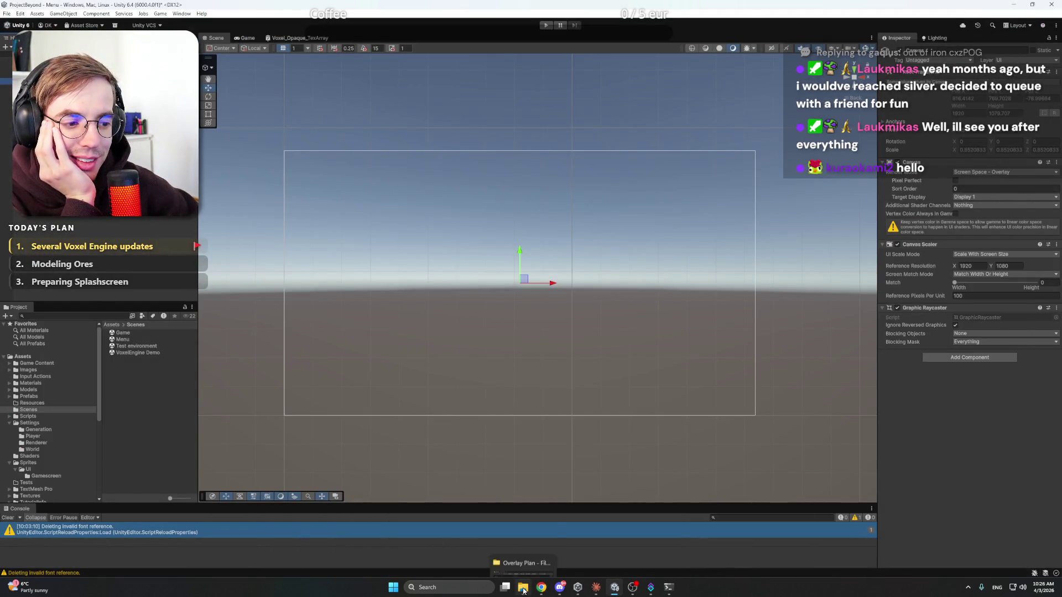
click(523, 587)
mouse_move(541, 587)
click(545, 553)
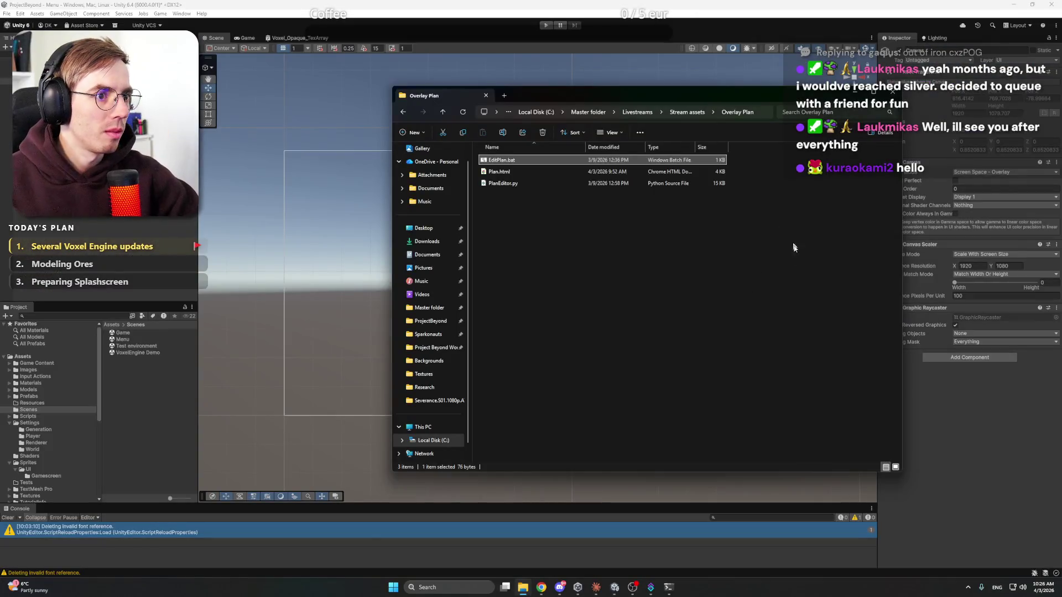
Step: Minimize the Overlay Plan folder and launch Adobe Photoshop from a Start menu search for 'pho'
click(523, 587)
click(393, 587)
text(ase)
key(BackSpace)
key(BackSpace)
key(BackSpace)
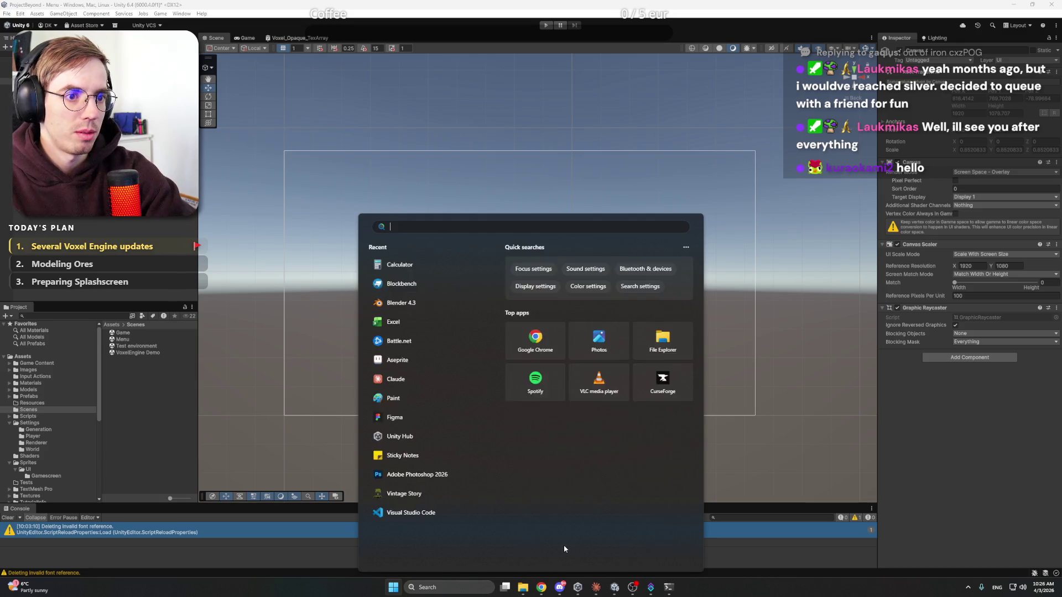
text(pho)
key(Return)
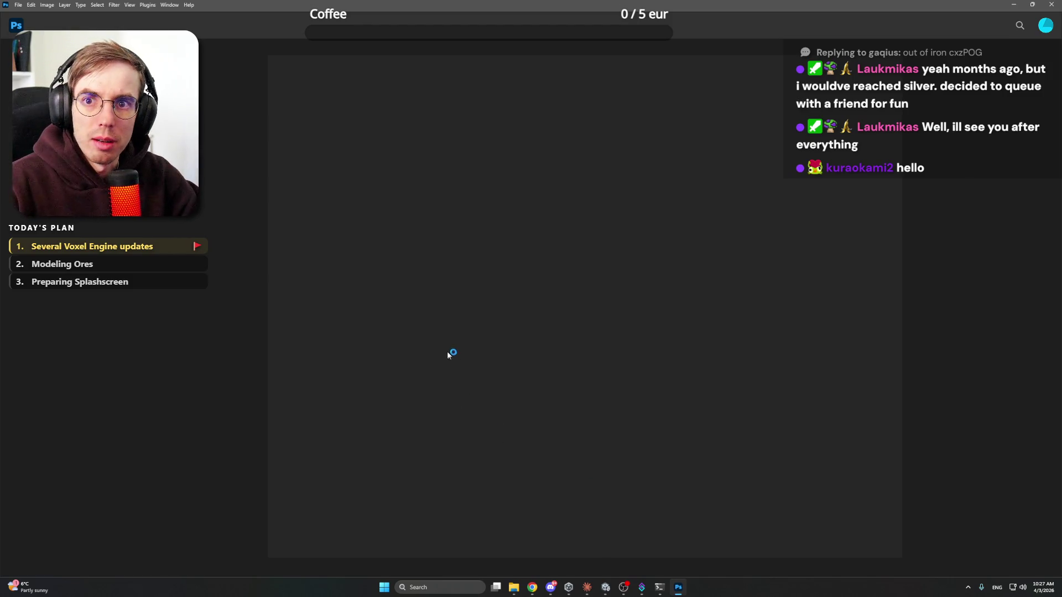
Step: Check Claude's reply, then switch to Chrome showing the project BEYOND logo chat
click(587, 587)
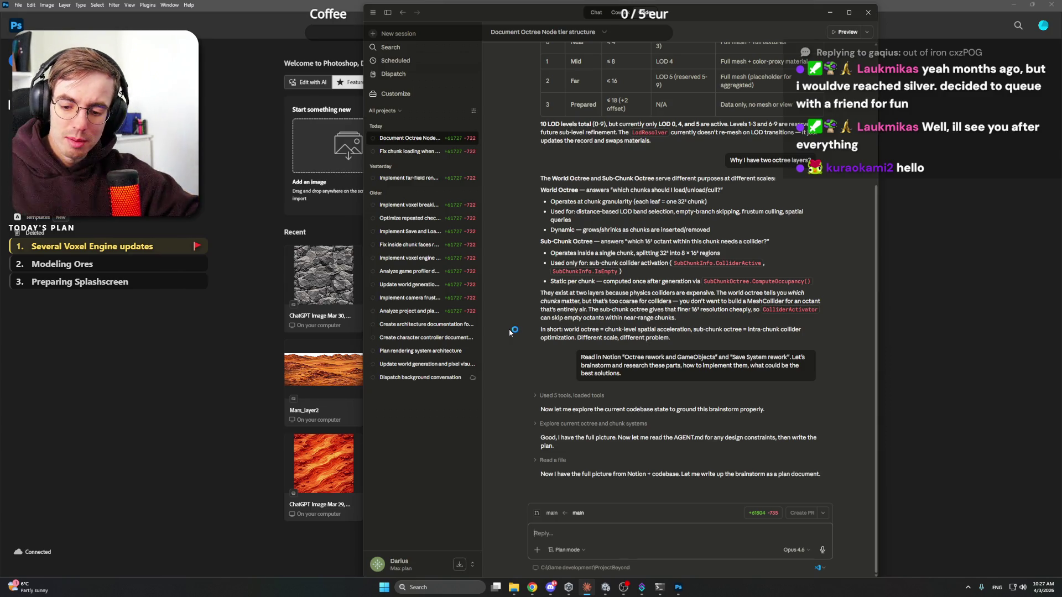
click(532, 587)
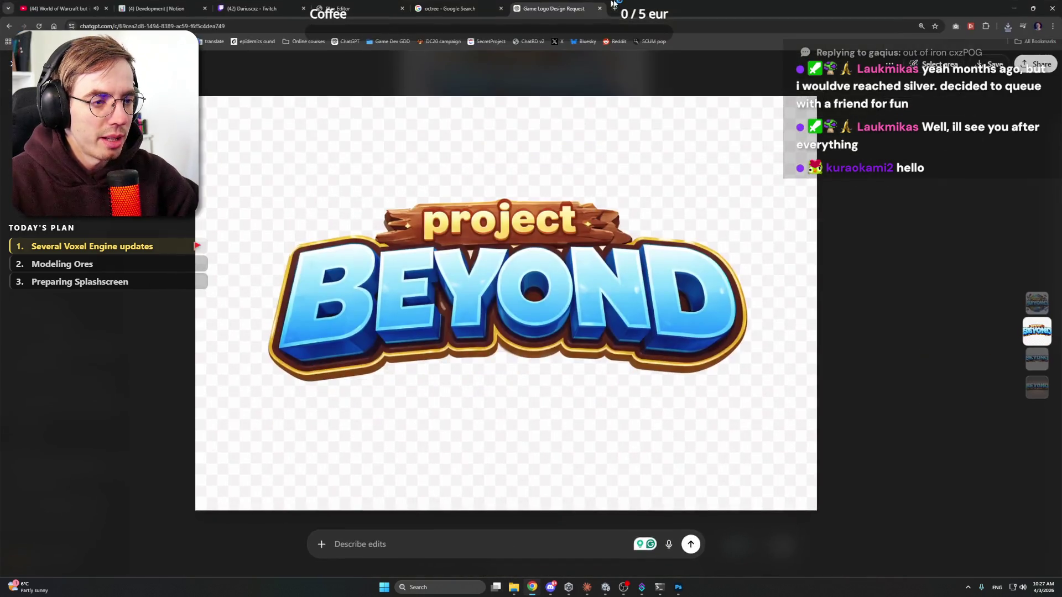
Step: Open claude.ai/settings/usage in a new tab and check the 10% weekly usage
click(614, 8)
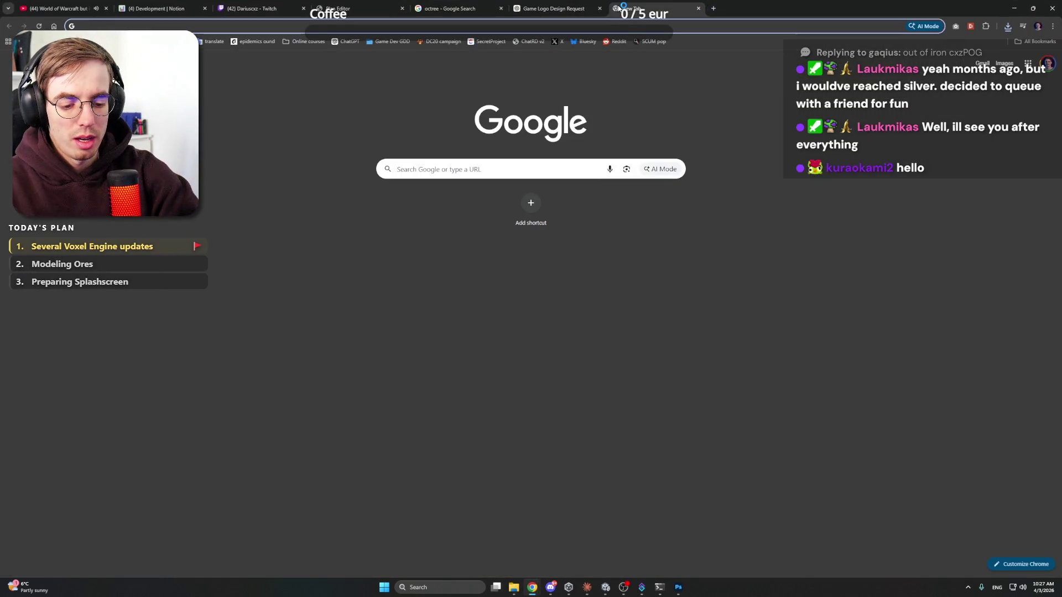
text(claude)
key(Return)
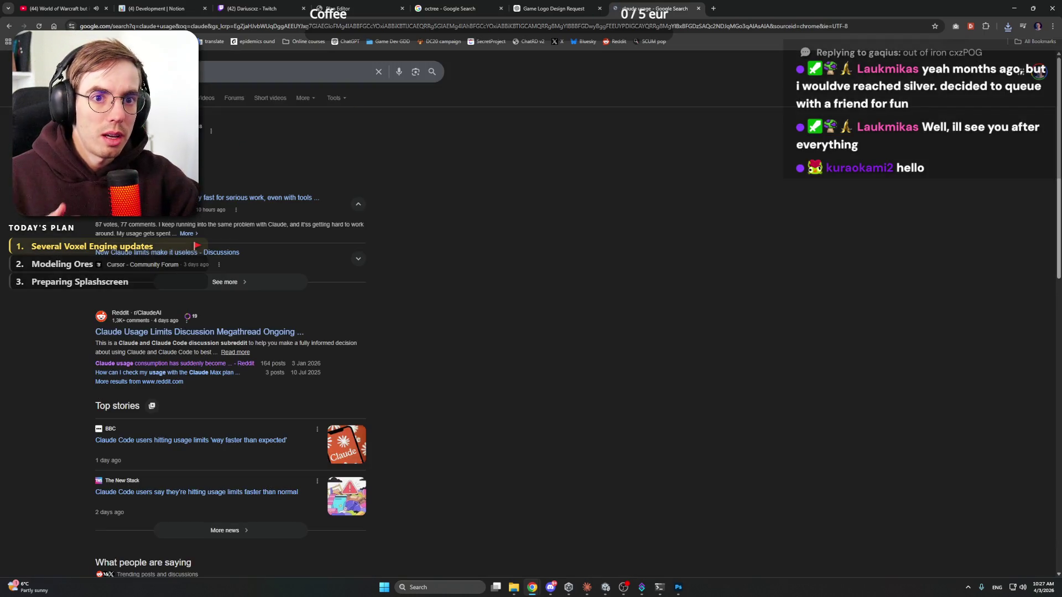
key(ctrl+l)
text(claude.ai/settings/usage)
key(Return)
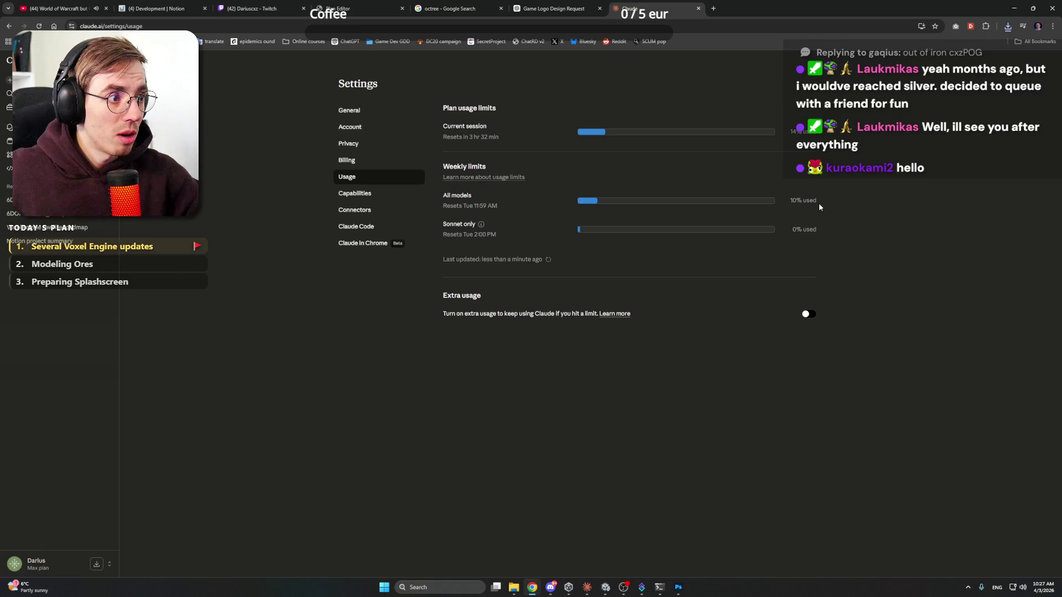
click(781, 201)
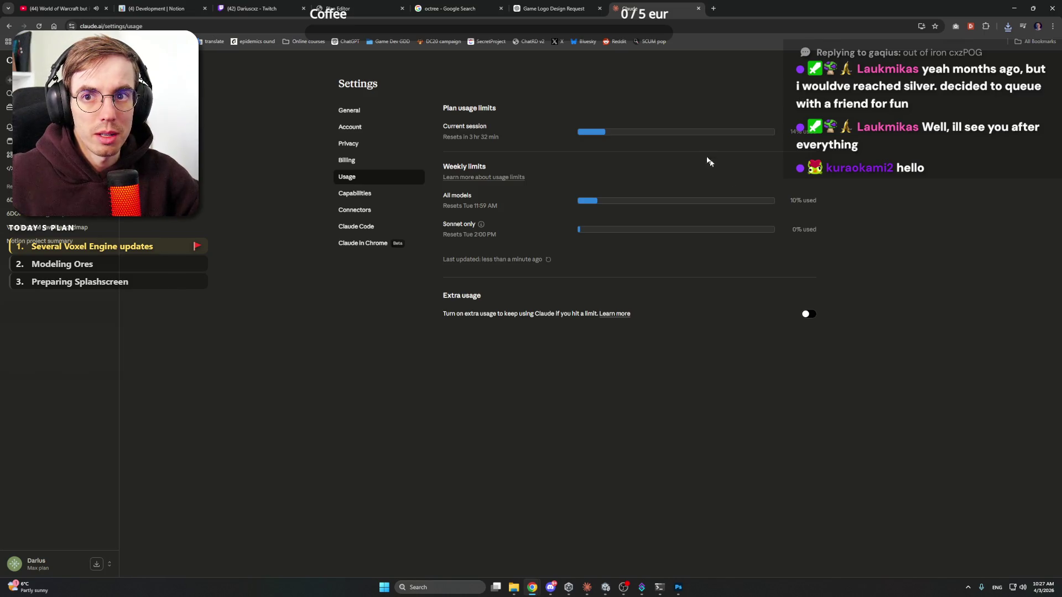
Step: Close the usage tab, minimize Chrome, and return to the Photoshop home screen
click(697, 9)
click(1014, 9)
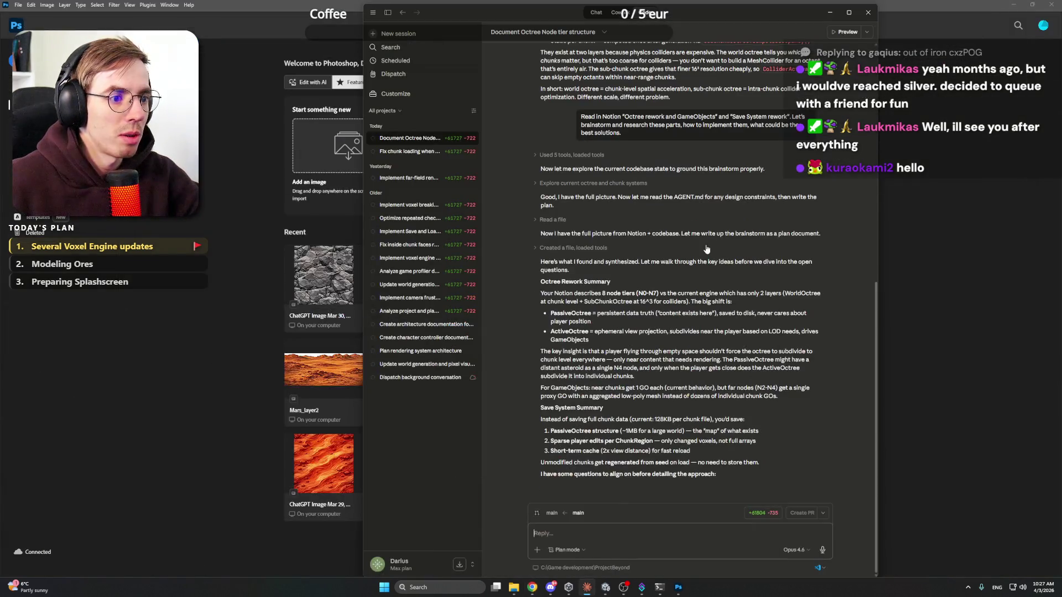
click(280, 5)
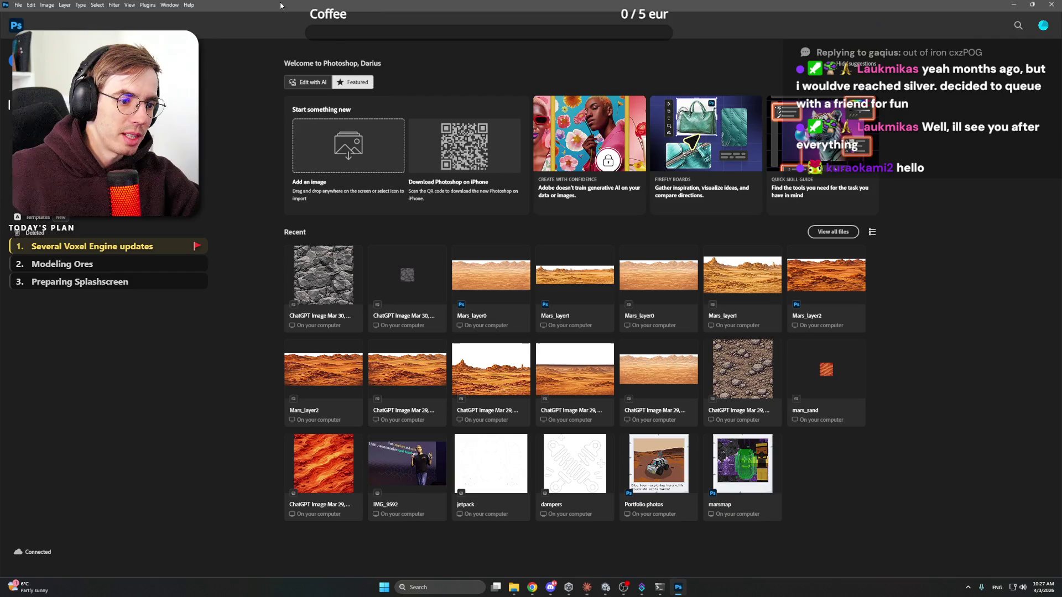
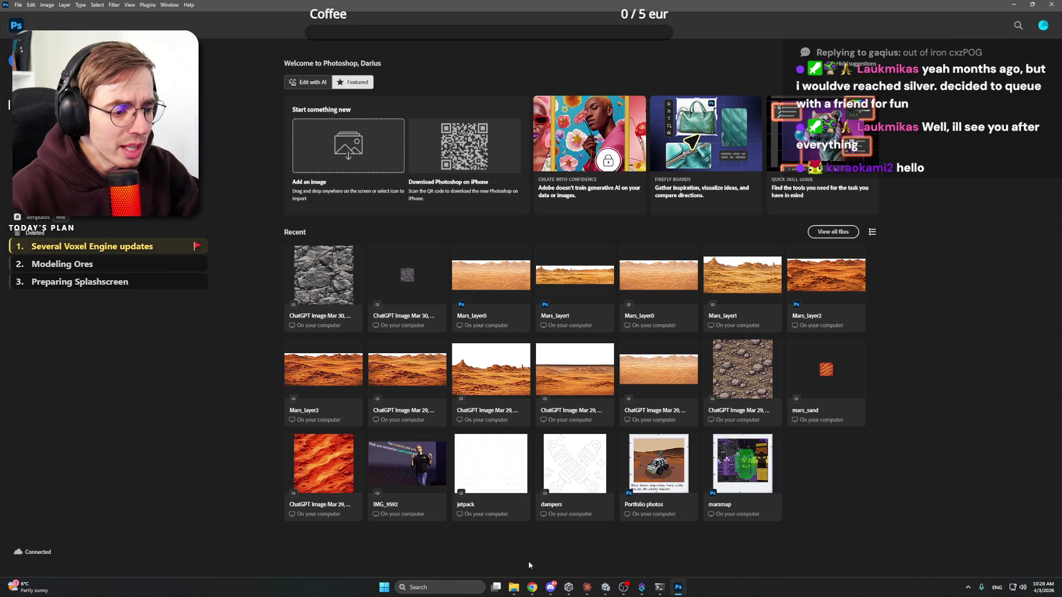
Step: Check the Chrome taskbar previews, then bring up File Explorer on the Overlay Plan folder
mouse_move(534, 593)
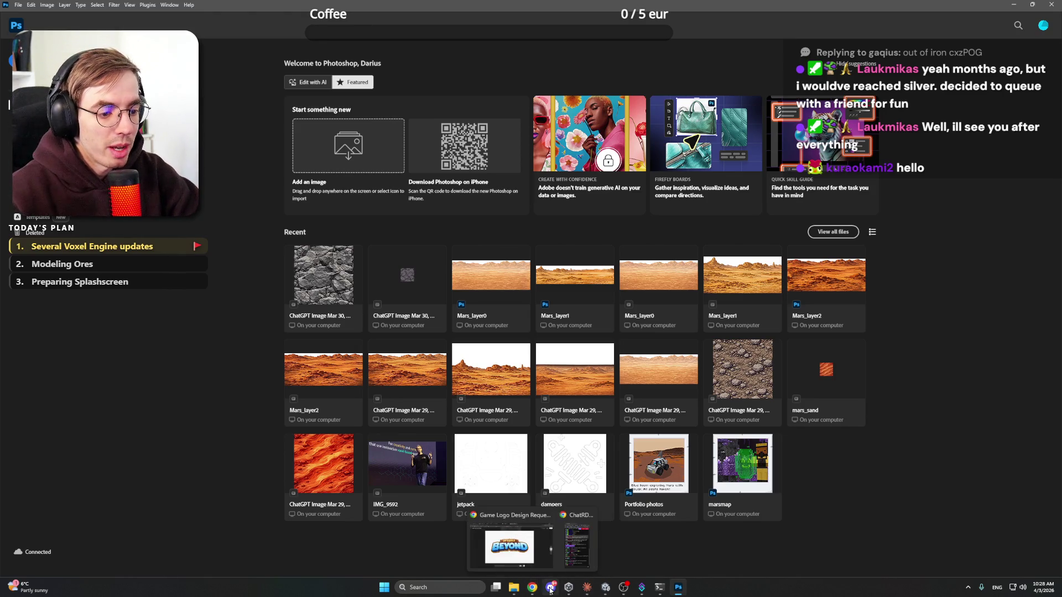
click(551, 589)
click(550, 588)
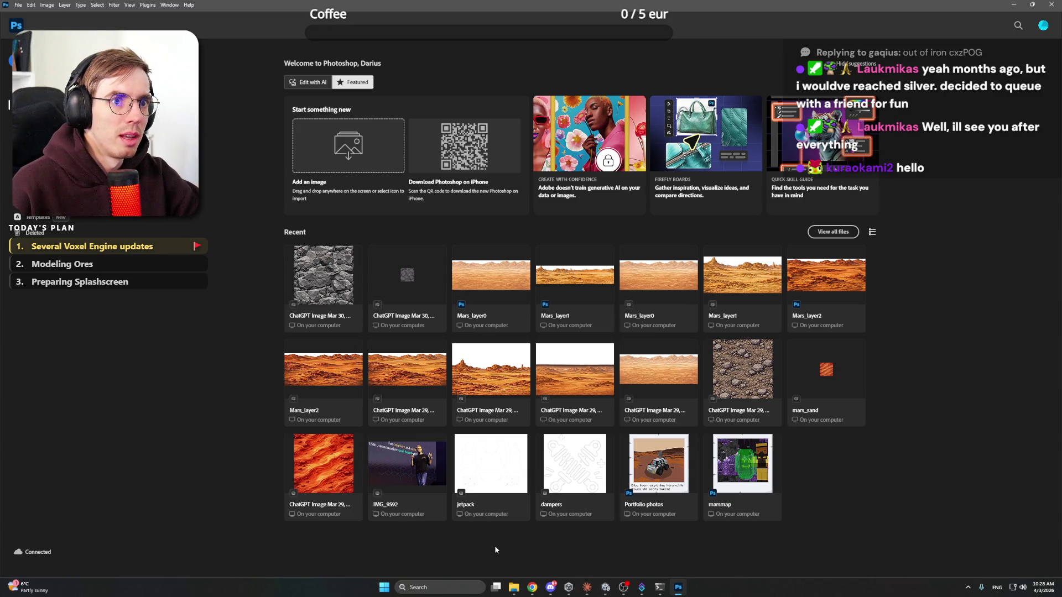
click(515, 589)
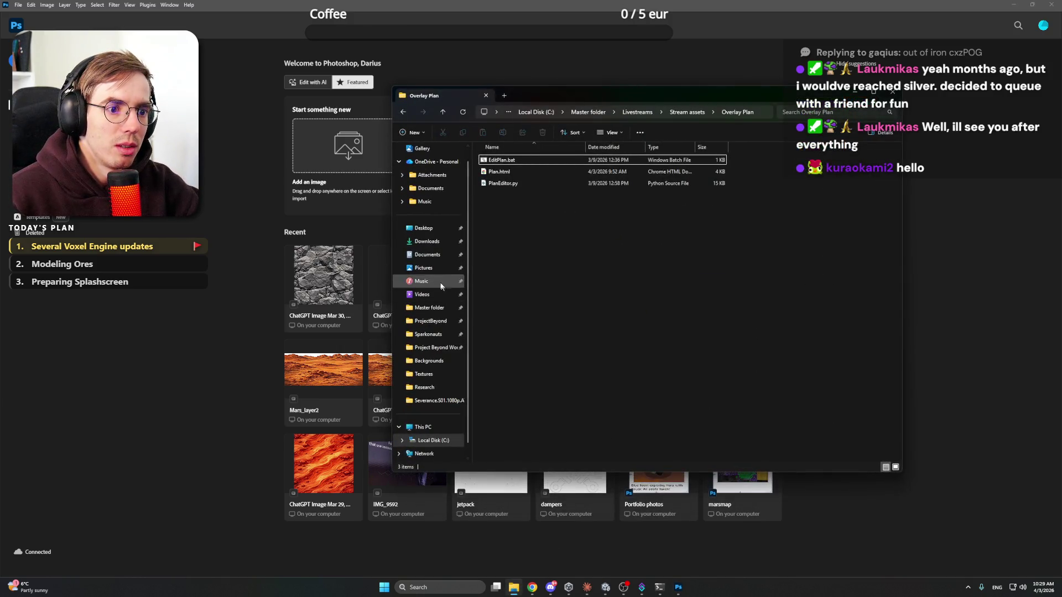
Step: Close Downloads and open the April 2 BEYOND logo image from Project Beyond Working files
click(426, 241)
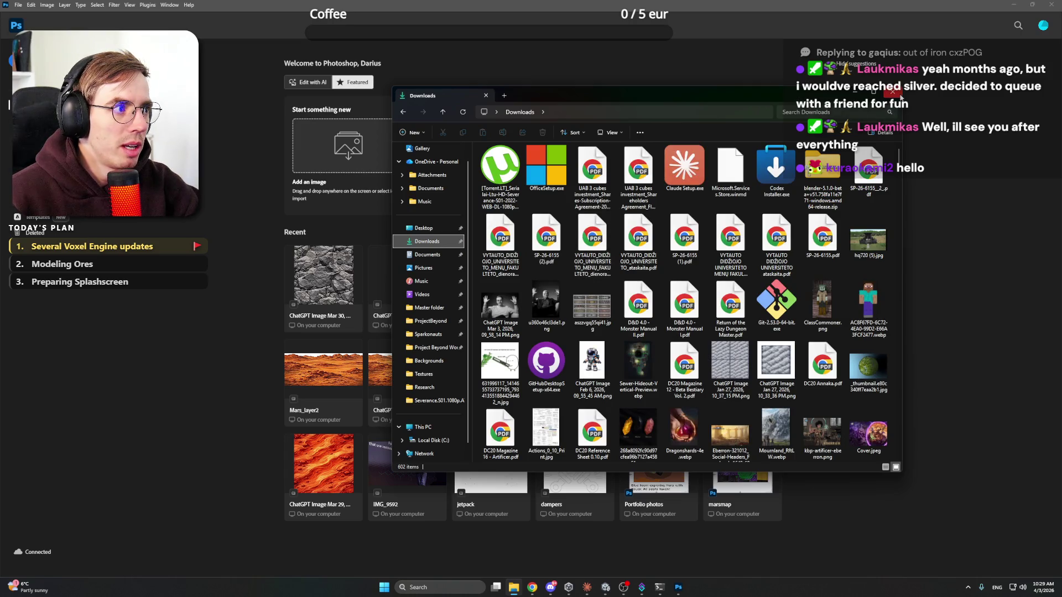
click(891, 94)
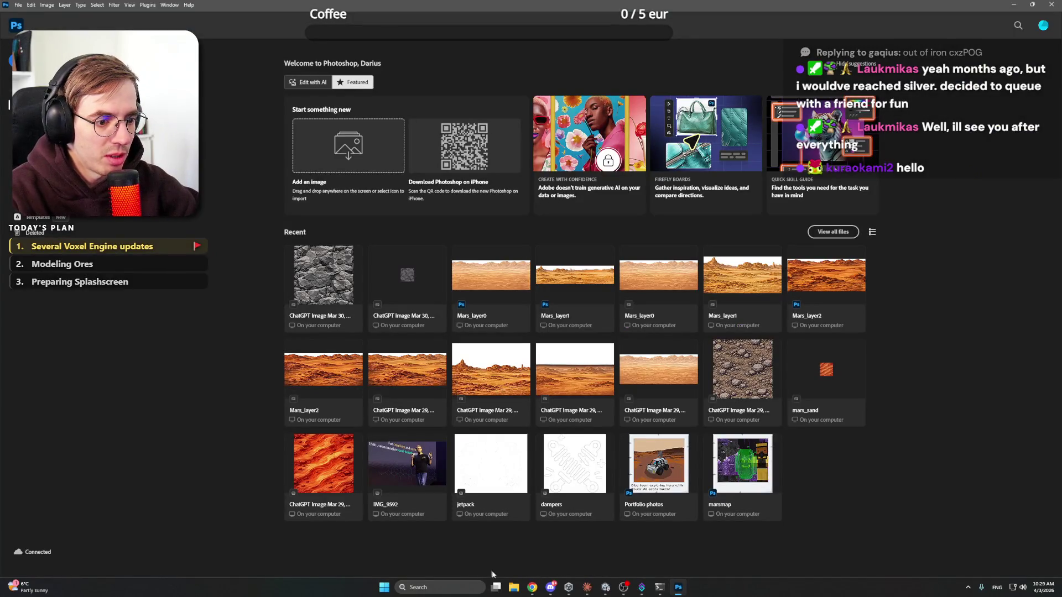
click(513, 587)
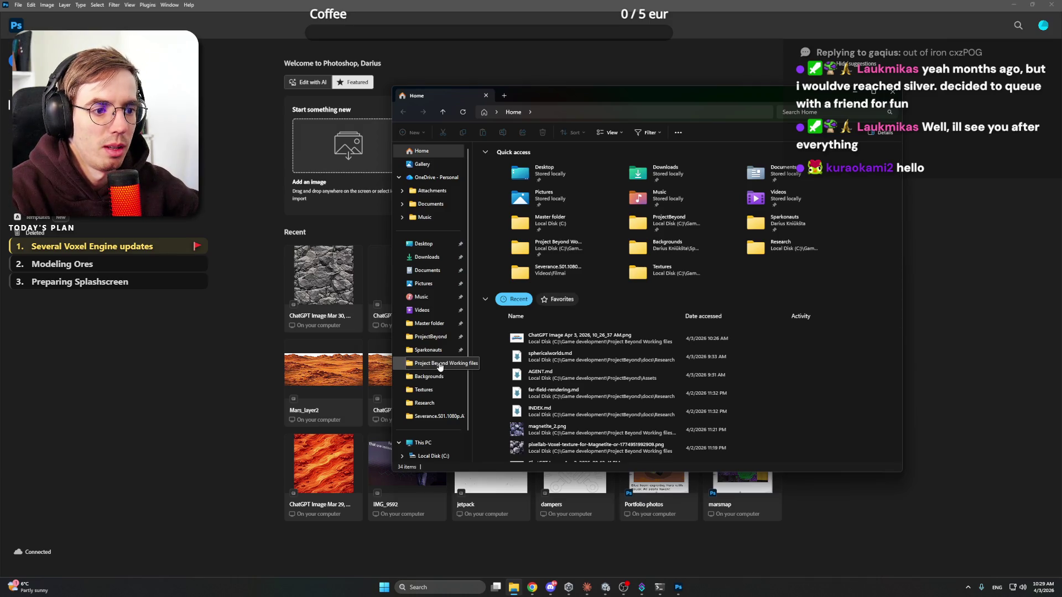
click(440, 363)
click(673, 190)
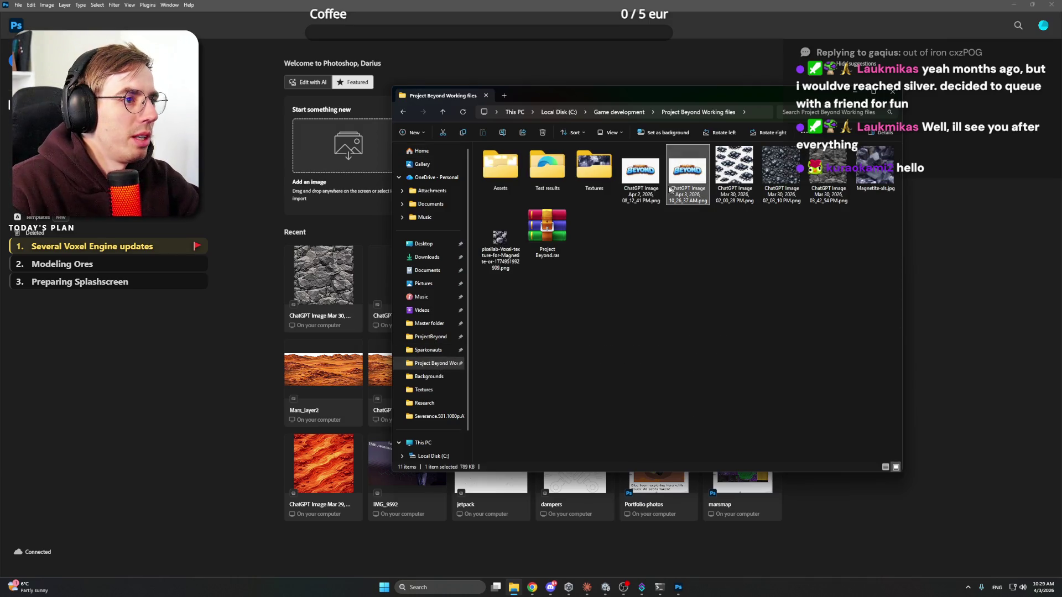
click(647, 178)
double_click(648, 178)
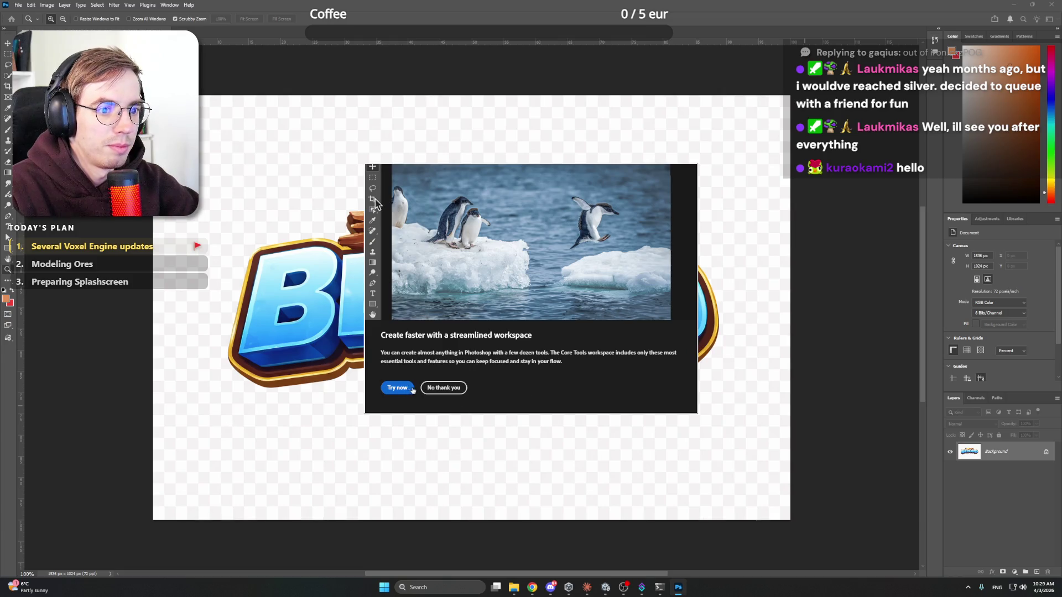
Step: Duplicate the Background layer, delete the original, and remove the logo's background
click(445, 388)
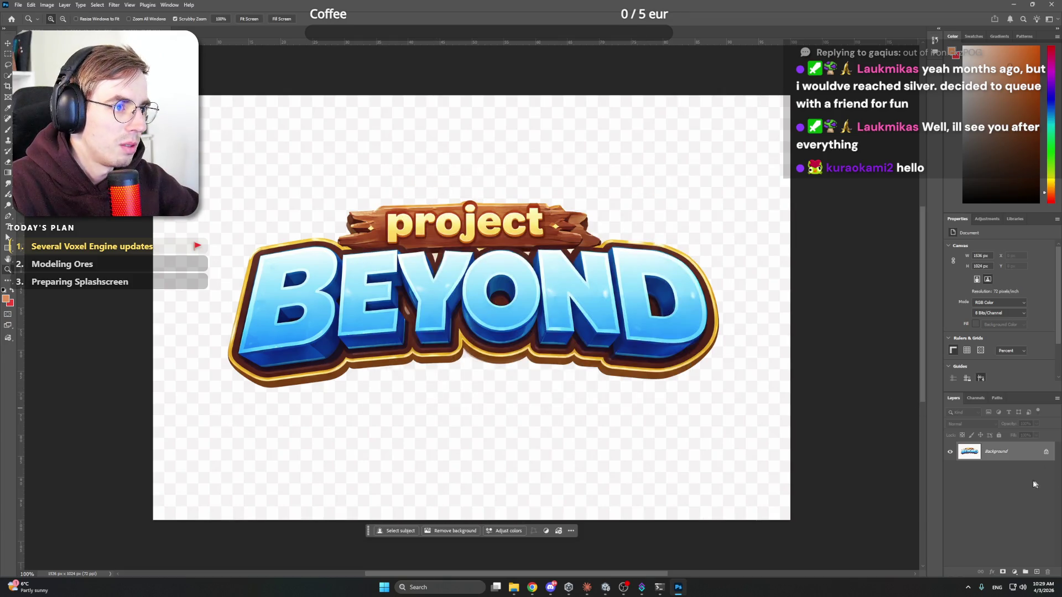
right_click(1017, 456)
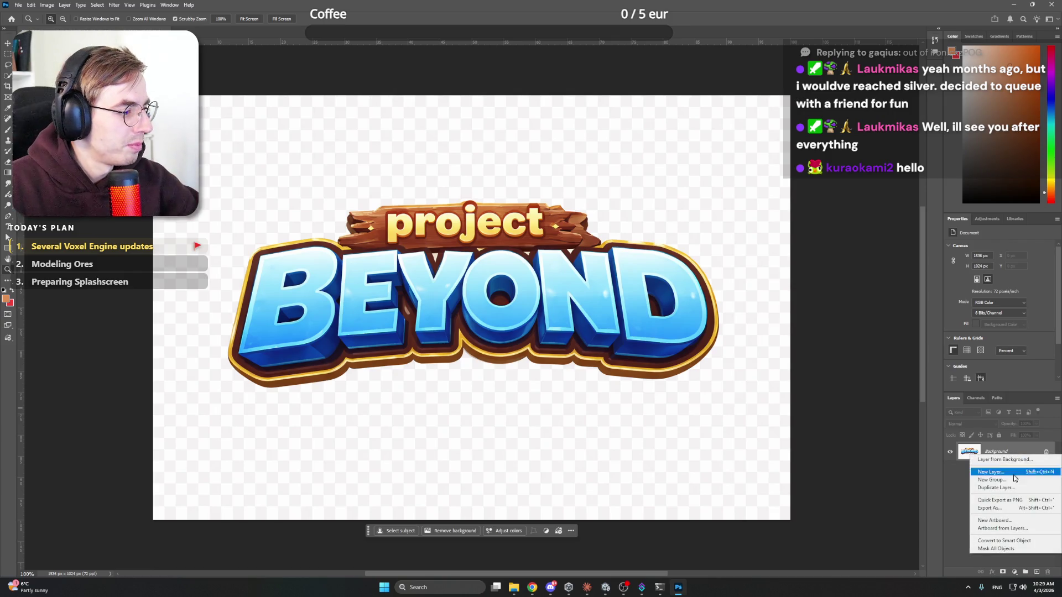
click(978, 487)
key(Return)
click(1018, 467)
key(Delete)
click(451, 531)
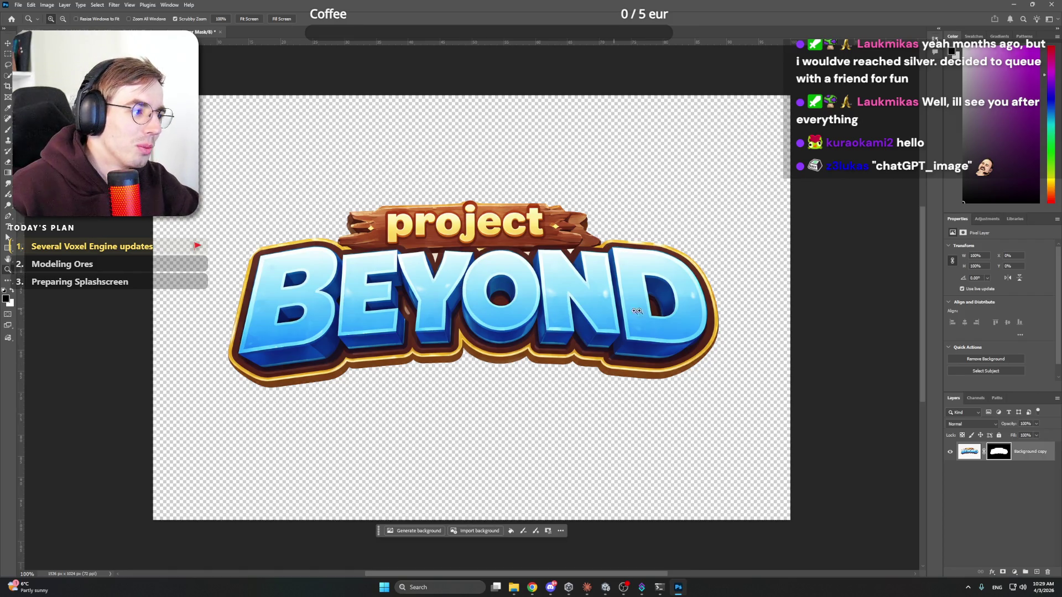
Step: Trim the canvas's transparent pixels around the logo and close the document
click(47, 5)
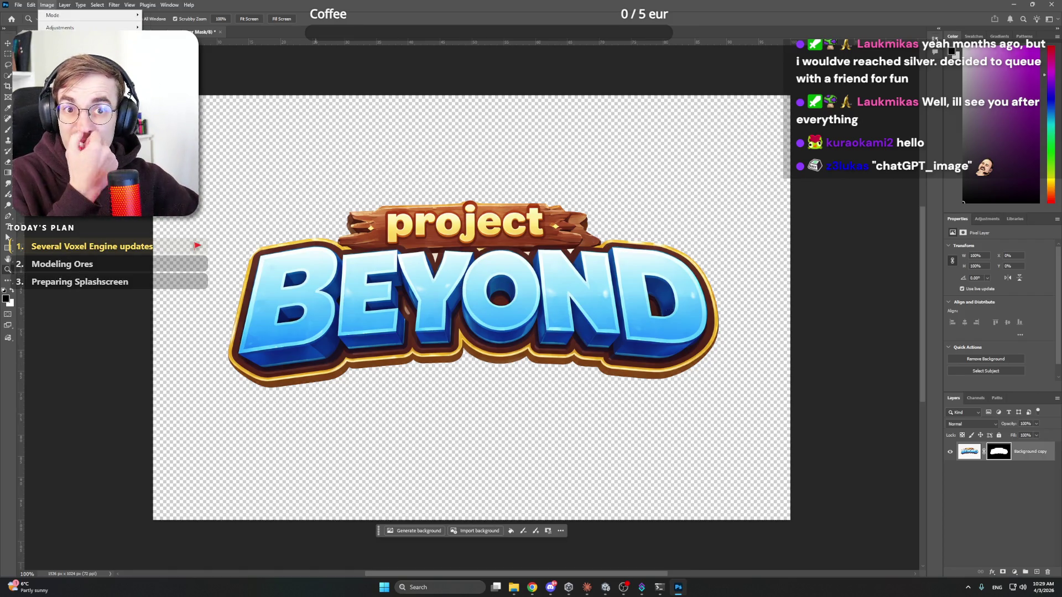
click(61, 129)
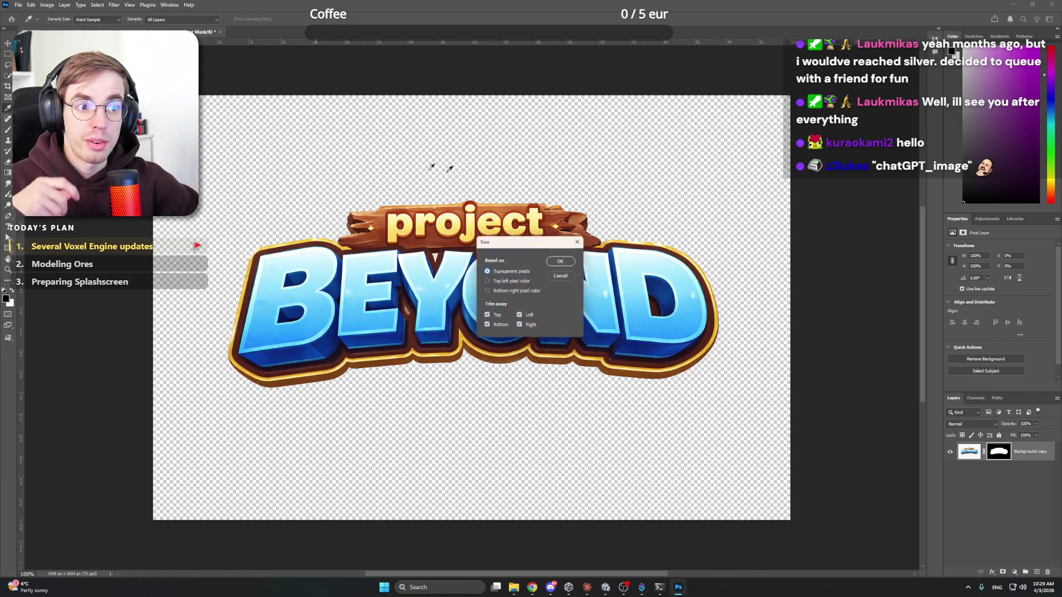
click(563, 260)
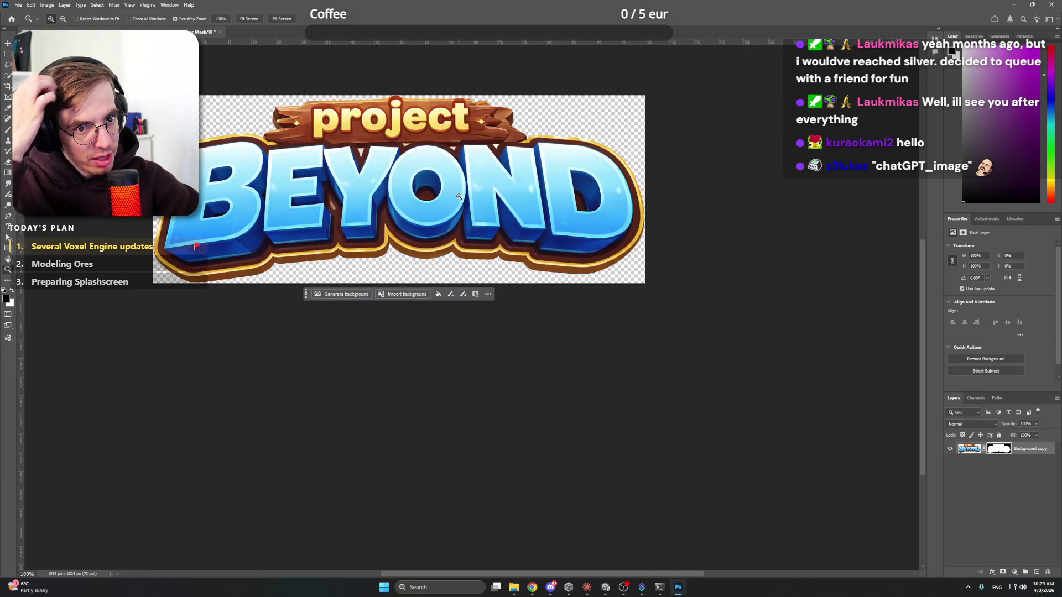
mouse_move(436, 172)
mouse_down()
mouse_move(465, 278)
mouse_move(481, 280)
mouse_up()
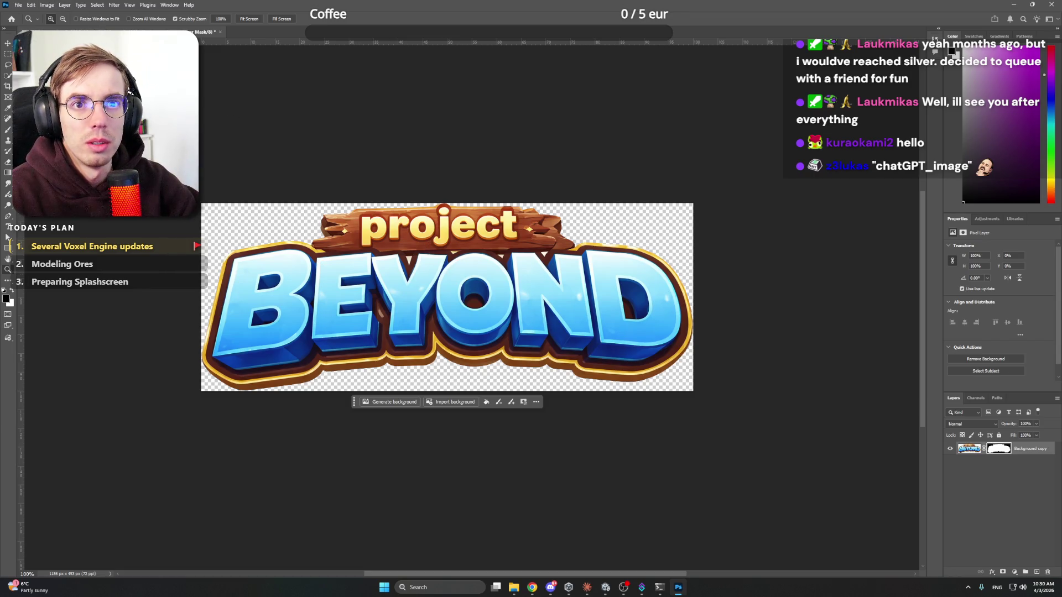
key(ctrl+q)
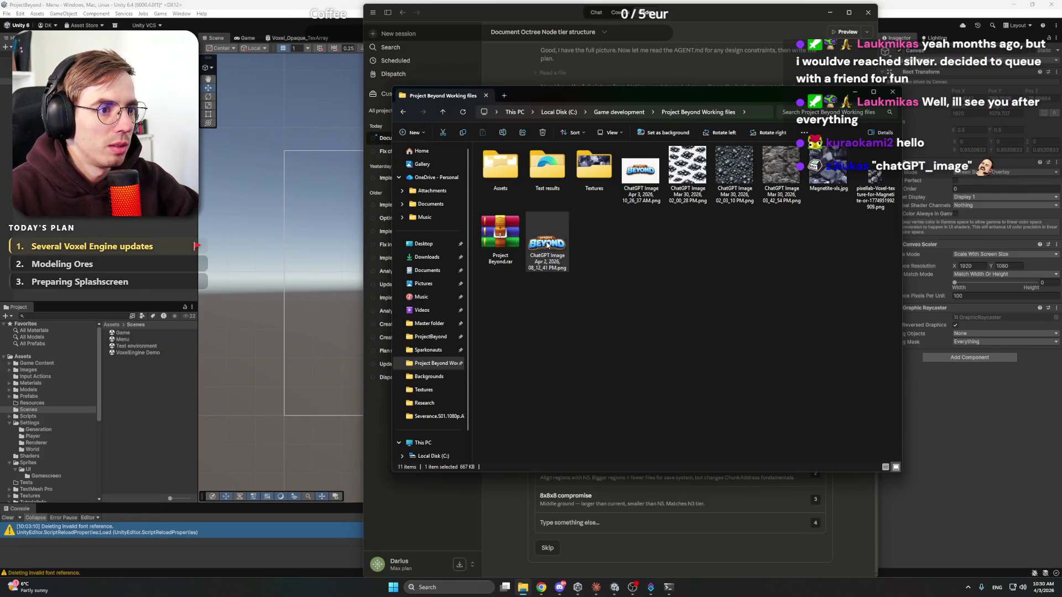
Step: Rename the trimmed logo file to temp_logo.png and return to Unity
right_click(547, 219)
click(614, 231)
text(temp_logo)
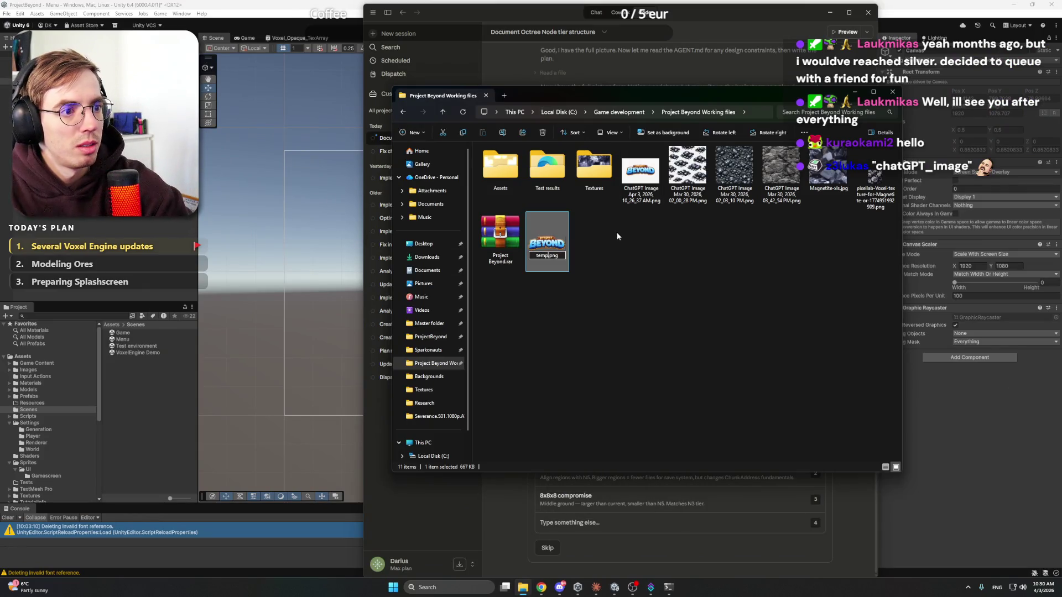
key(Return)
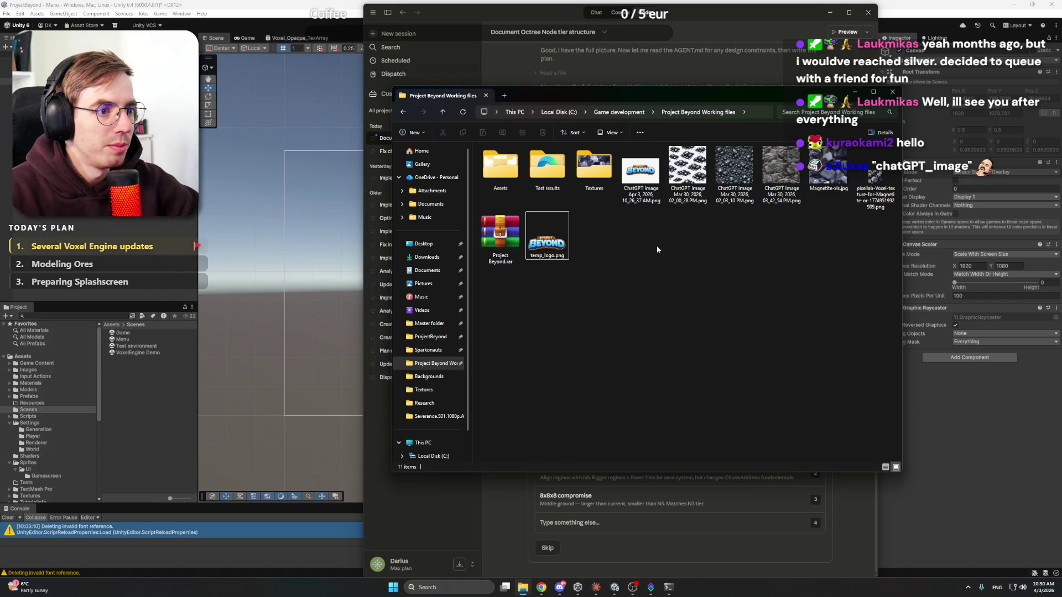
click(35, 416)
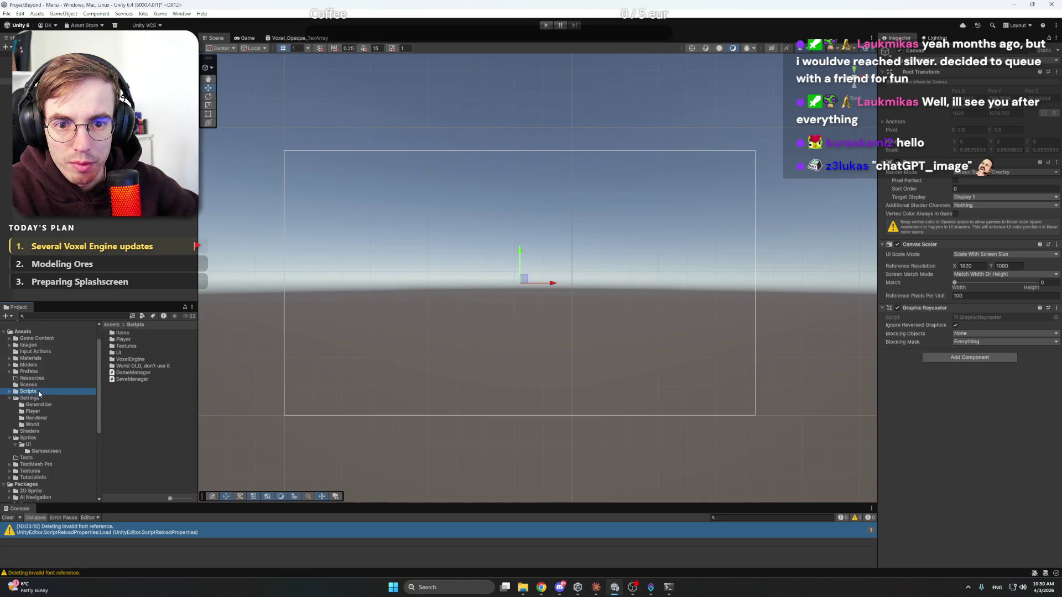
Step: Create a Logo folder inside the Sprites folder of the Project window
click(10, 423)
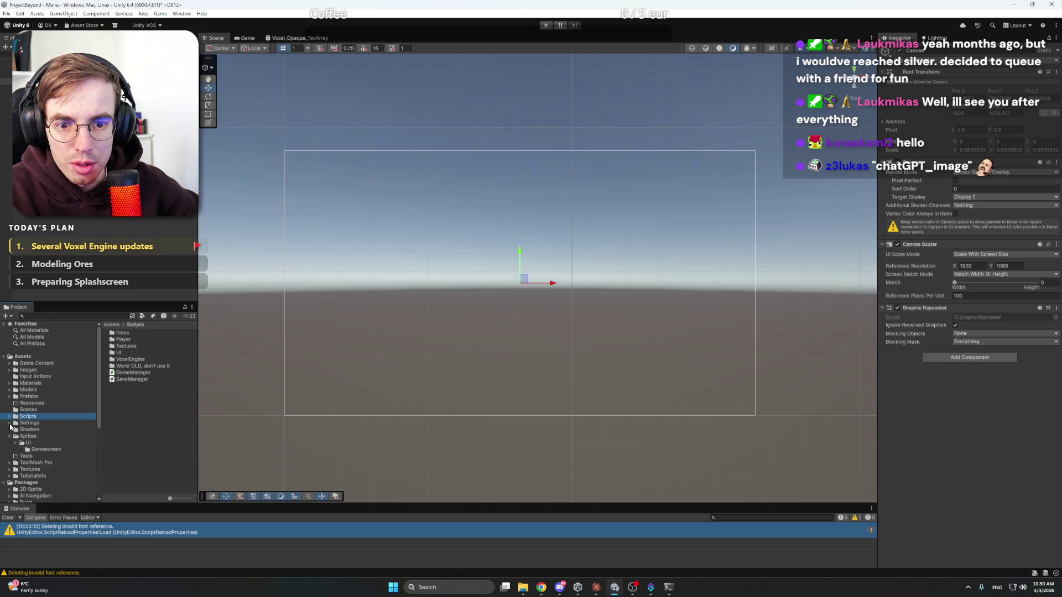
click(25, 437)
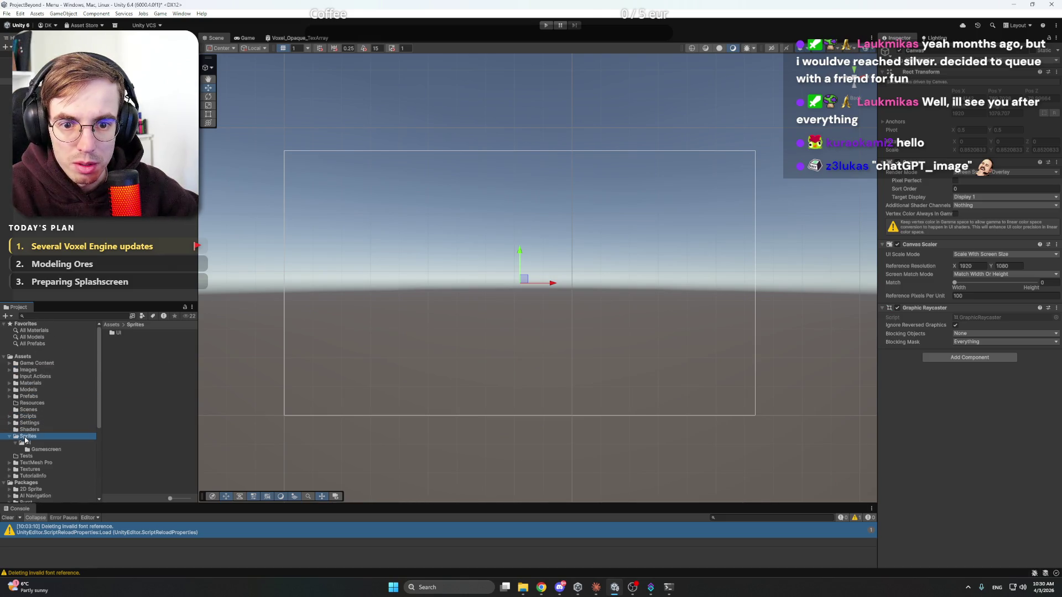
right_click(120, 361)
mouse_move(232, 127)
click(288, 127)
text(Logo)
key(Return)
double_click(121, 332)
Step: Import temp_logo.png into the Sprites/Logo folder
right_click(140, 347)
click(176, 226)
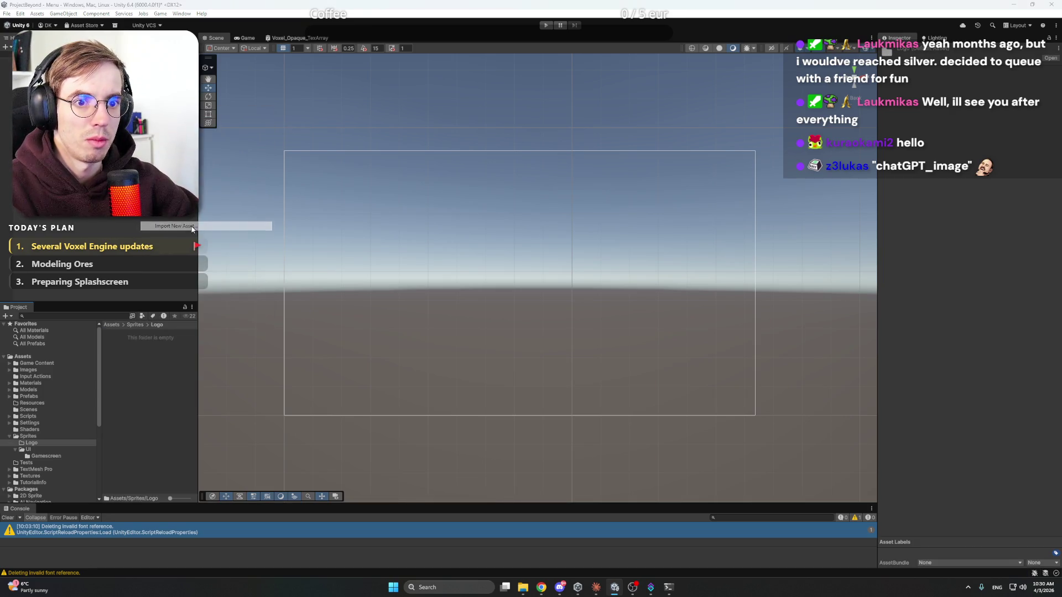
click(356, 288)
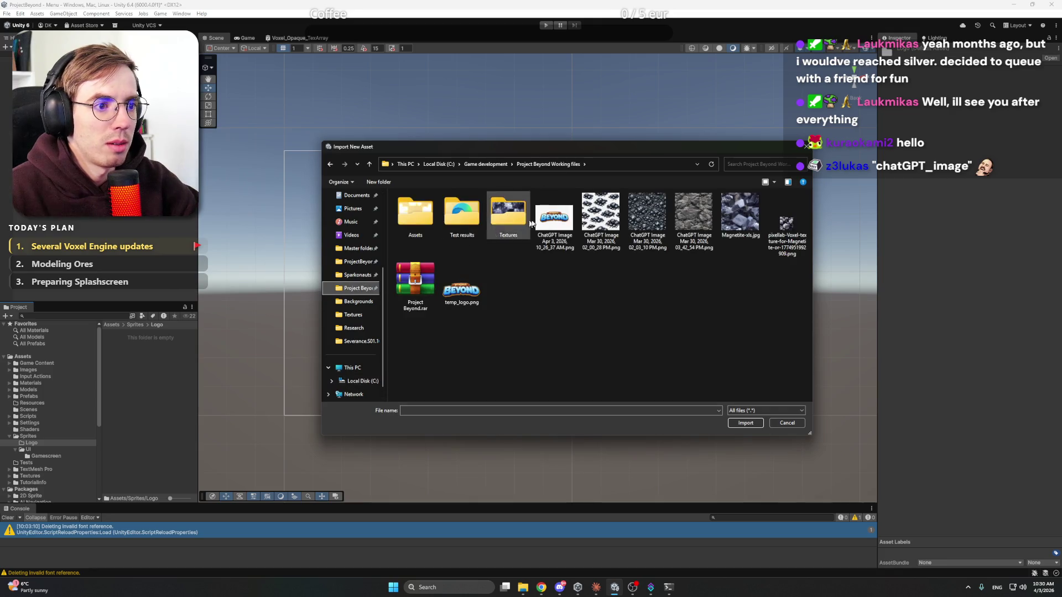
double_click(462, 279)
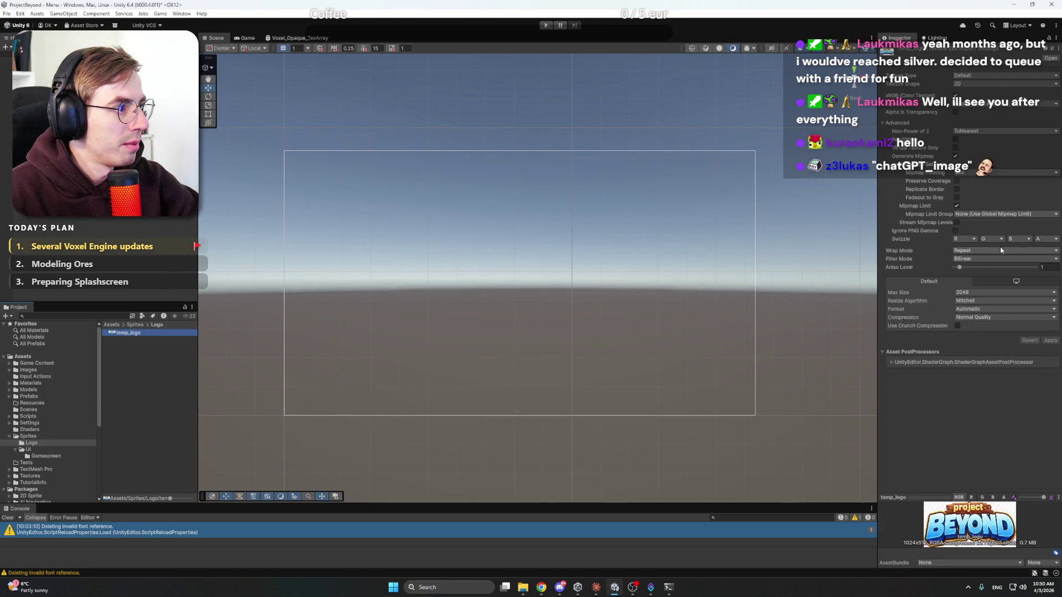
Step: Set temp_logo's Texture Type to Sprite (2D and UI), apply it, then select the Canvas
click(968, 76)
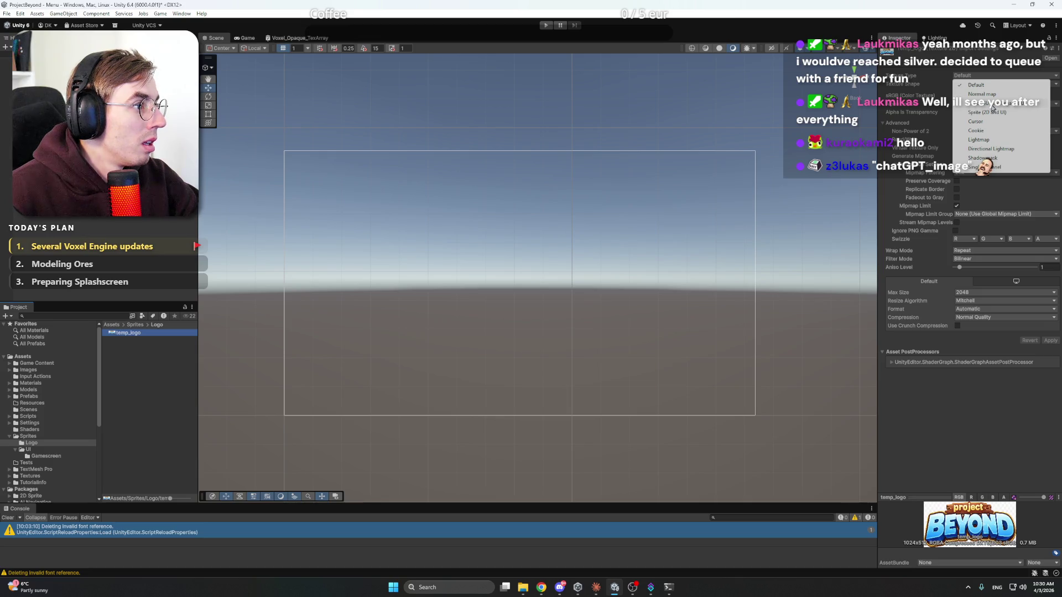
click(994, 105)
click(982, 77)
click(987, 112)
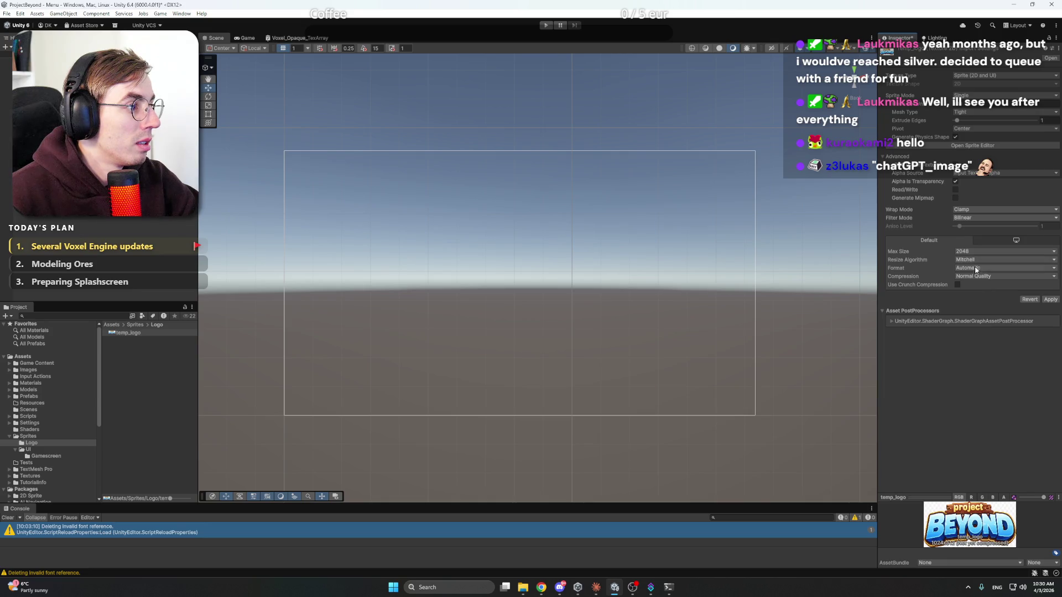
click(1047, 301)
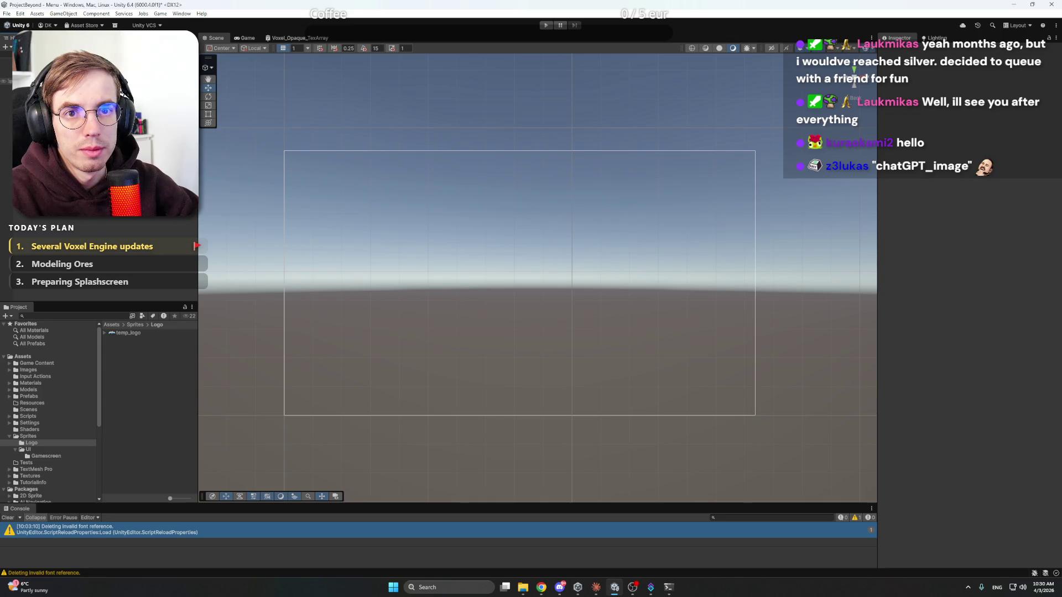
click(55, 81)
click(594, 588)
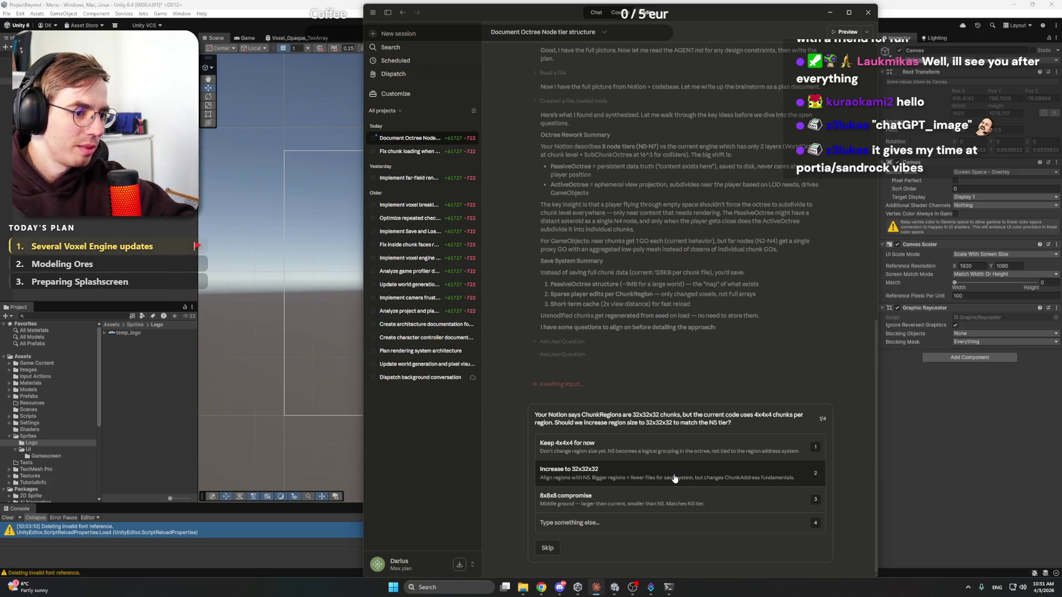
Step: Submit a custom answer: keep chunks in 32x32x32 ChunkRegions, and ask whether ChunkRegions are needed with Octrees
click(599, 524)
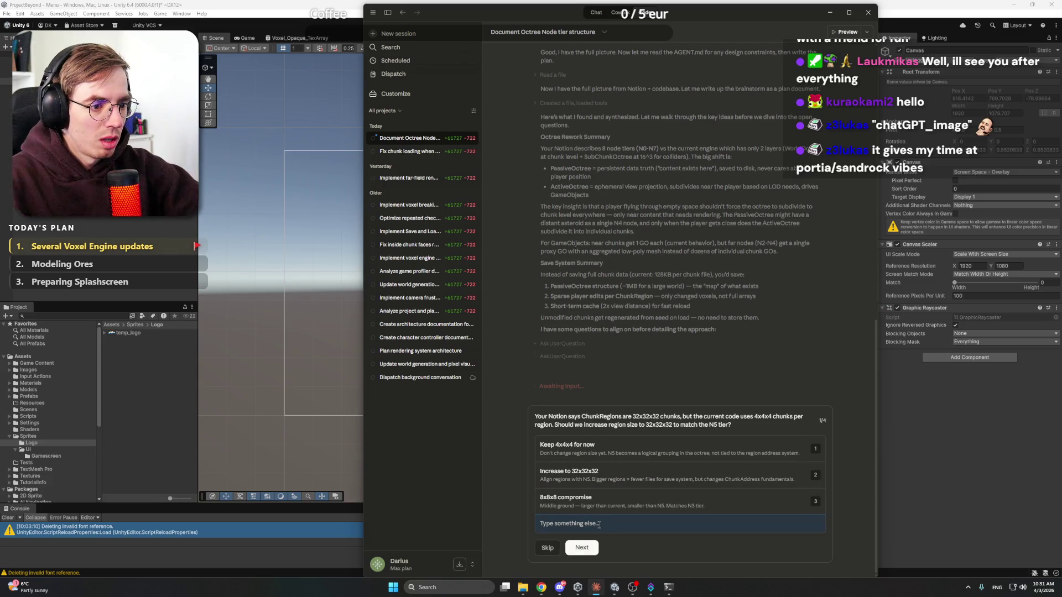
text(Chunks)
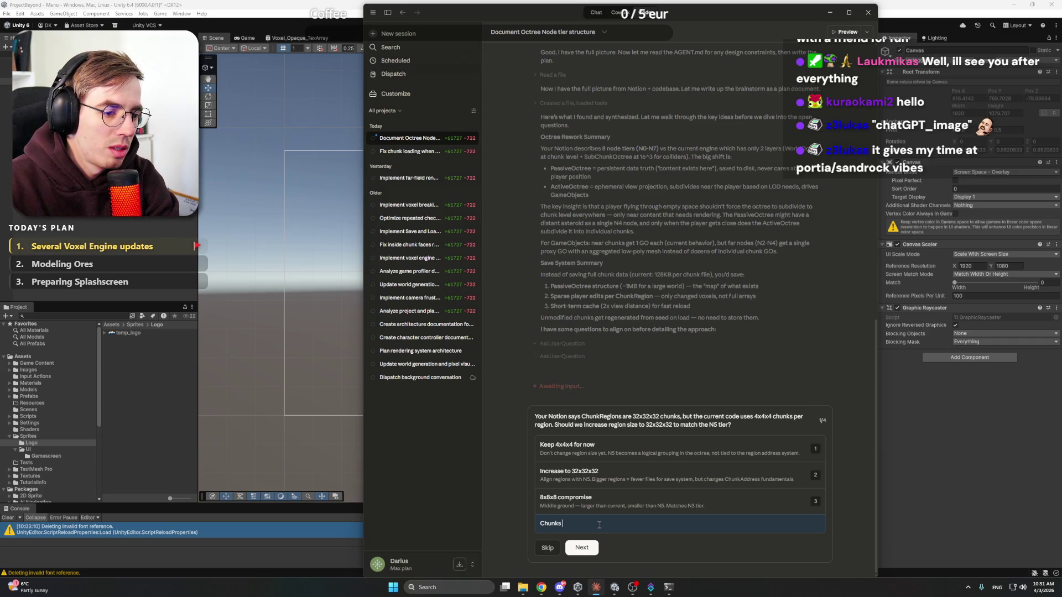
text( were always)
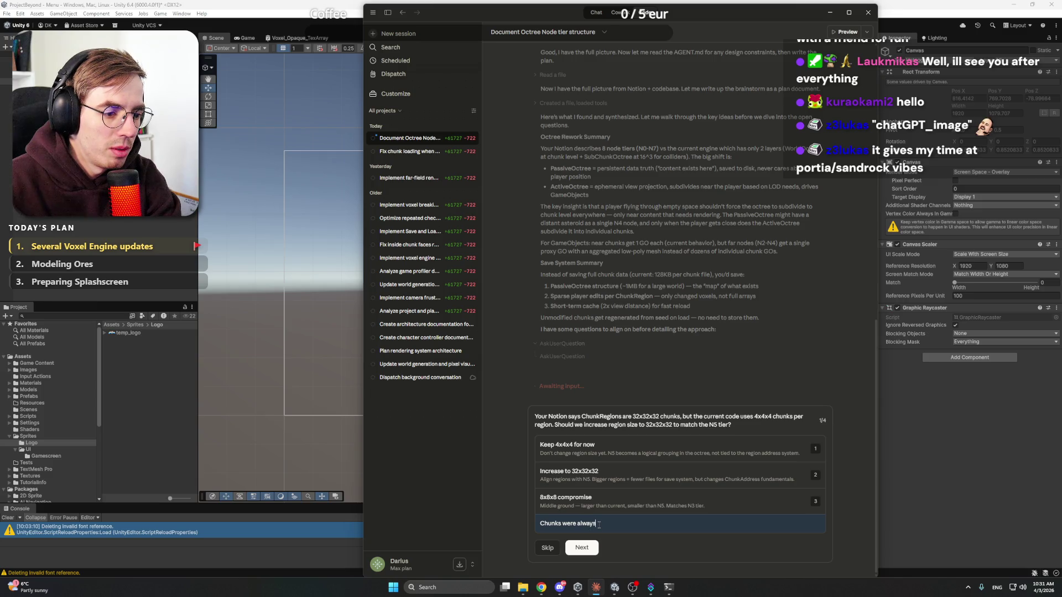
text( con)
text(s and)
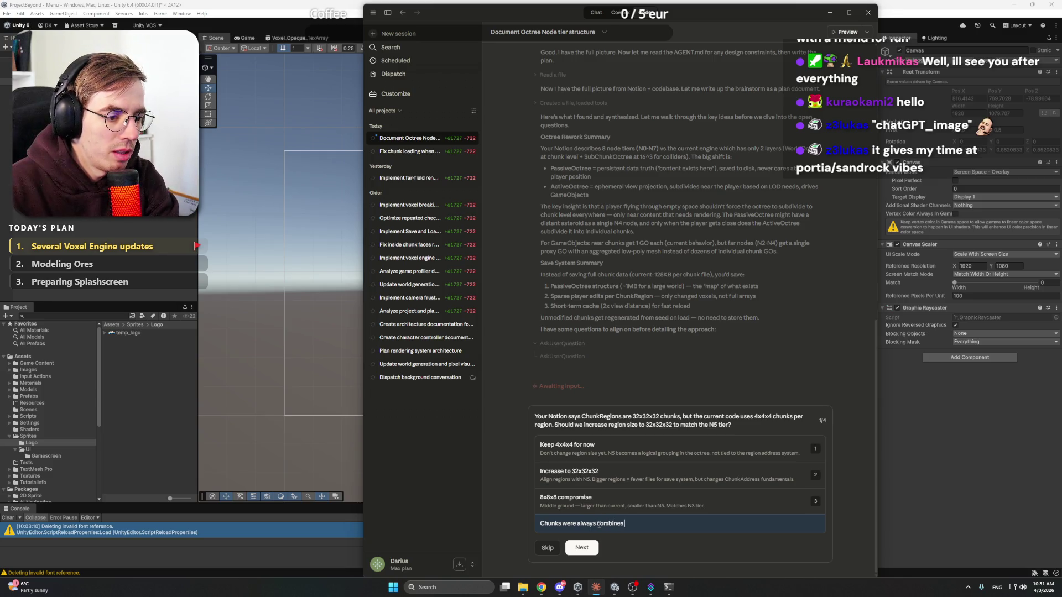
text( store)
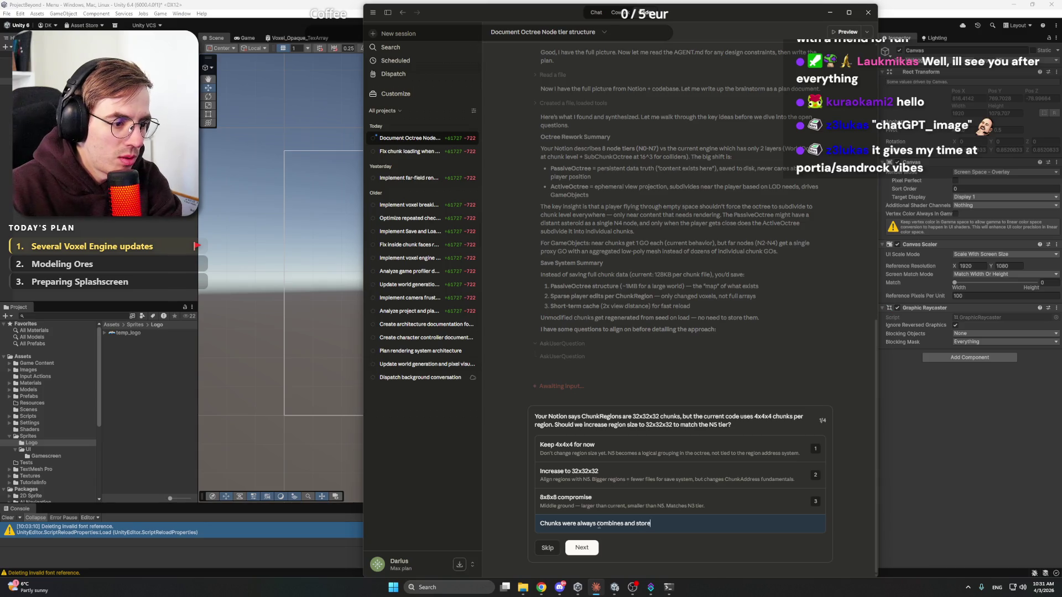
text(d in Chu)
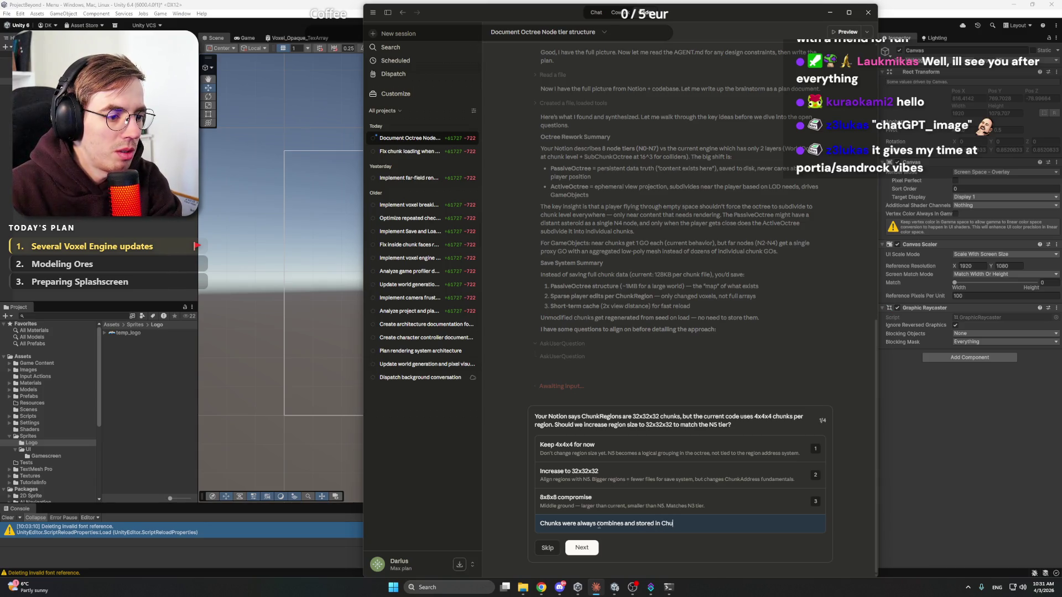
text(nkRegions t)
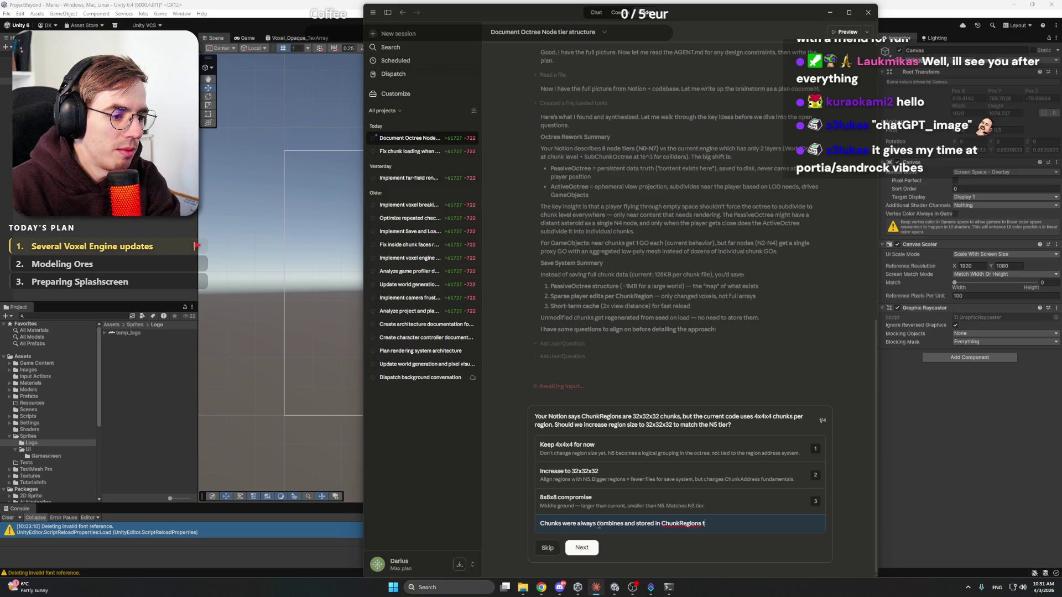
text(hat are32x chun)
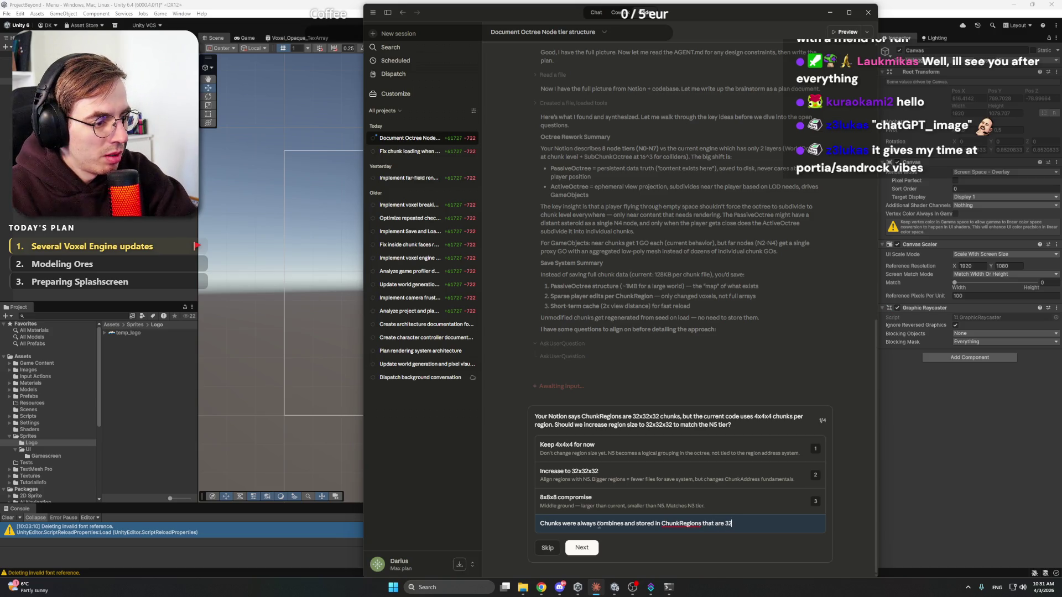
text(ks)
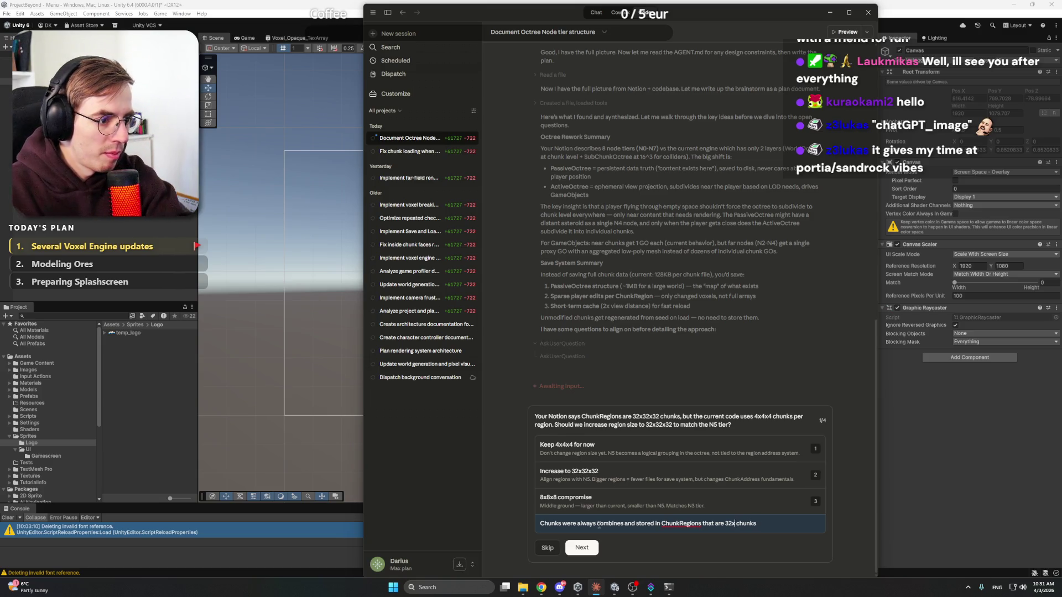
text(32x32)
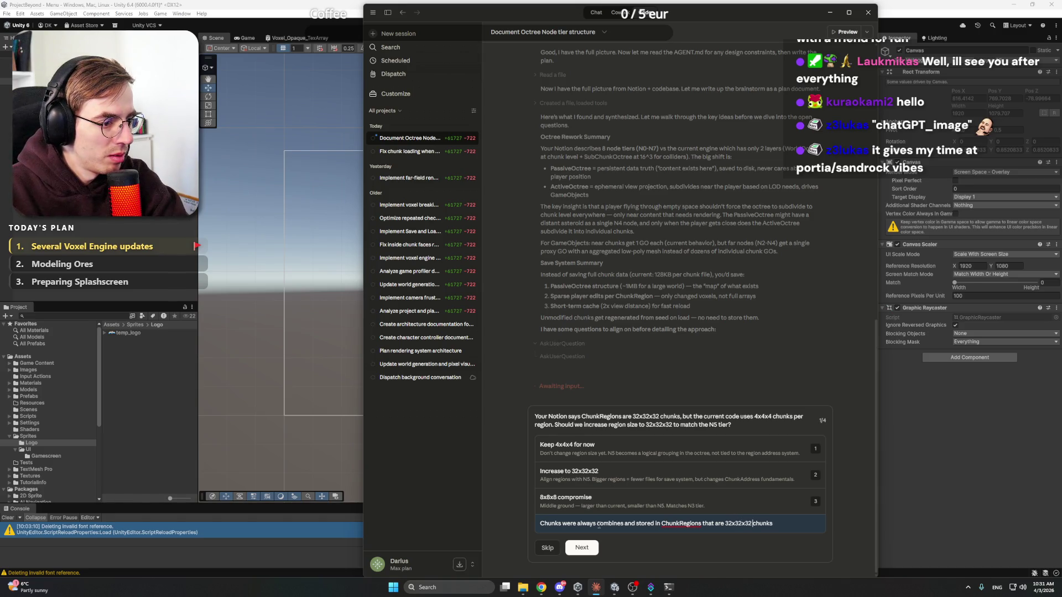
text(Keep that.)
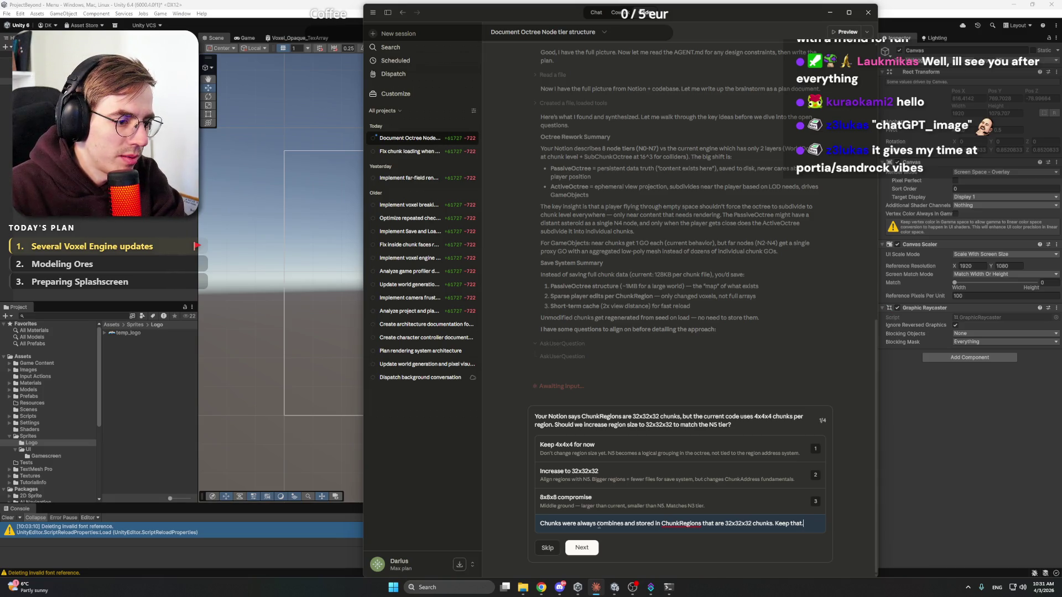
text( Also,)
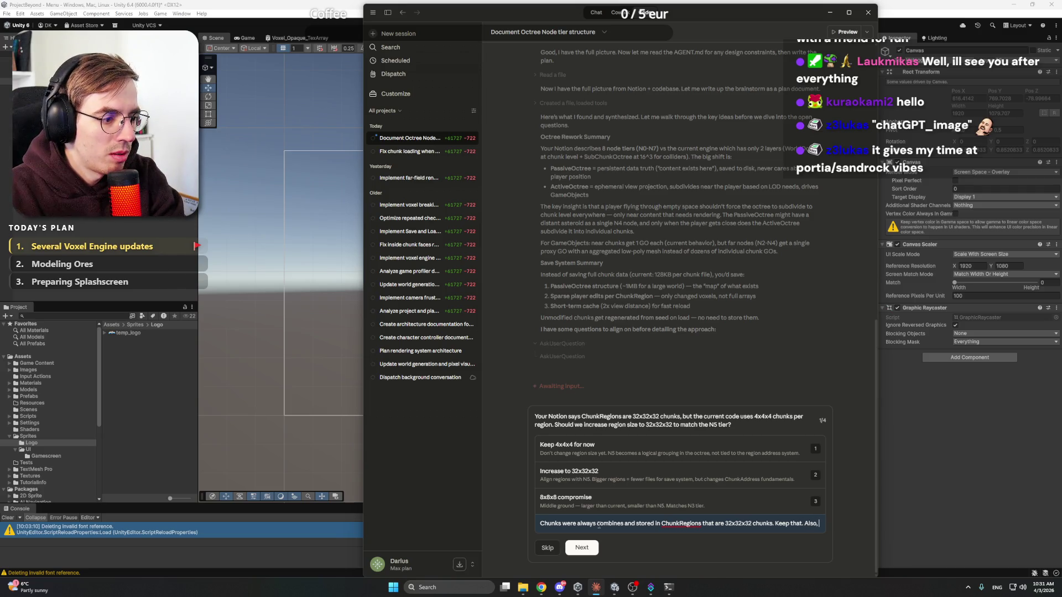
text( is there are)
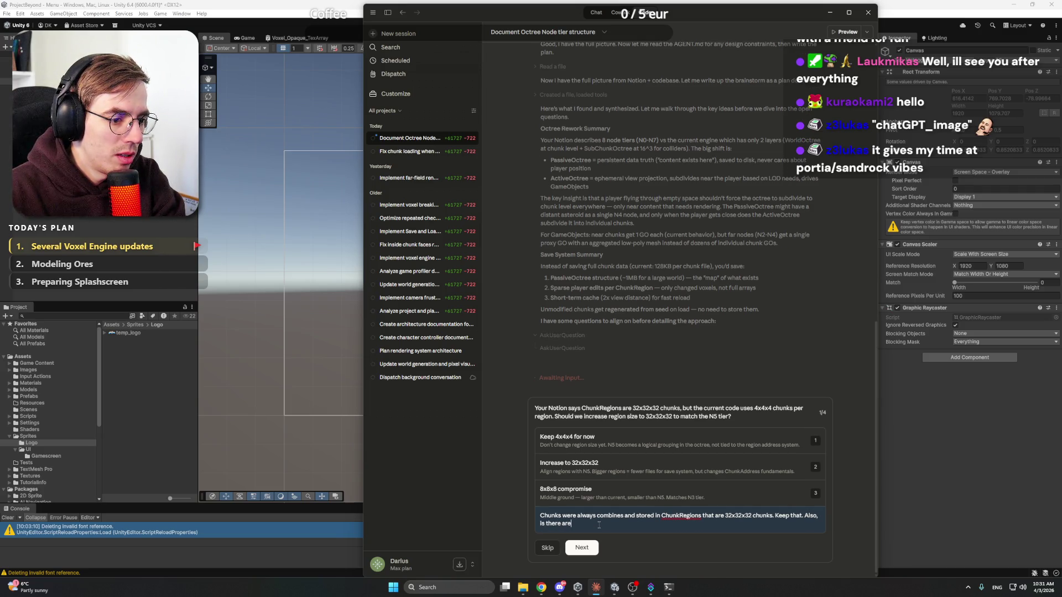
key(BackSpace)
key(BackSpace)
text( ne)
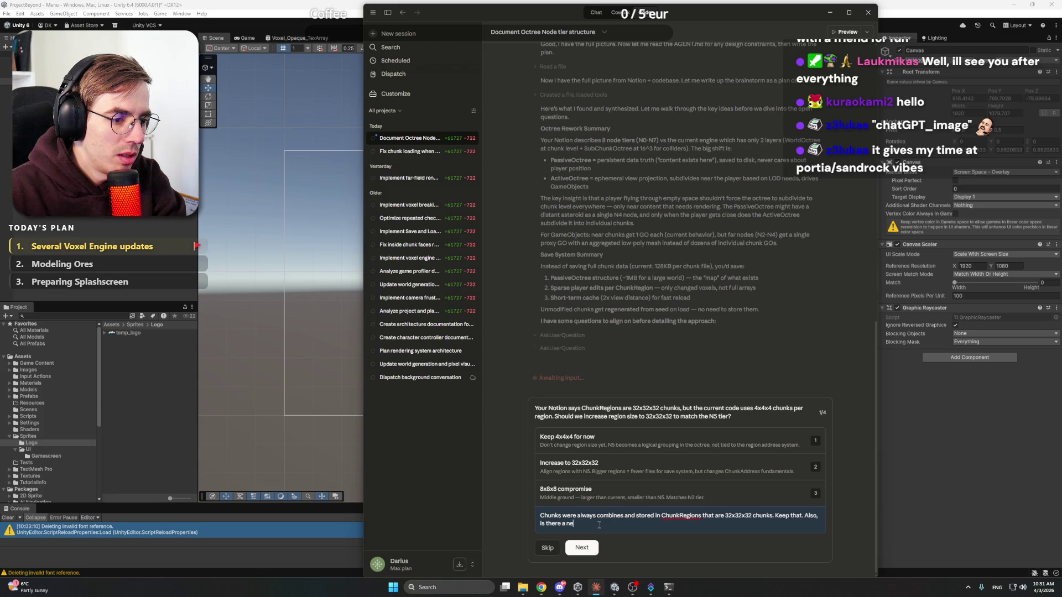
text(ed for havi)
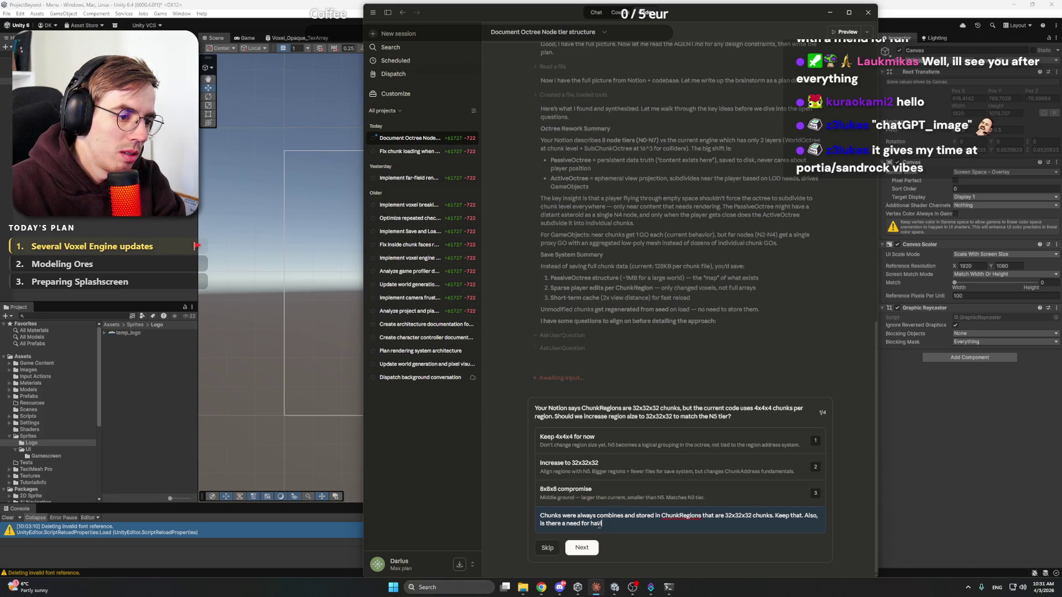
text(ng ChunkRe)
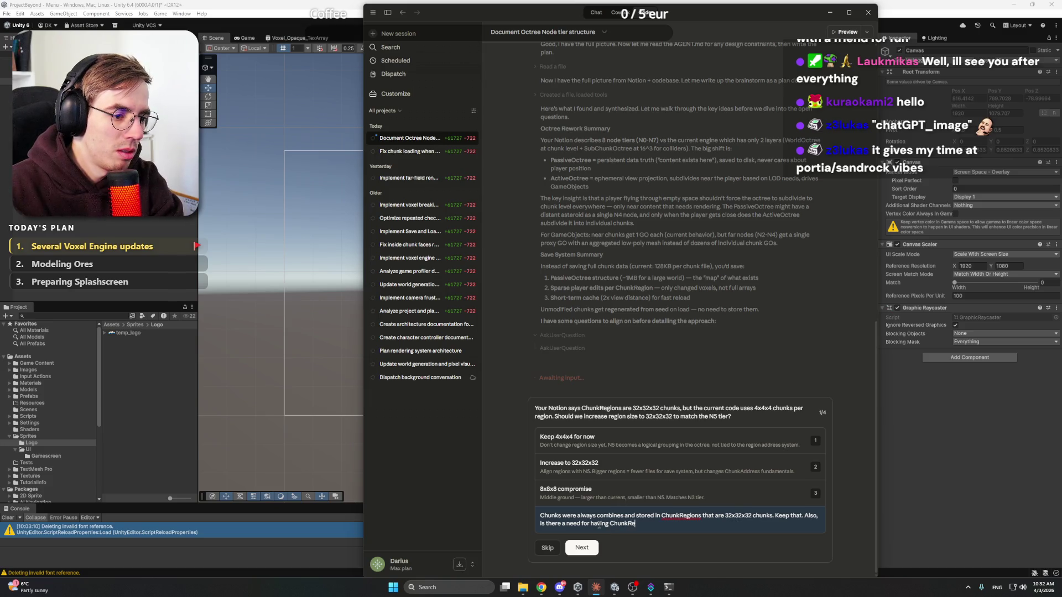
text(gions at)
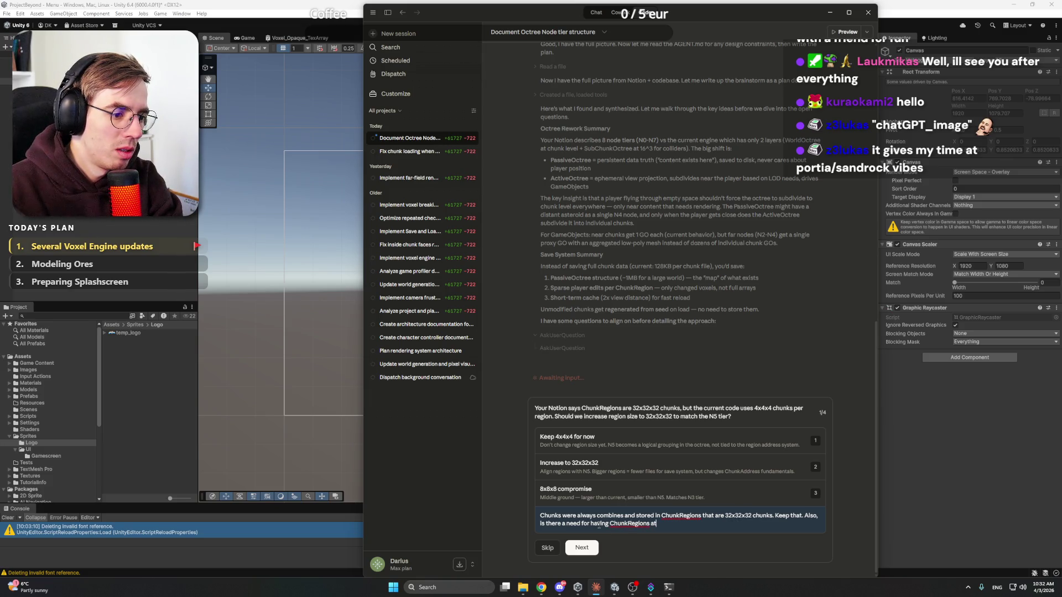
text( all with thi)
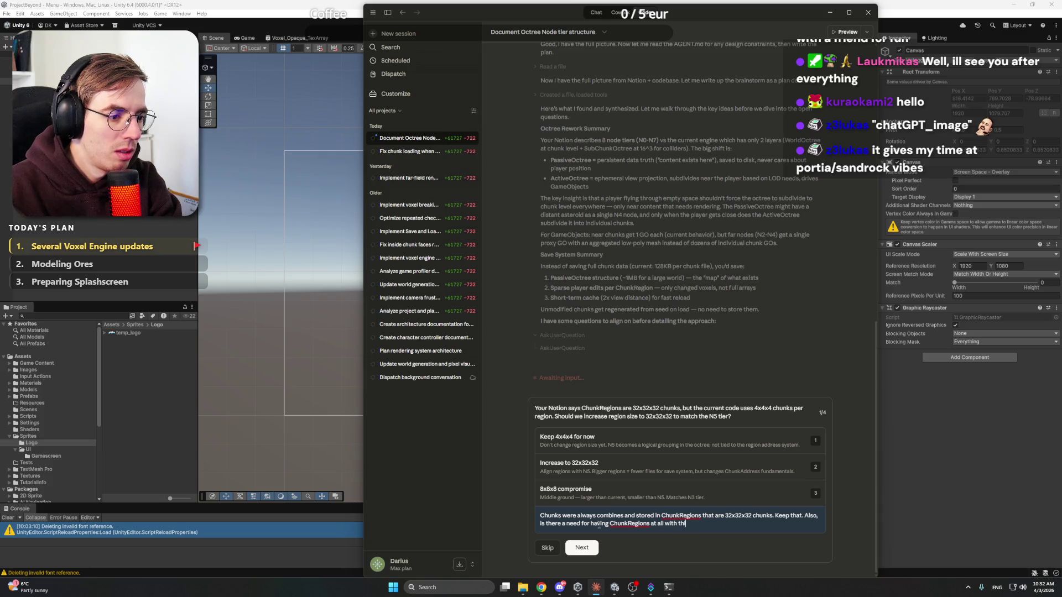
text(s Octree)
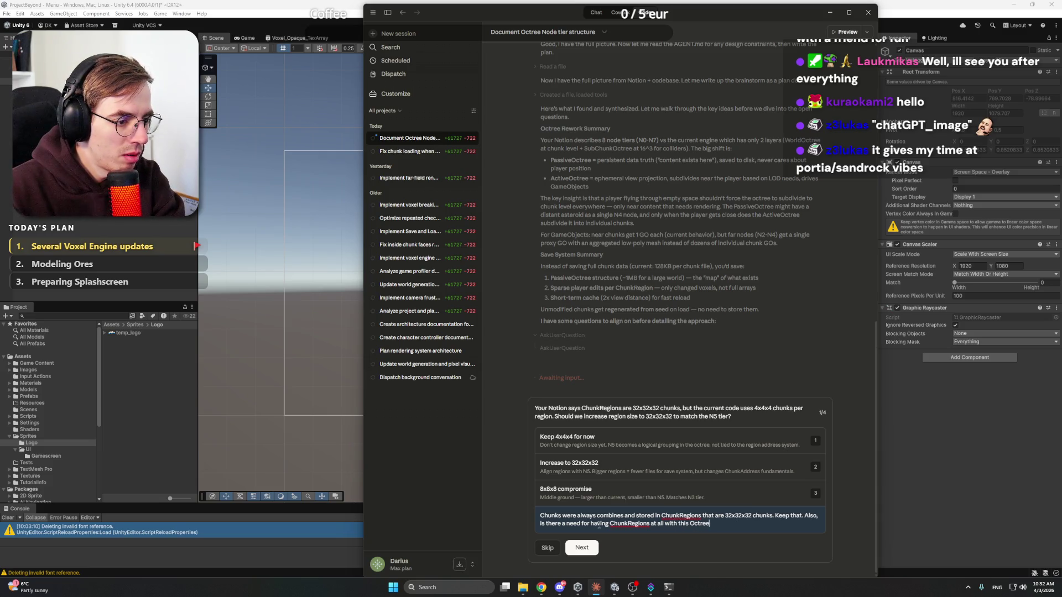
text( system?)
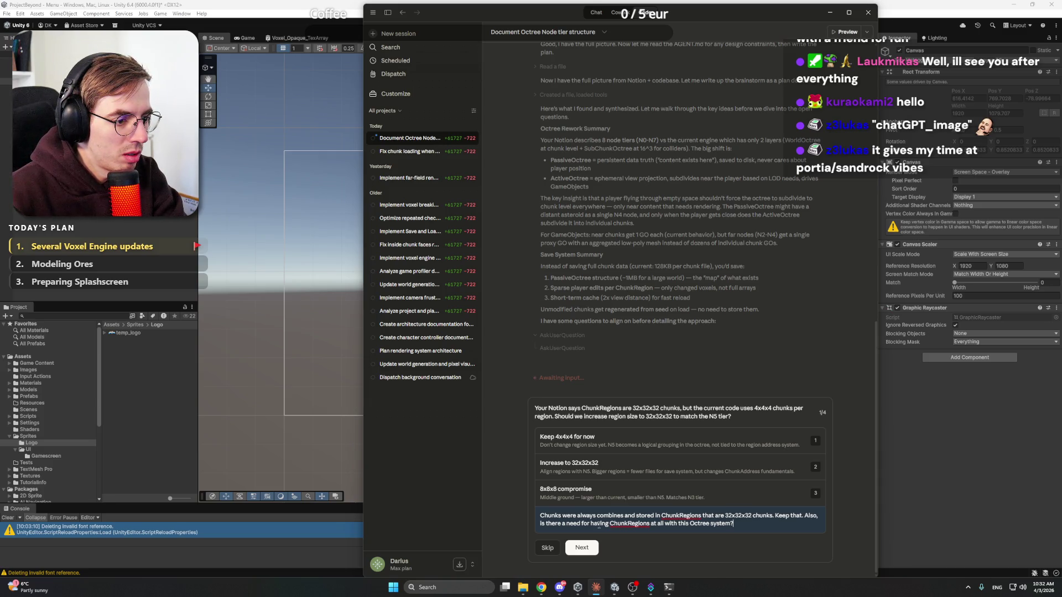
key(Return)
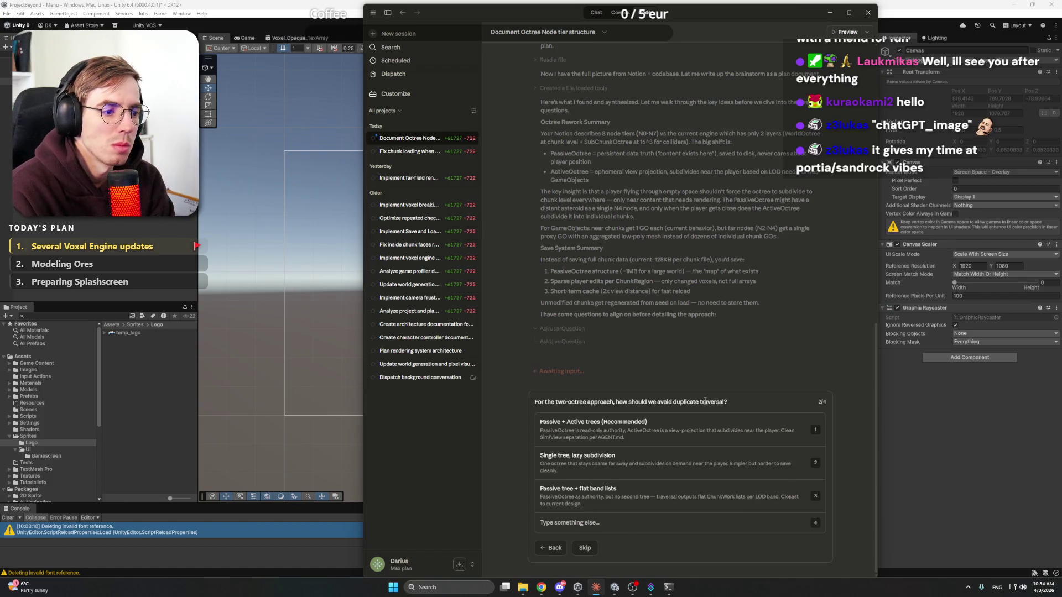
Step: Choose 'Passive + Active trees (Recommended)' to avoid duplicate octree traversal
click(694, 435)
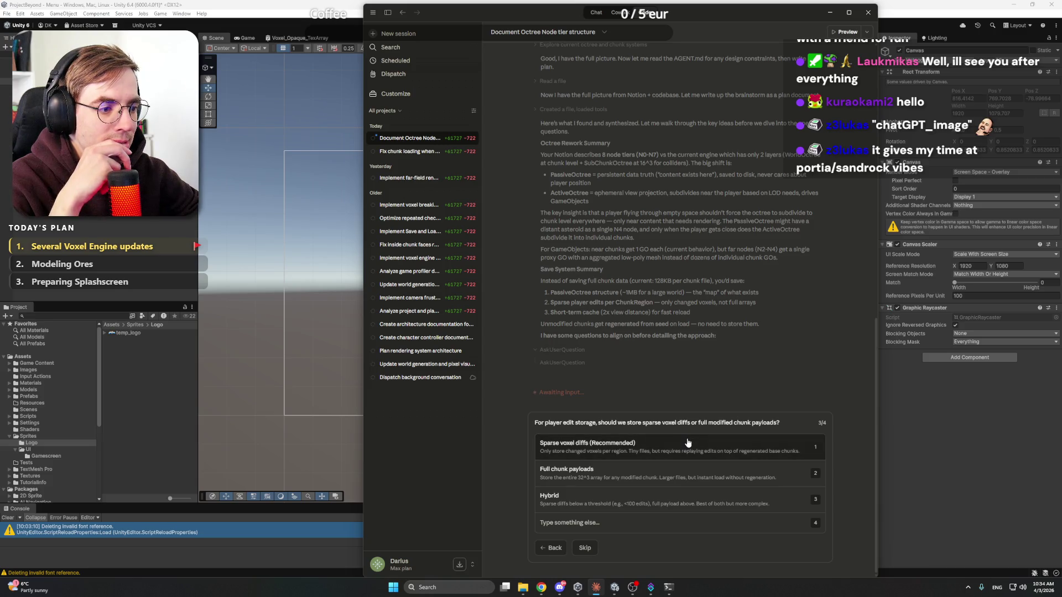
Step: Answer with 'Sparse voxel diffs (Recommended)' and '16x16x16 (current)', then bring up Discord
click(686, 445)
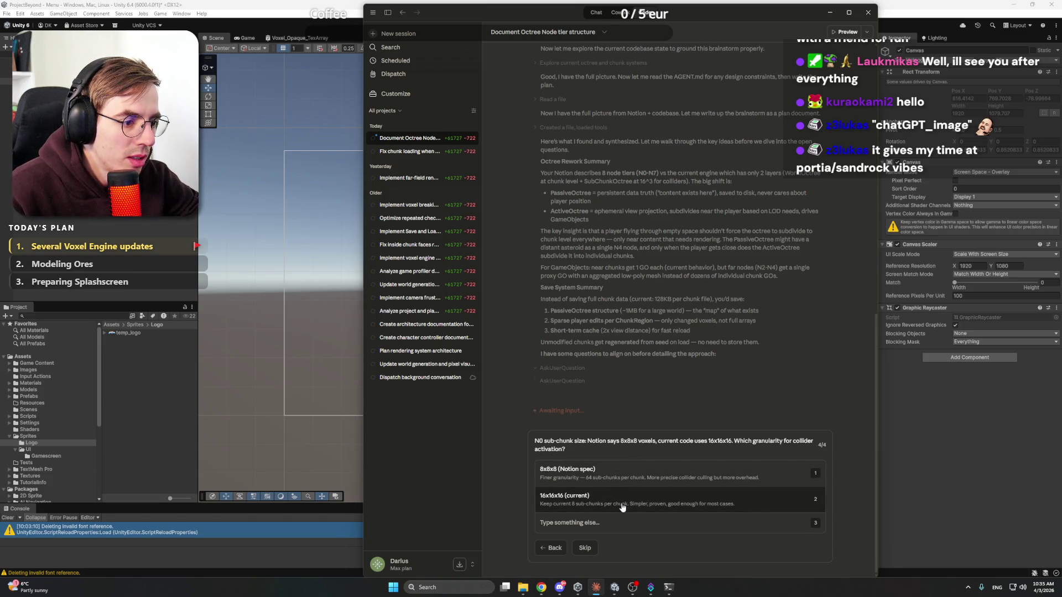
click(622, 504)
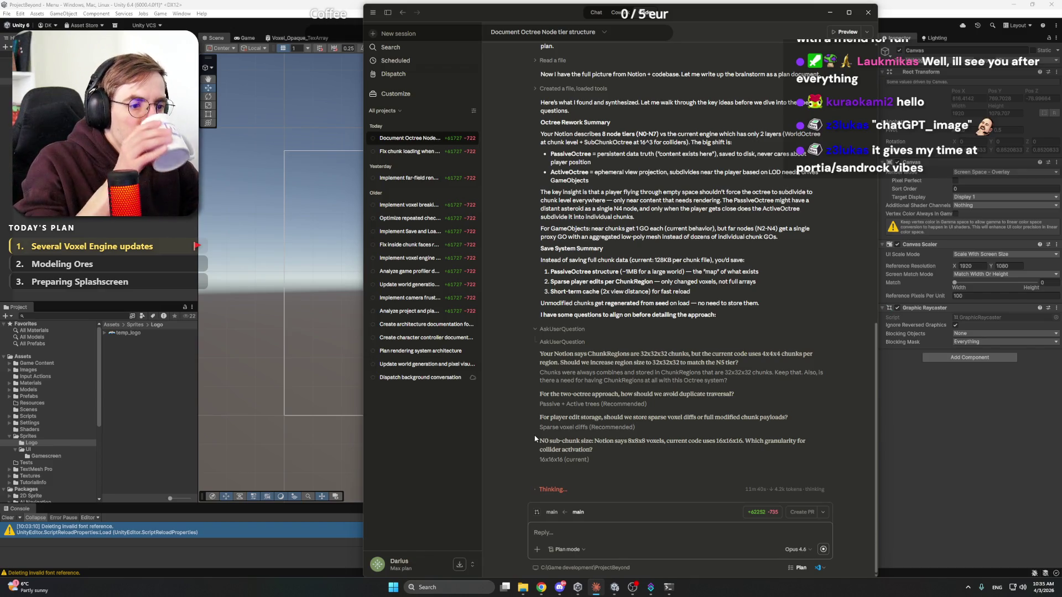
click(560, 587)
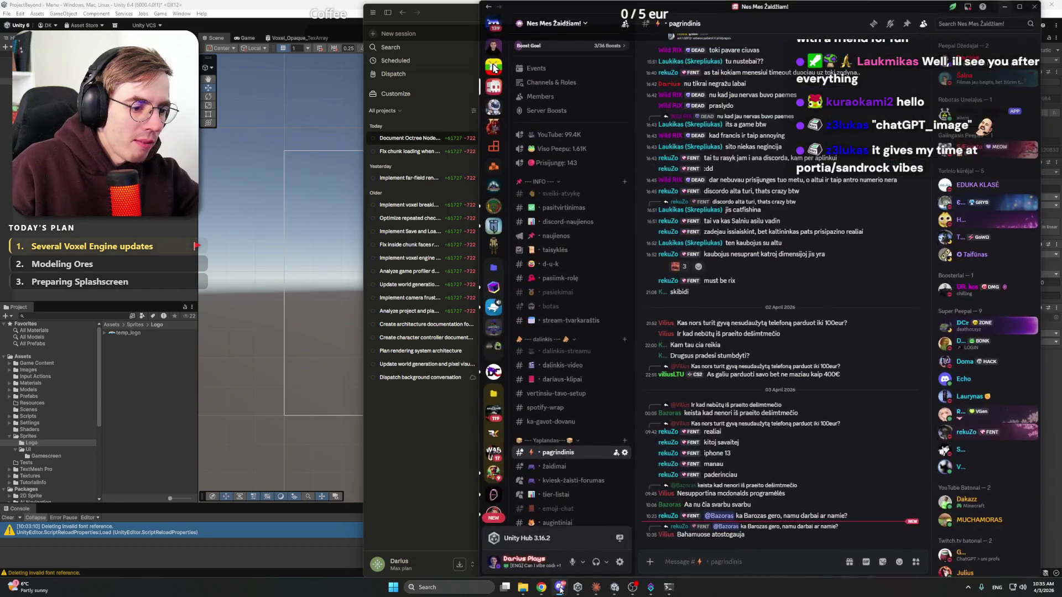
Step: Minimize Discord to return to Claude's global chunk coordinates question
click(560, 588)
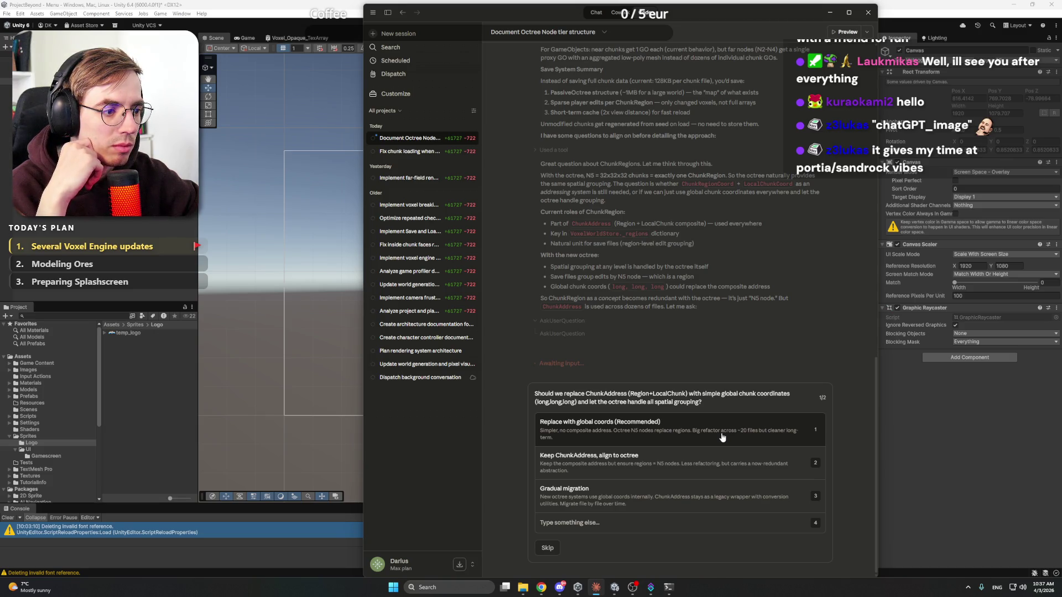
Step: Choose 'Replace with global coords (Recommended)' for the ChunkAddress question
click(721, 437)
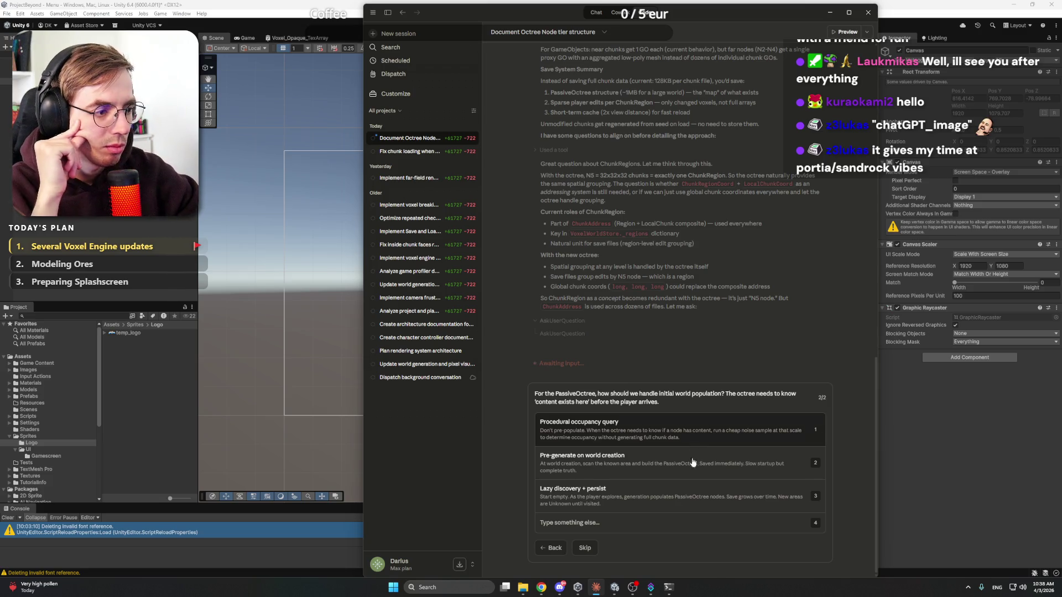
Step: Type a custom reply: 'We had a system that placed generation flags and points in ChunkRegions. We can keep that'
click(660, 524)
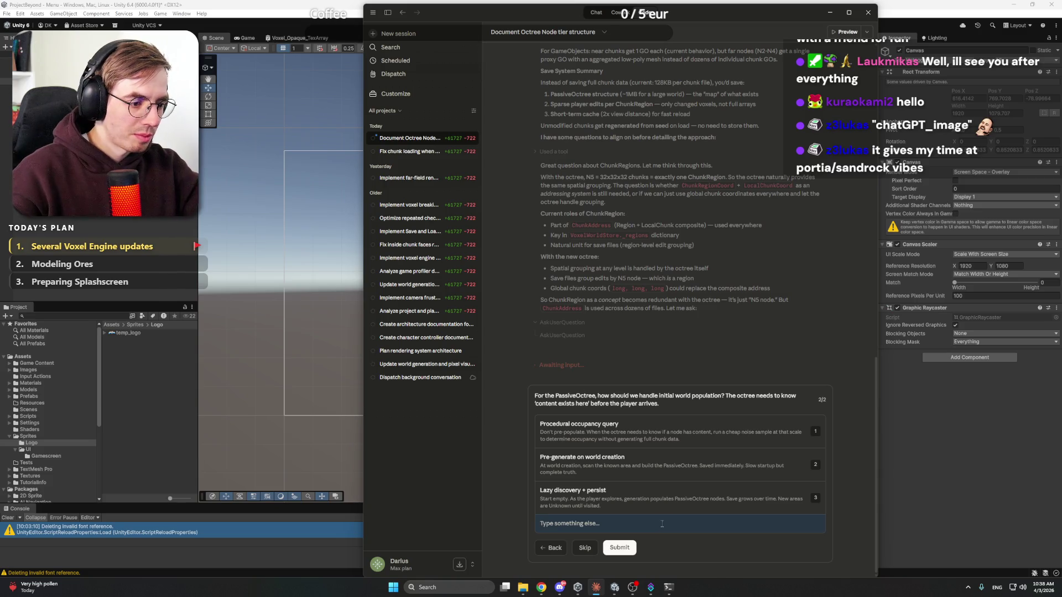
text(We ha)
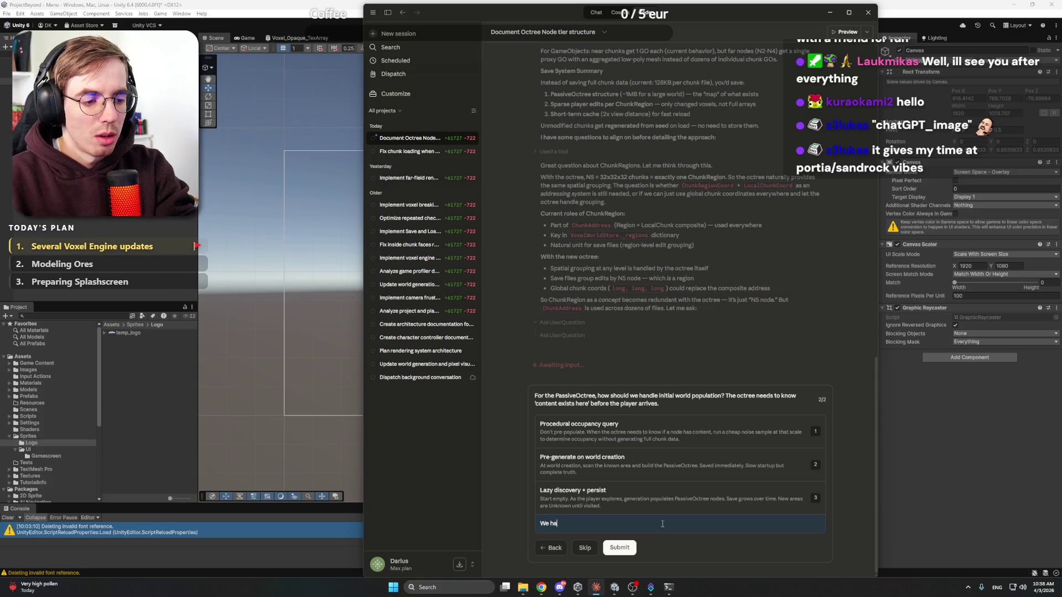
text(d a system that)
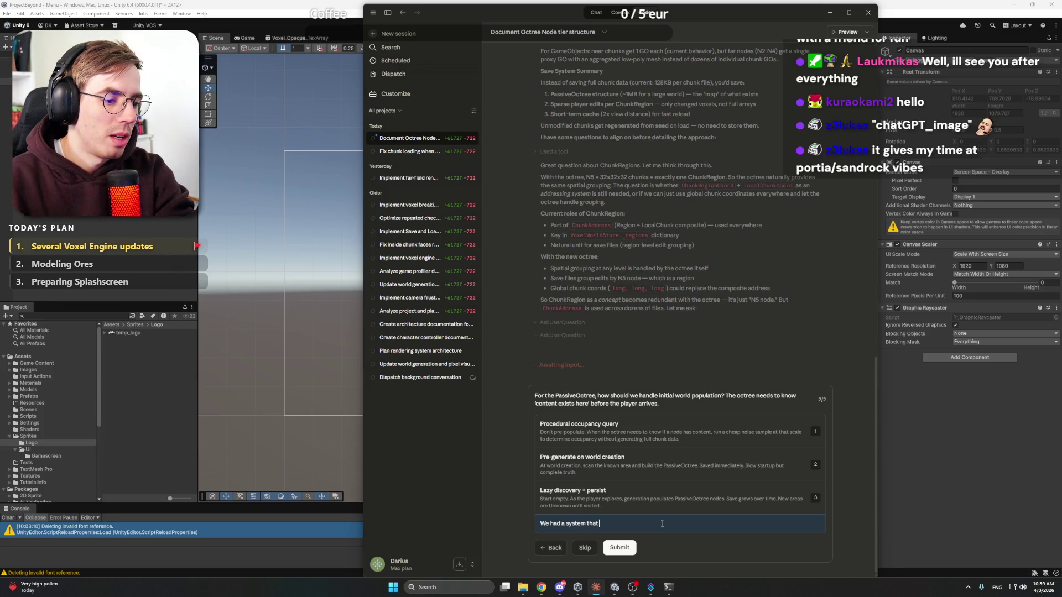
text( place)
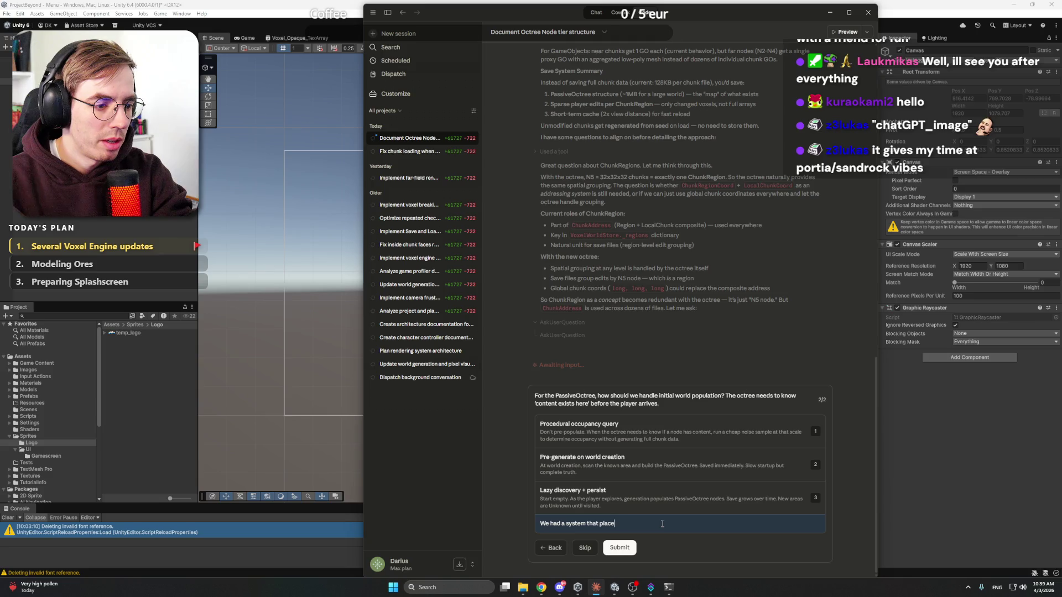
text(d generation flags)
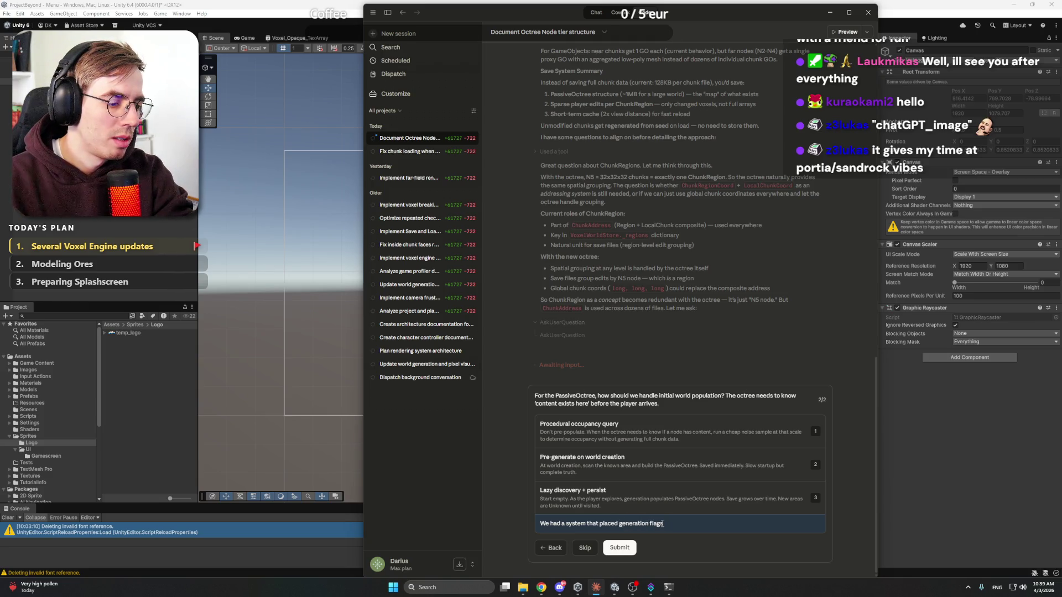
text( and points )
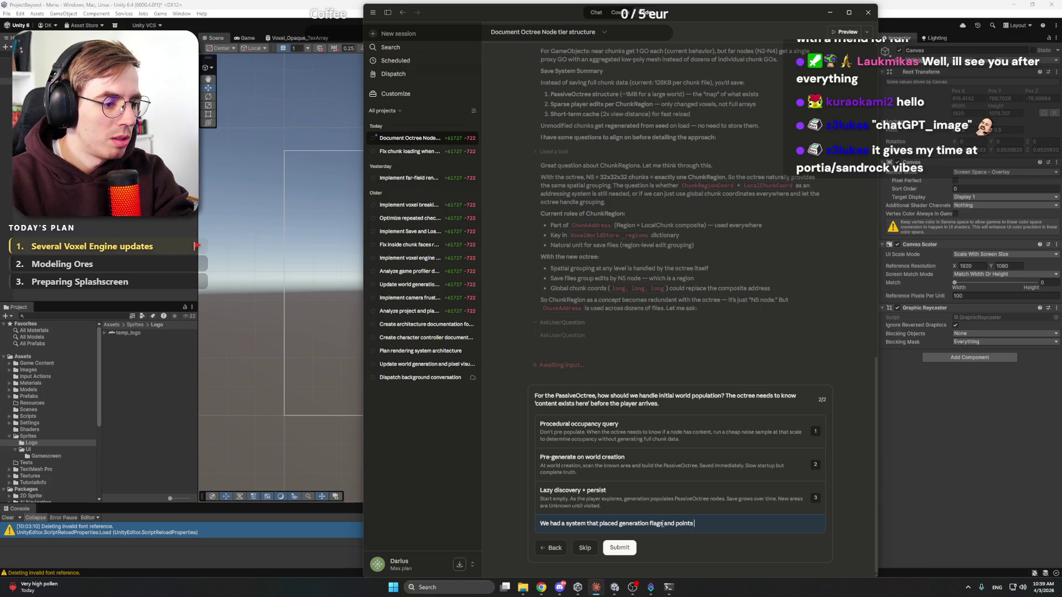
text(in C)
text(hgun)
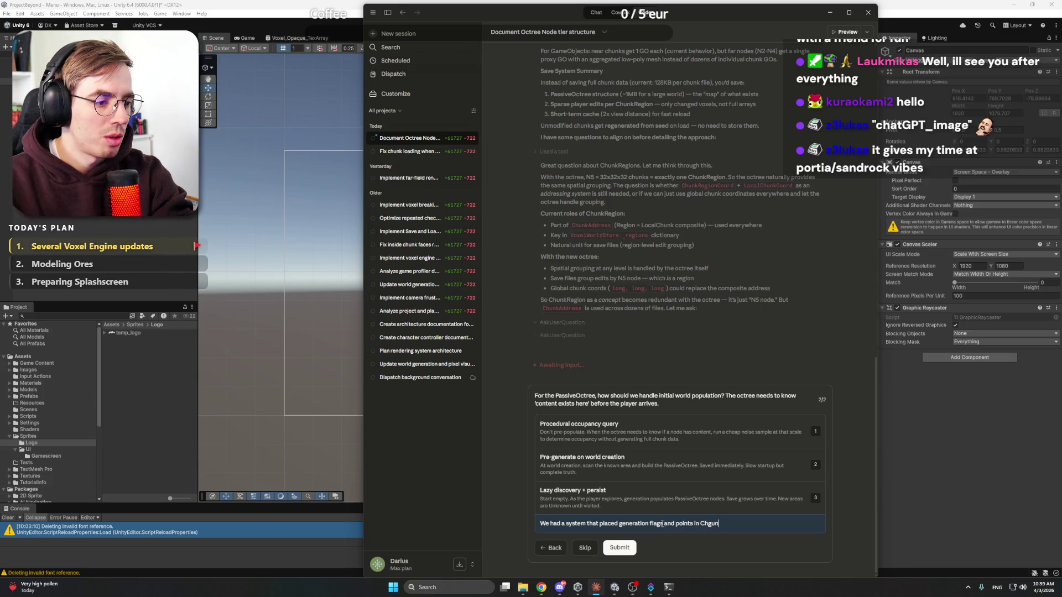
key(BackSpace)
key(BackSpace)
key(BackSpace)
text(unkRegions)
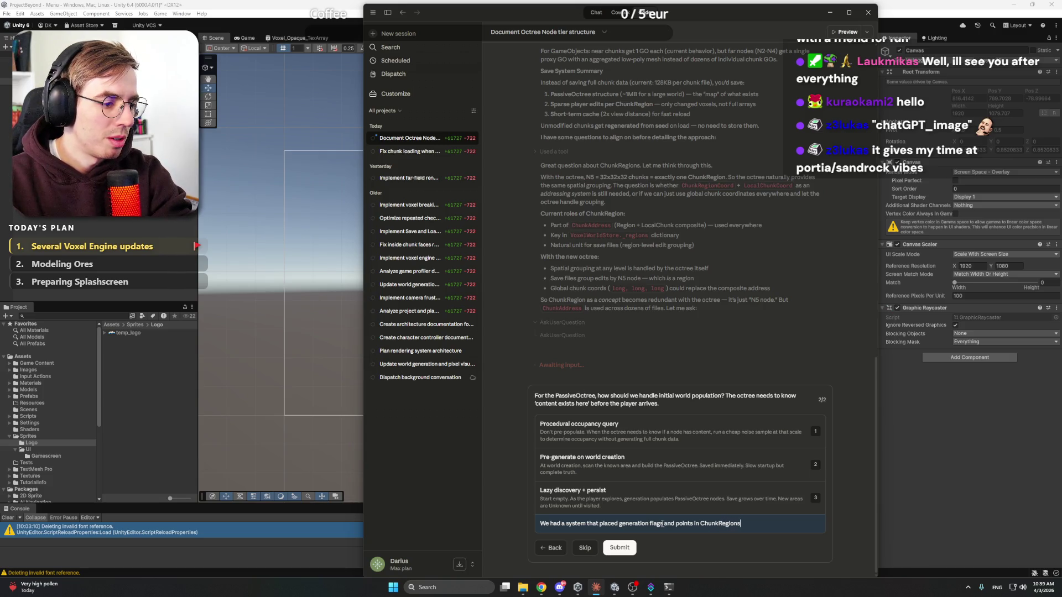
text(. We can keep that)
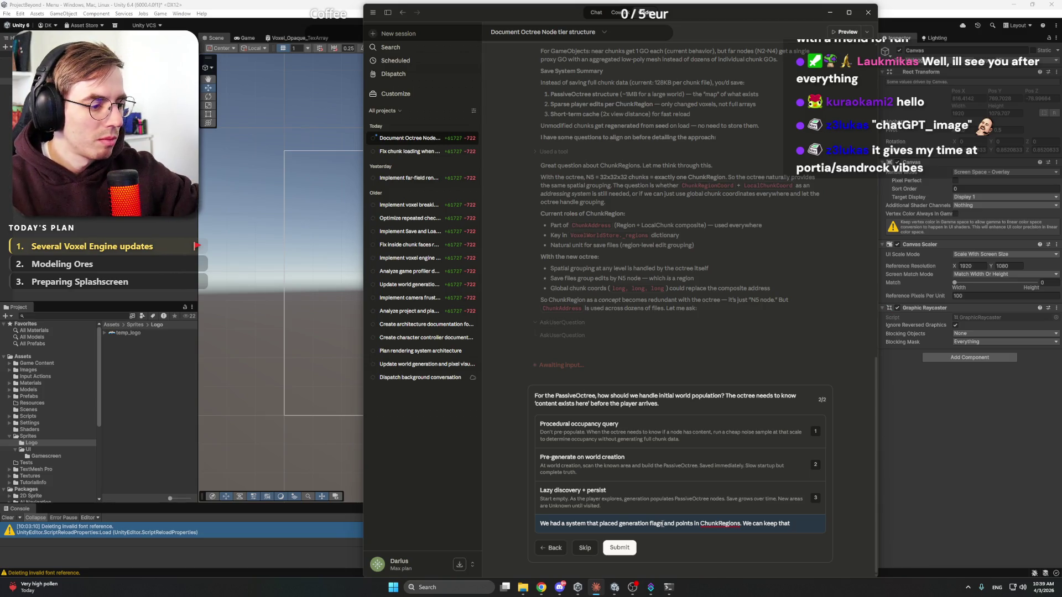
Step: Correct 'ChunkRegions' to 'Chunk Regions', finish the N5 generation-flags reply, and submit it
right_click(719, 524)
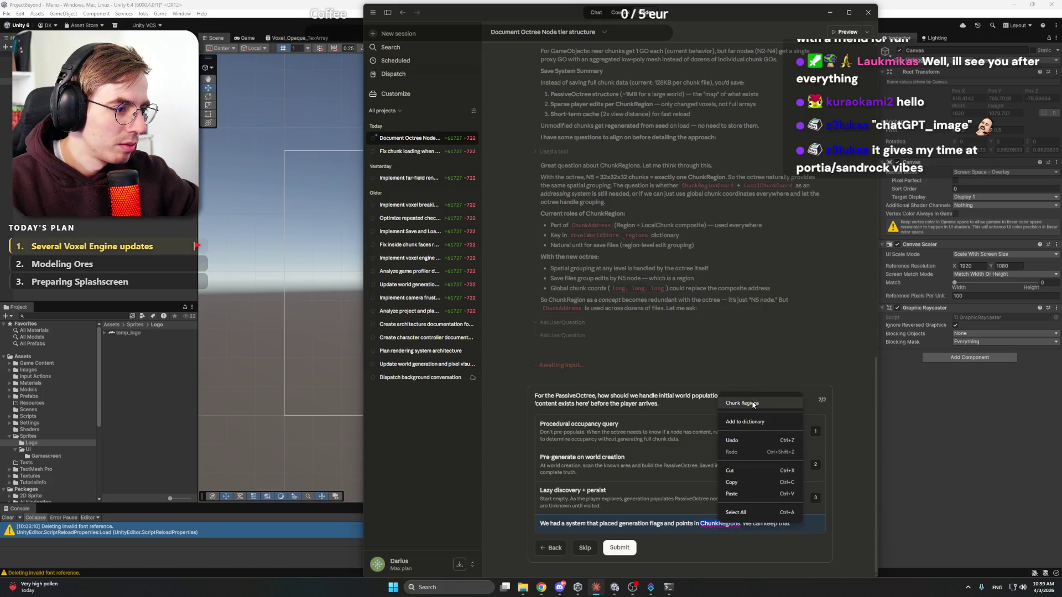
click(741, 402)
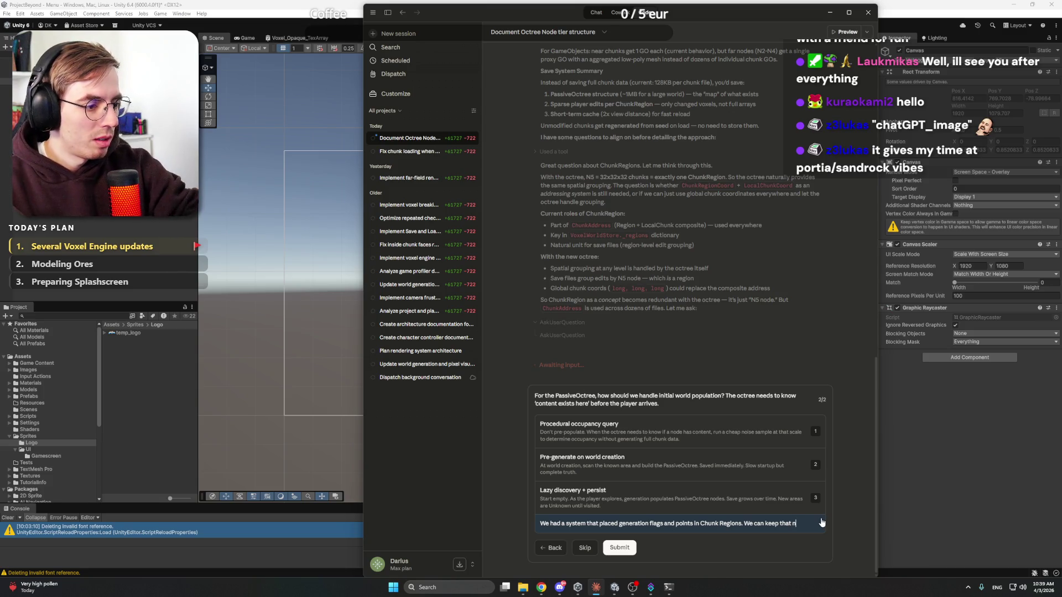
text(N5)
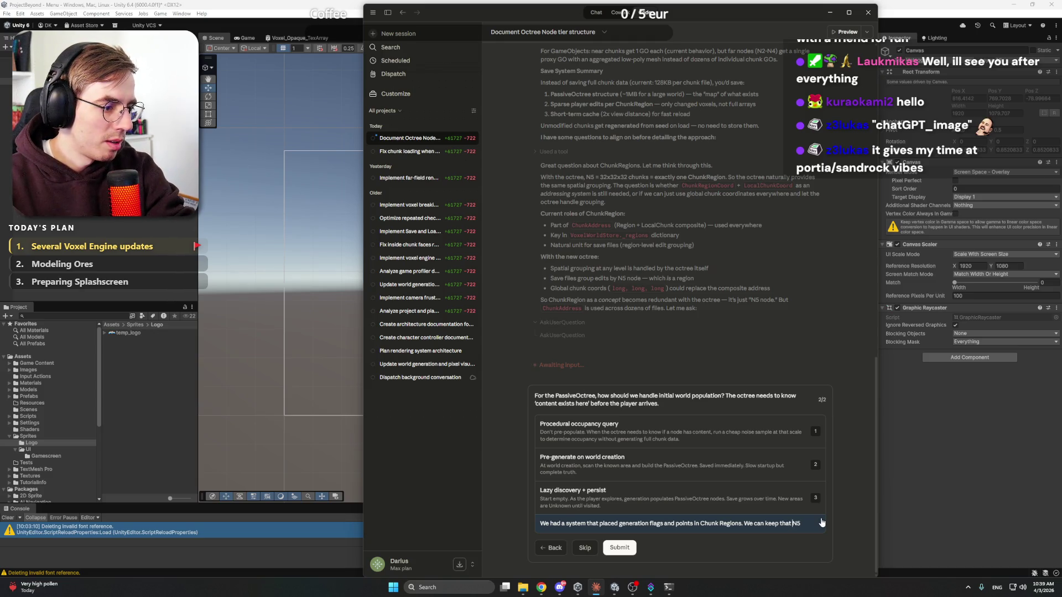
text(terrain generation )
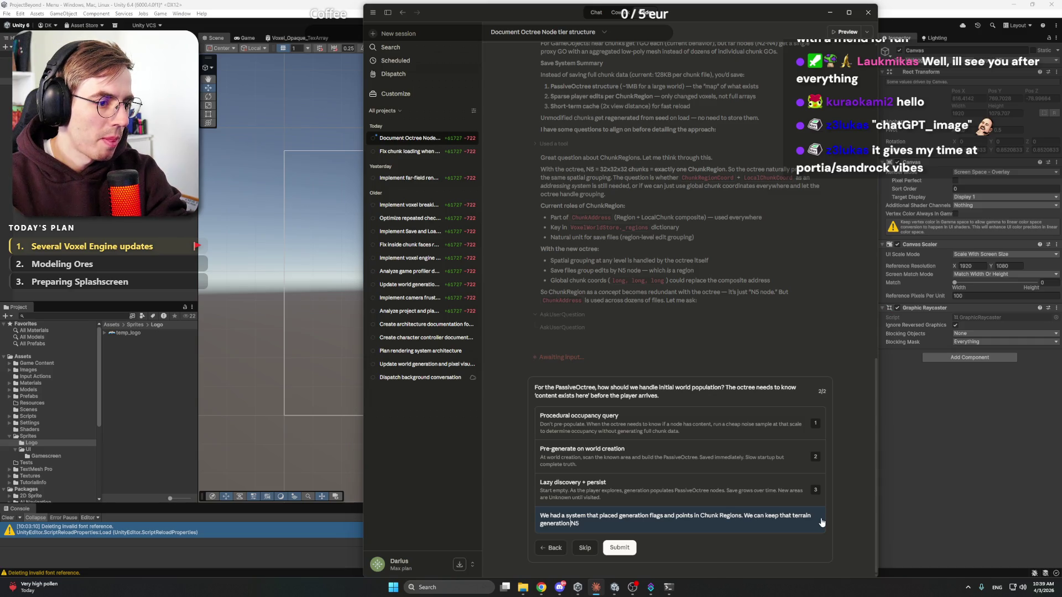
text(flags happ)
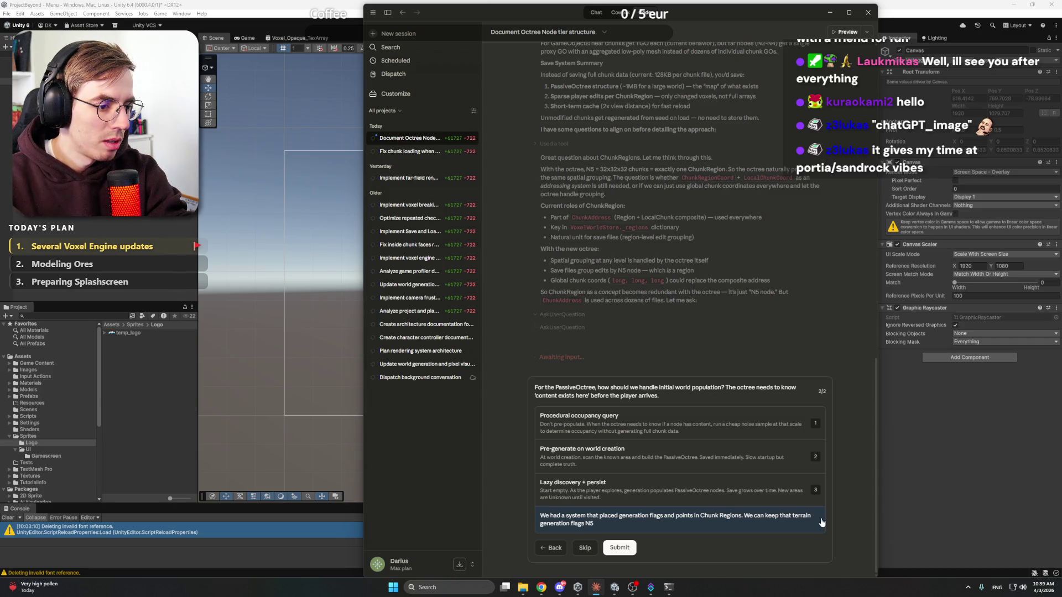
text(en at )
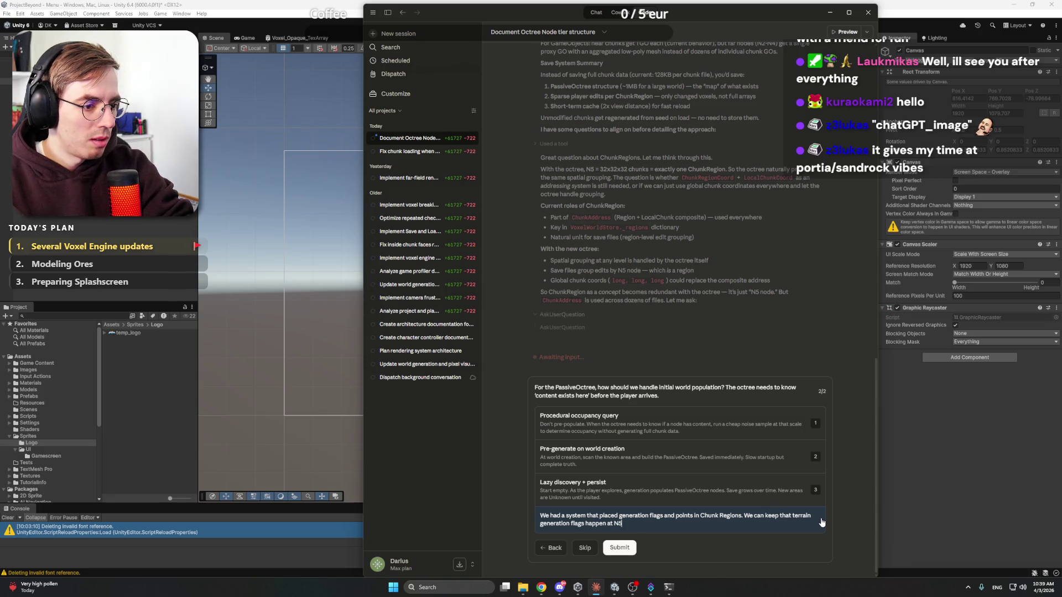
text( levelnow. e)
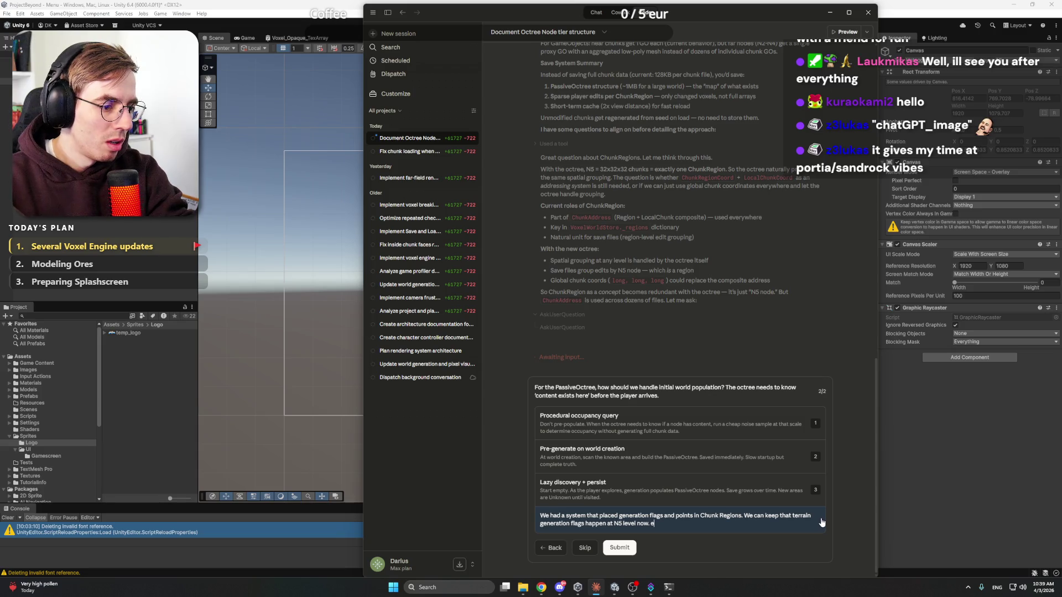
text(ach N)
text(5 level)
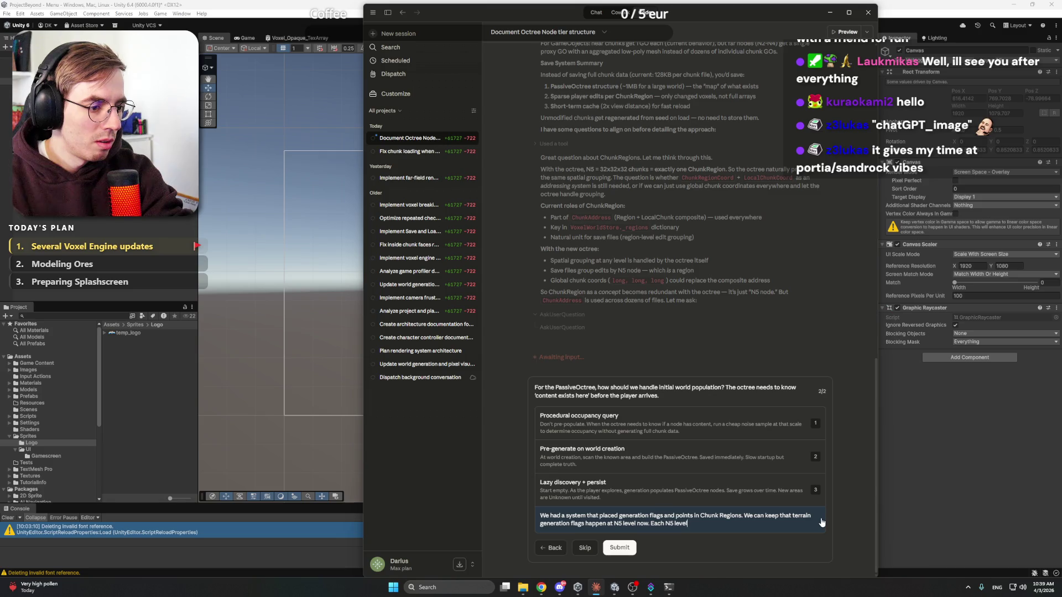
text( node will hav)
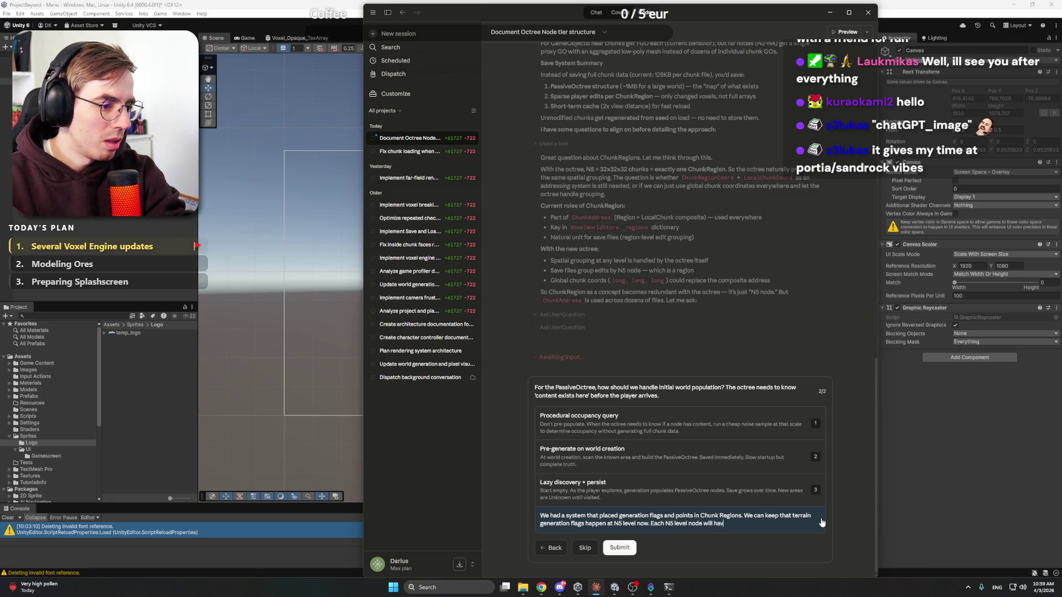
text(e a cha)
text(nse of spawning an)
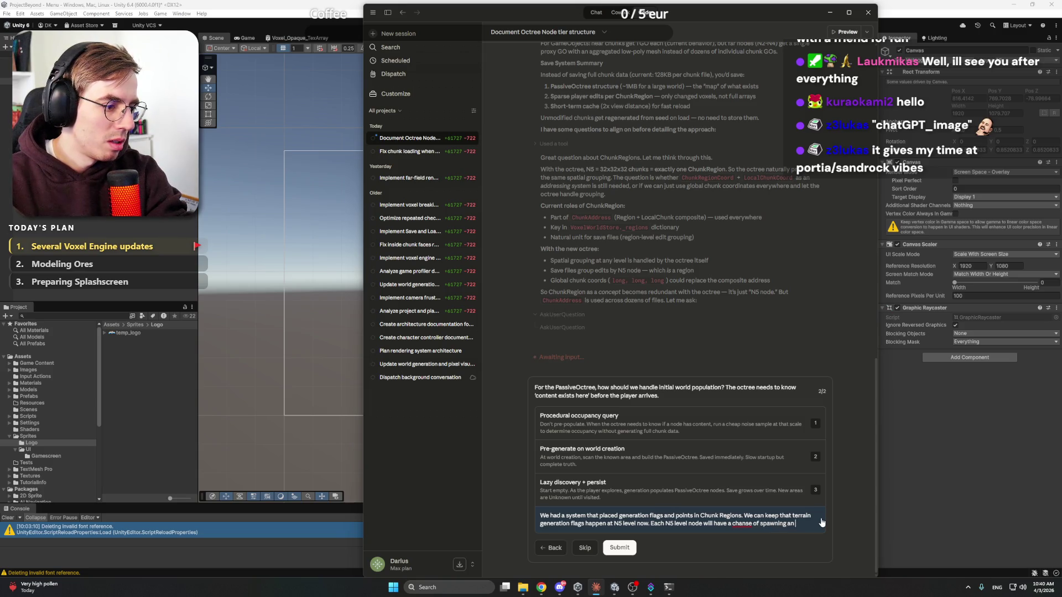
key(BackSpace)
text(ster)
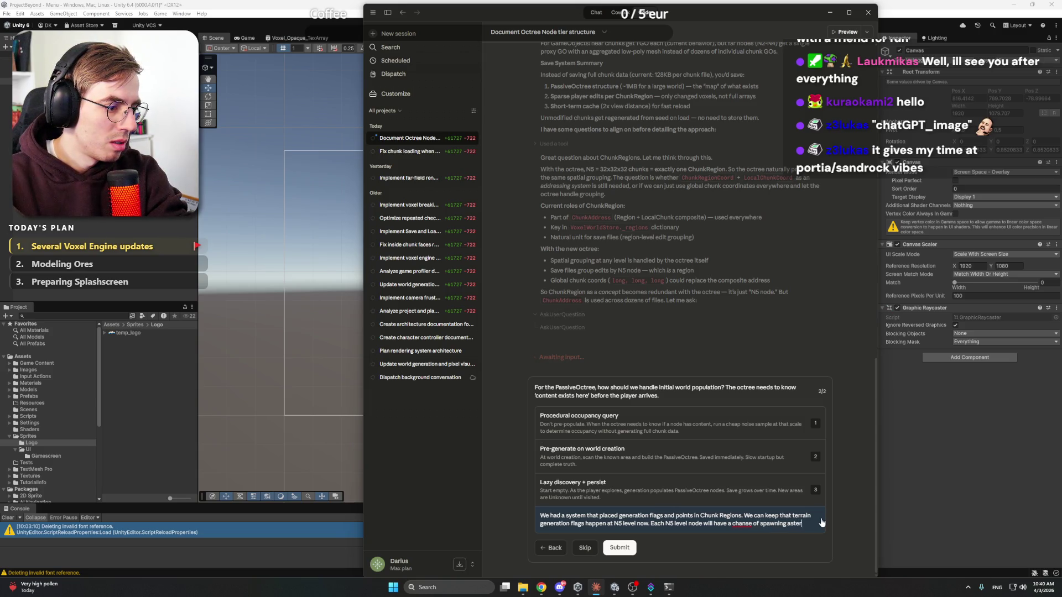
text(oidsimilar to before. F)
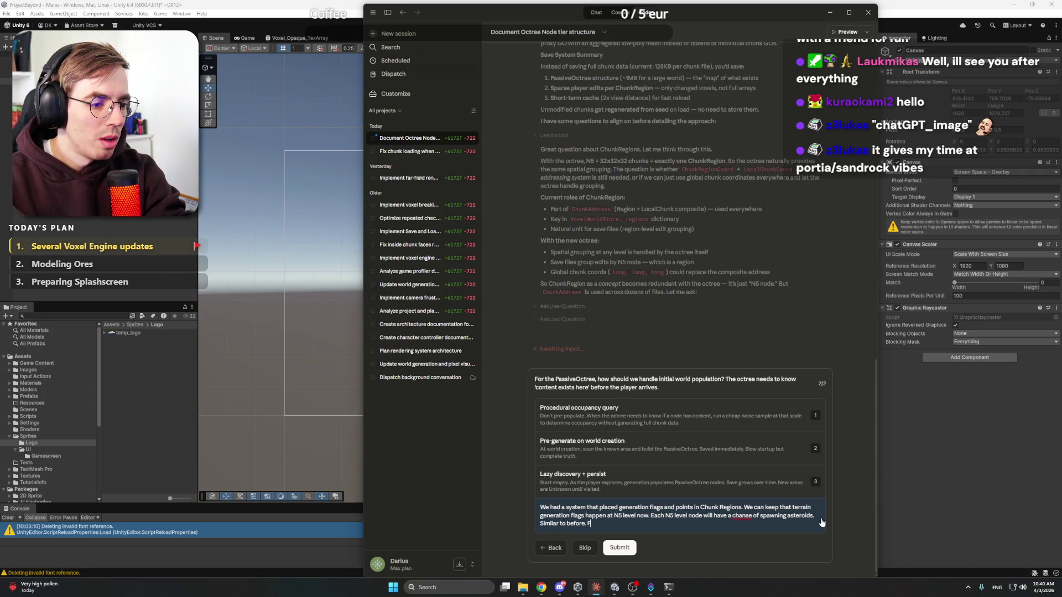
text( this)
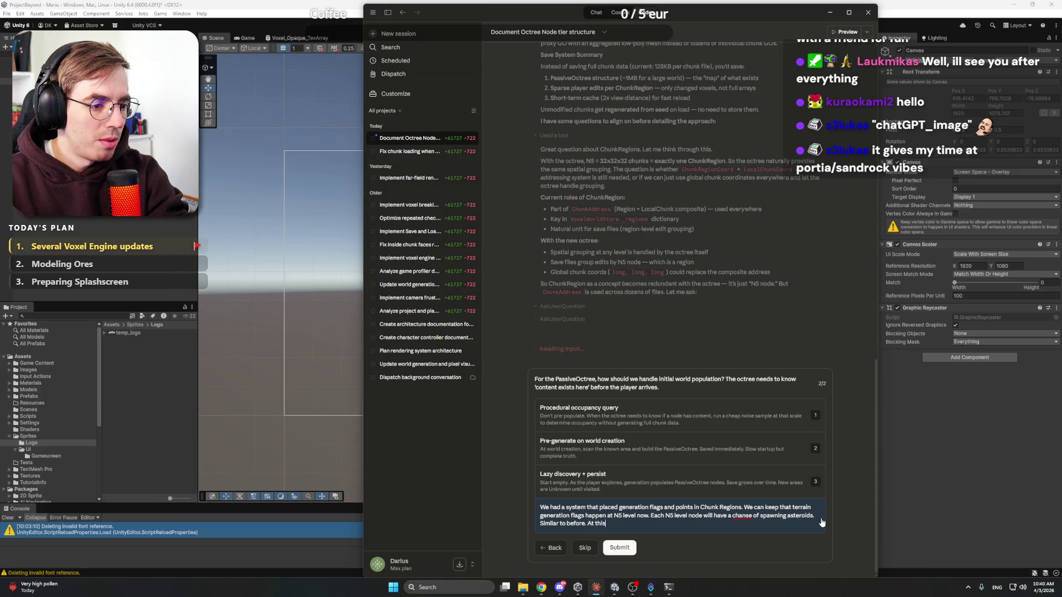
text( stage it means )
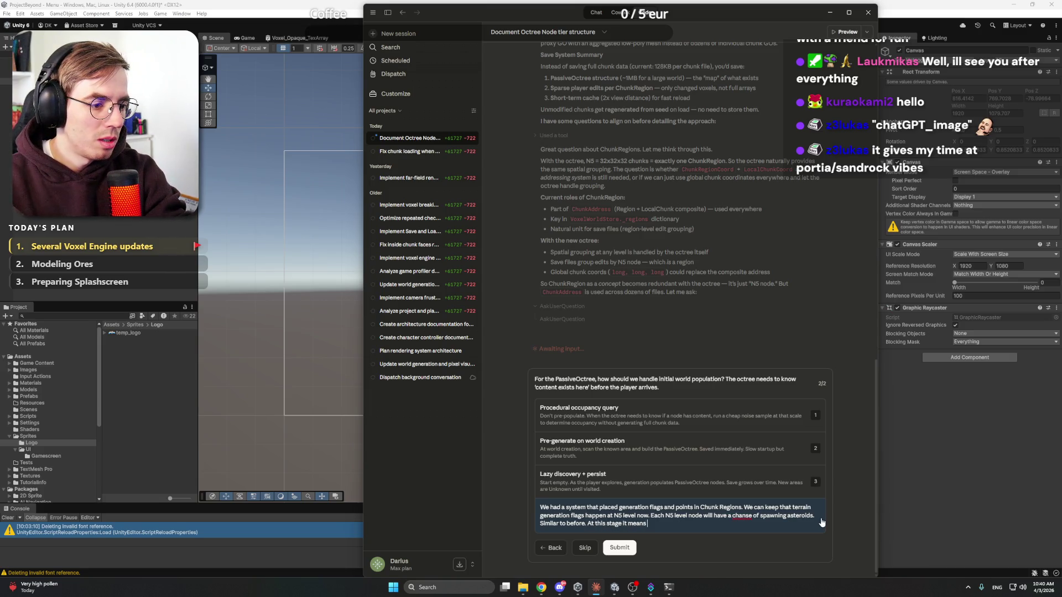
text(thahere wi)
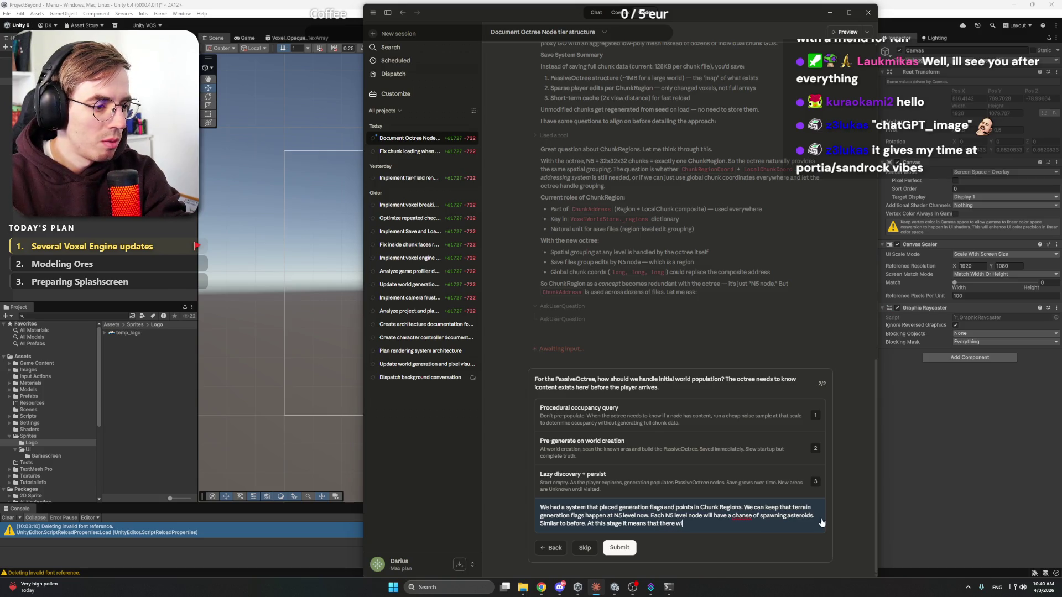
text(ll never be N6 and N)
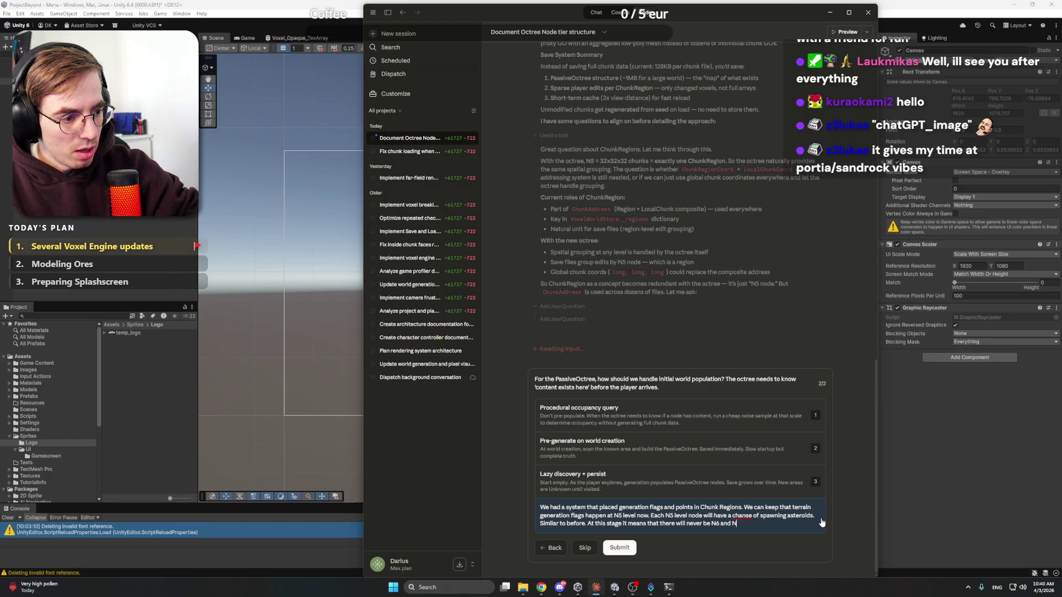
text(7 nodes, b)
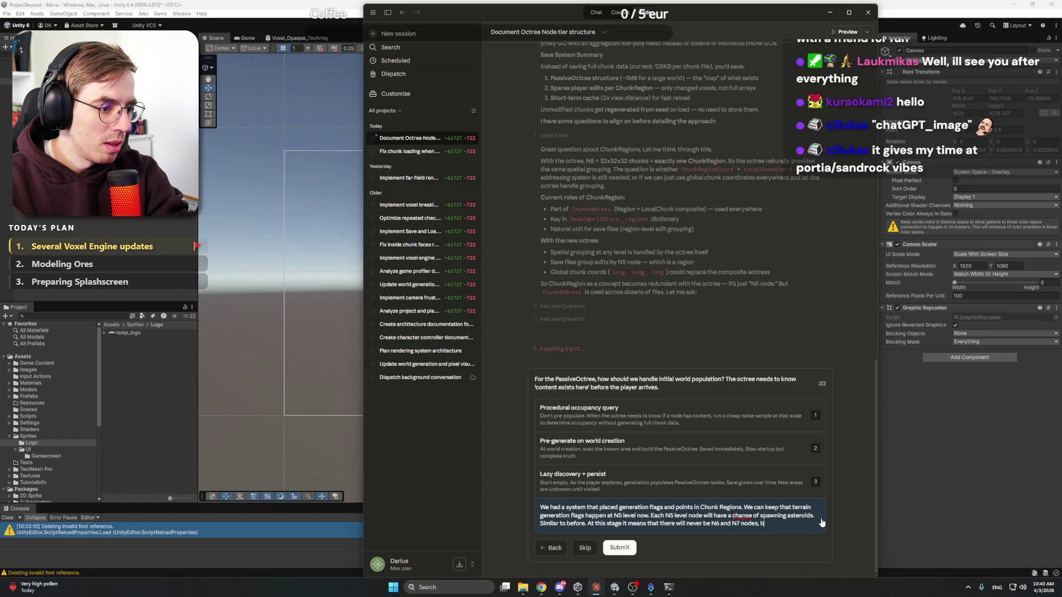
text(ut later, with )
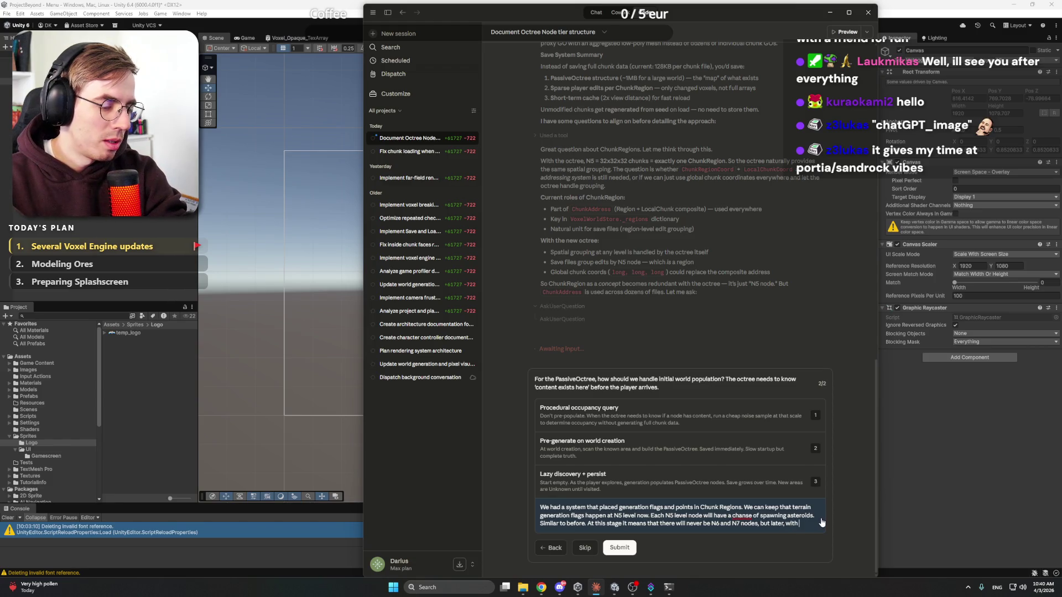
text(Star system)
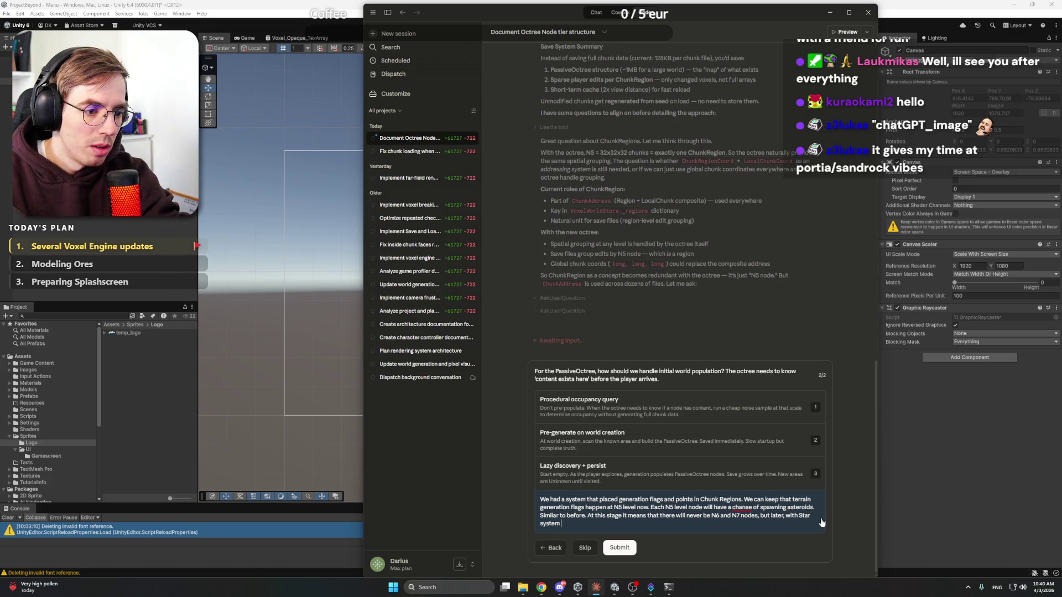
text( proc)
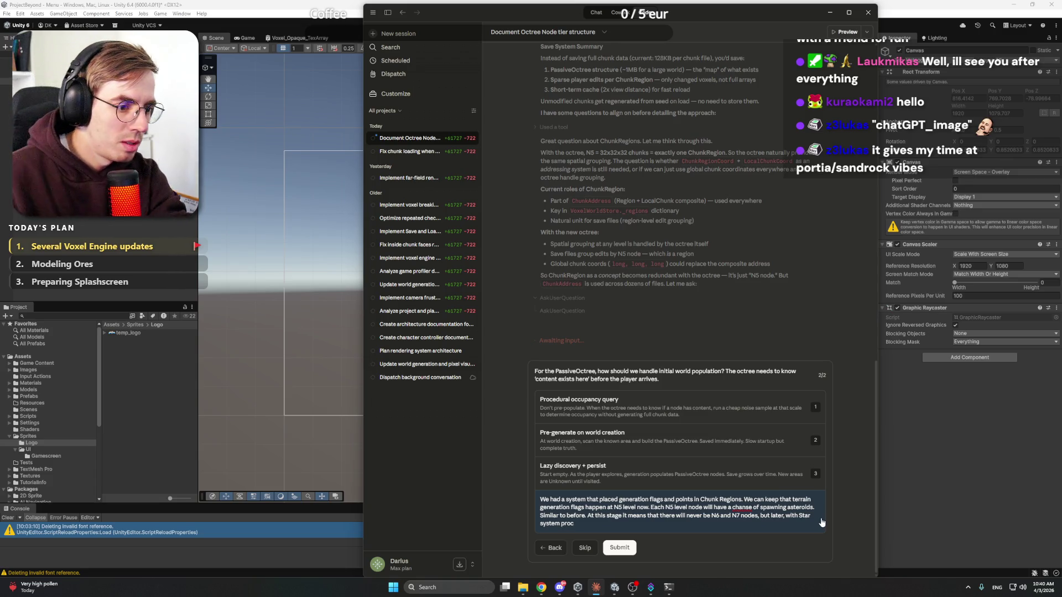
text(edu)
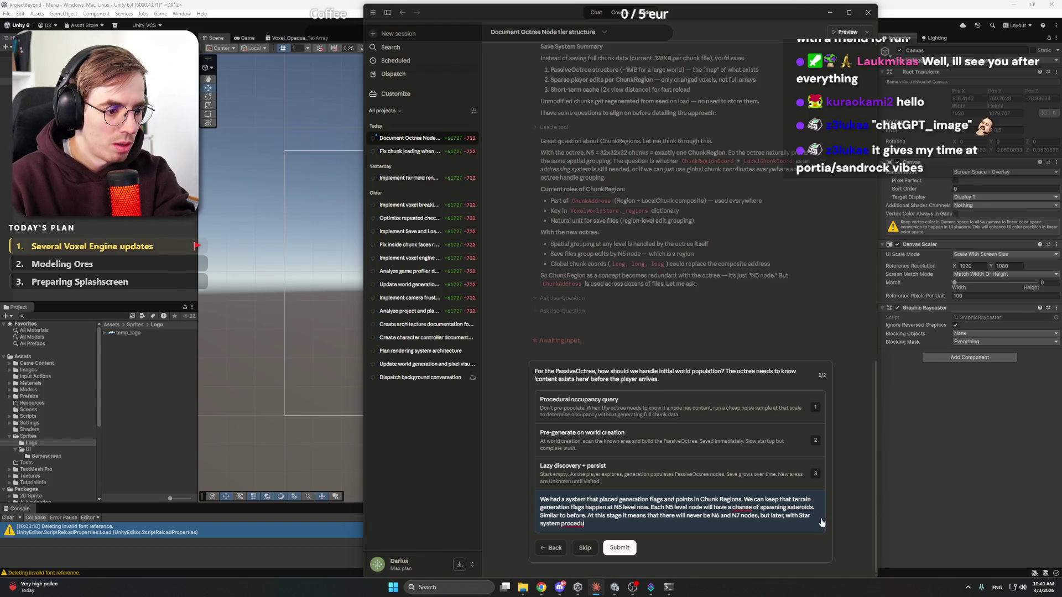
text(ral gen)
text(ration)
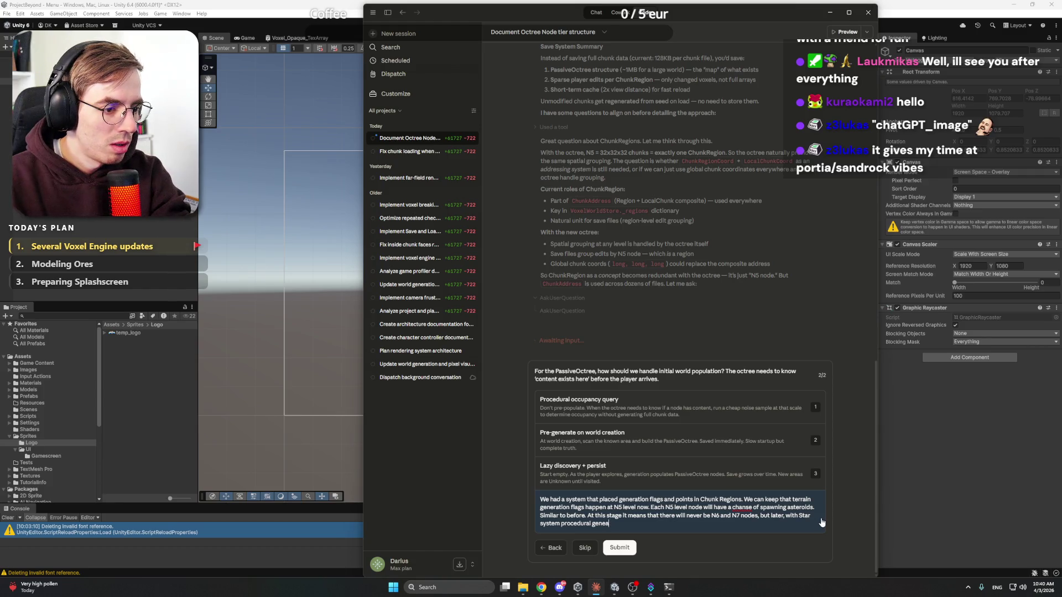
text( the )
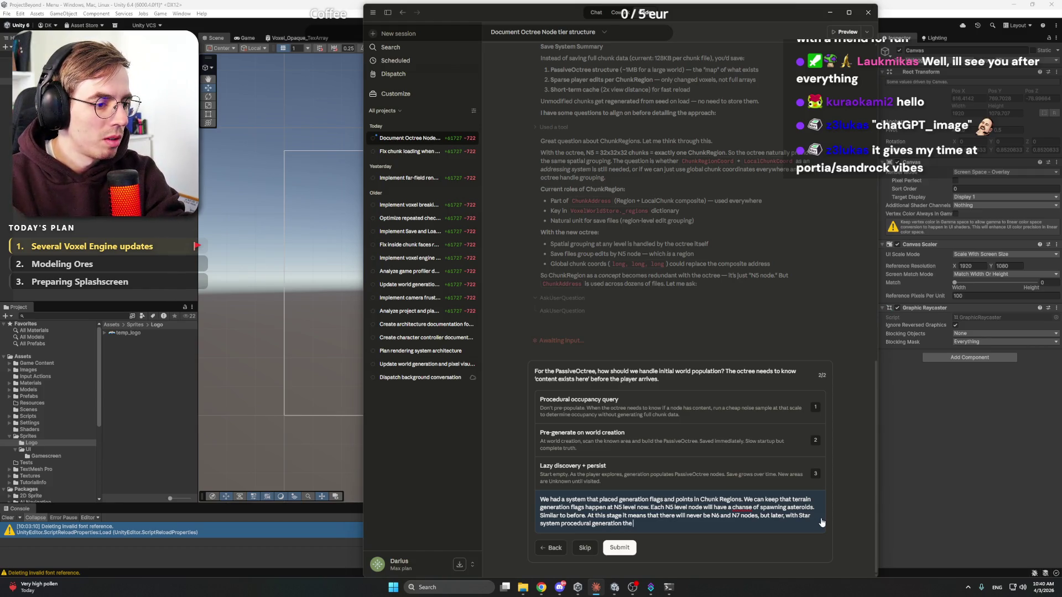
text(asteero)
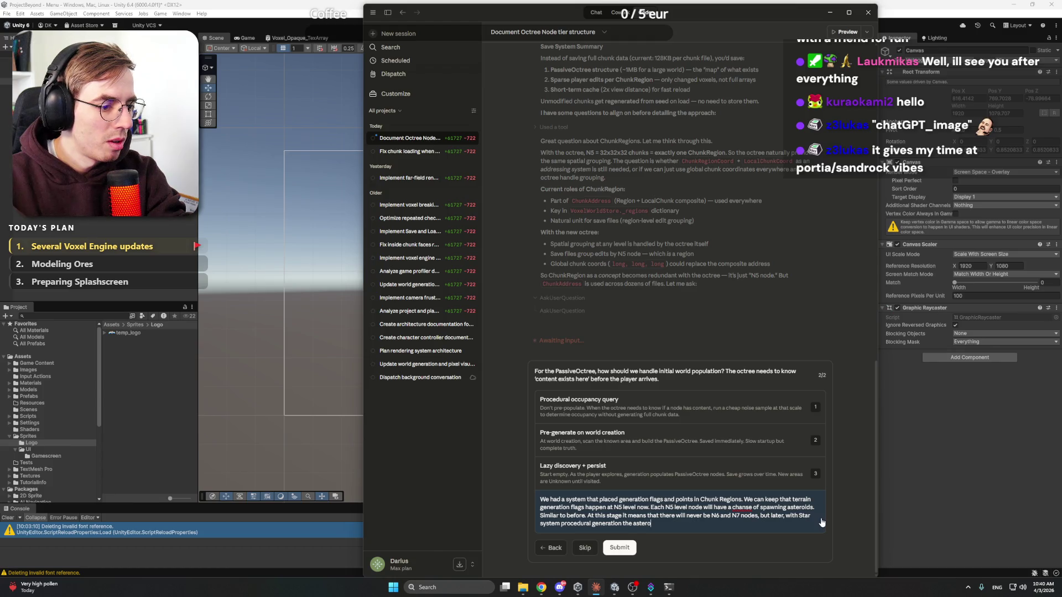
text(lacement wil)
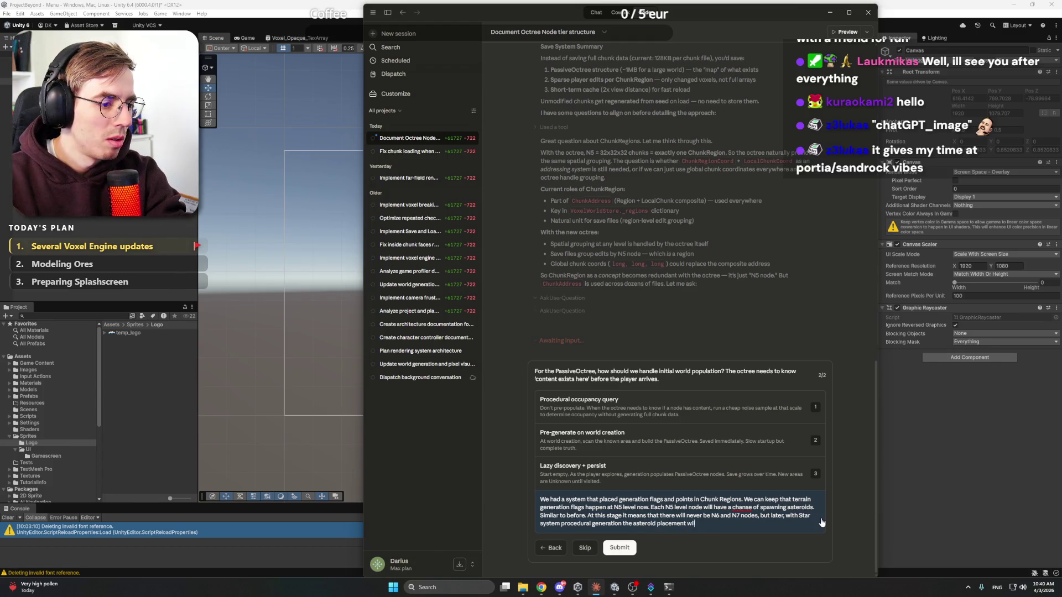
text(l have)
text( rules )
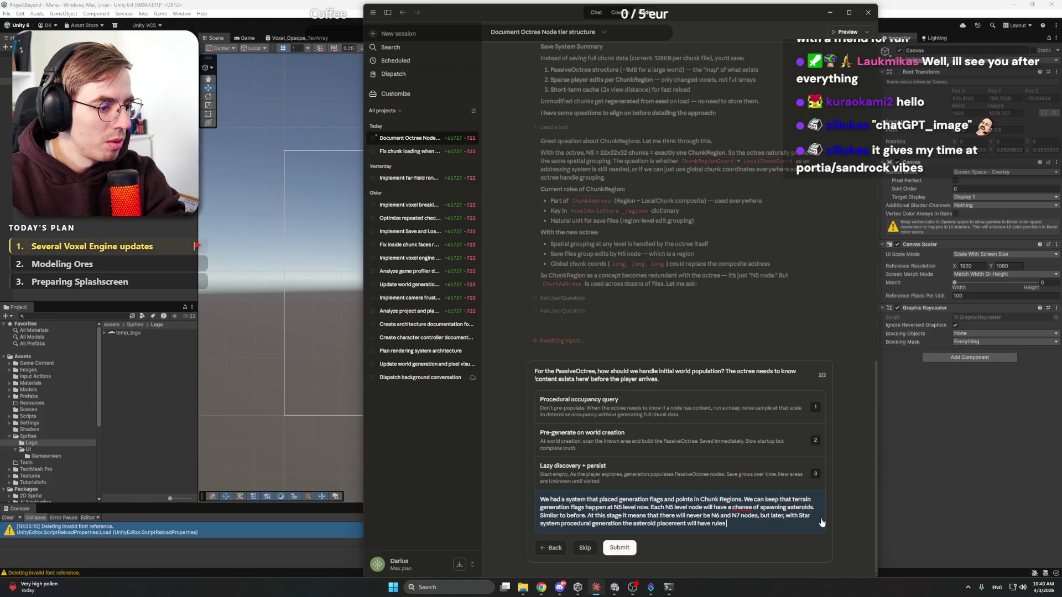
text(and bigger nodes)
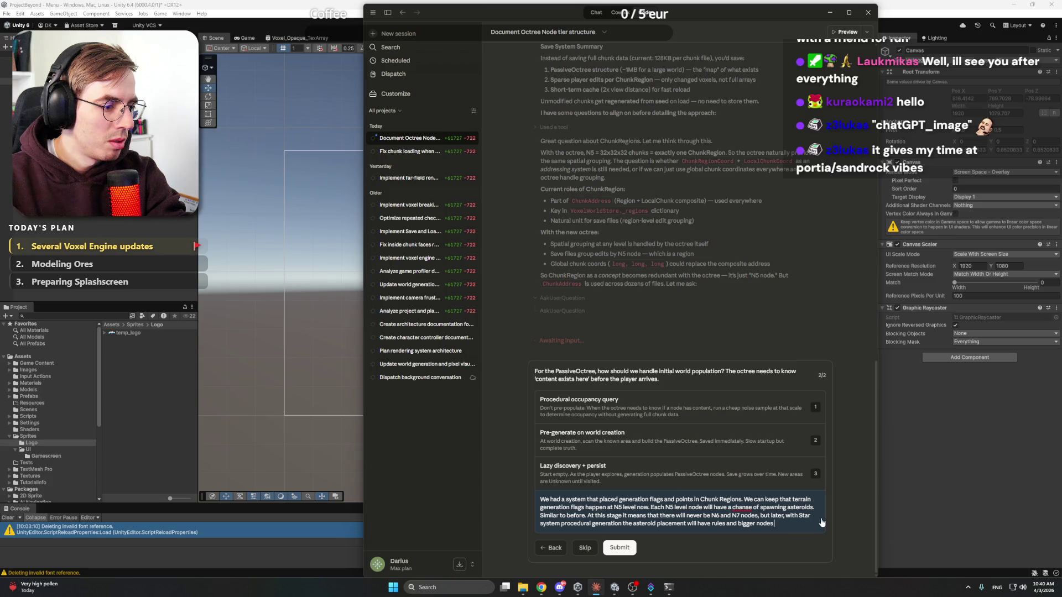
text(, more em)
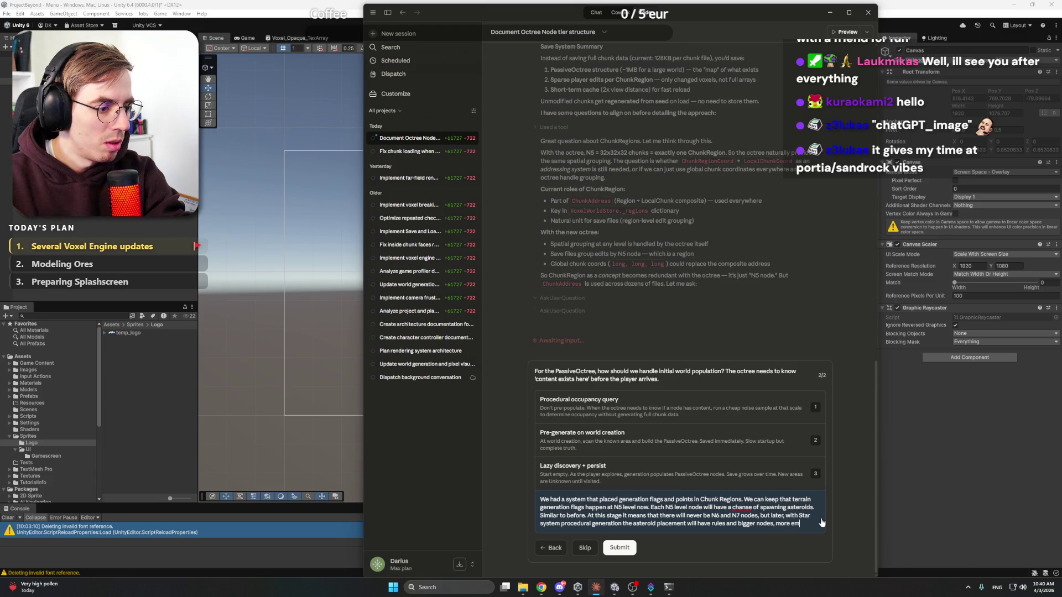
text(ptier spa)
text(e regions will appear.)
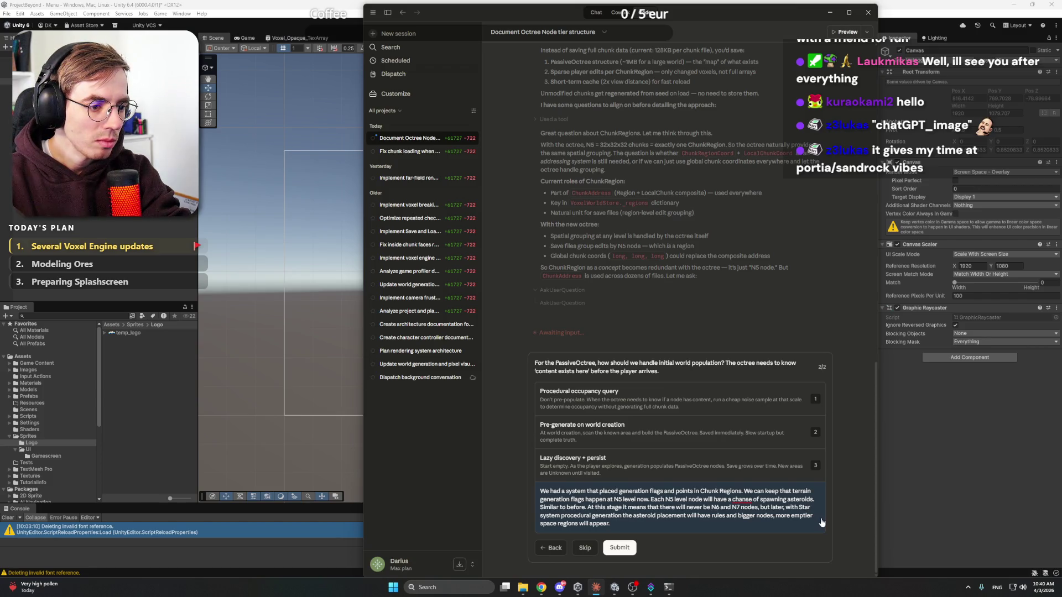
key(Return)
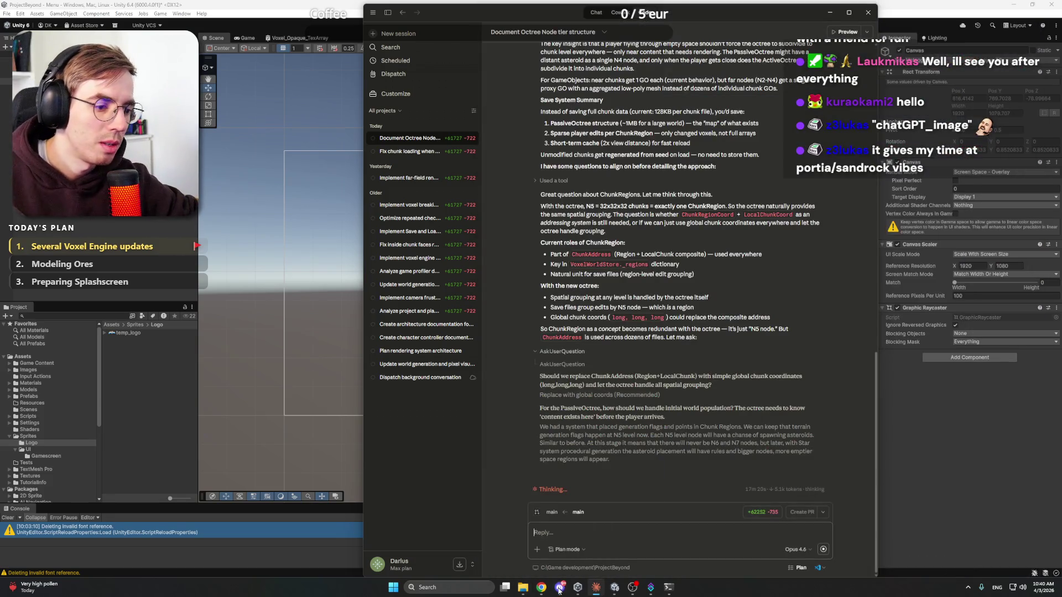
Step: Close the game logo browser tab, hide the browser, and bring Unity forward
mouse_move(541, 587)
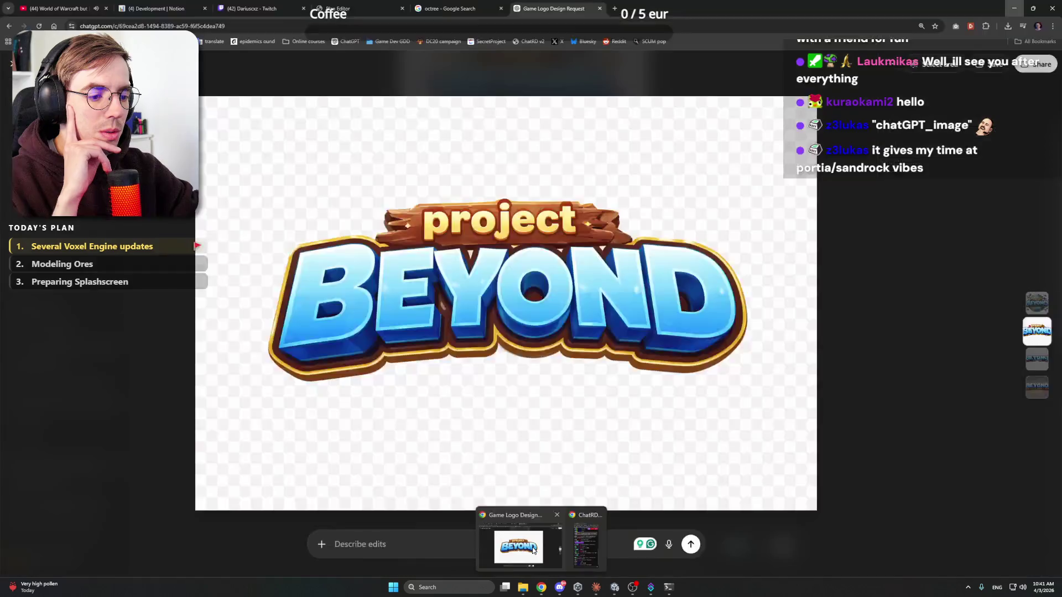
click(532, 550)
click(600, 8)
click(1013, 9)
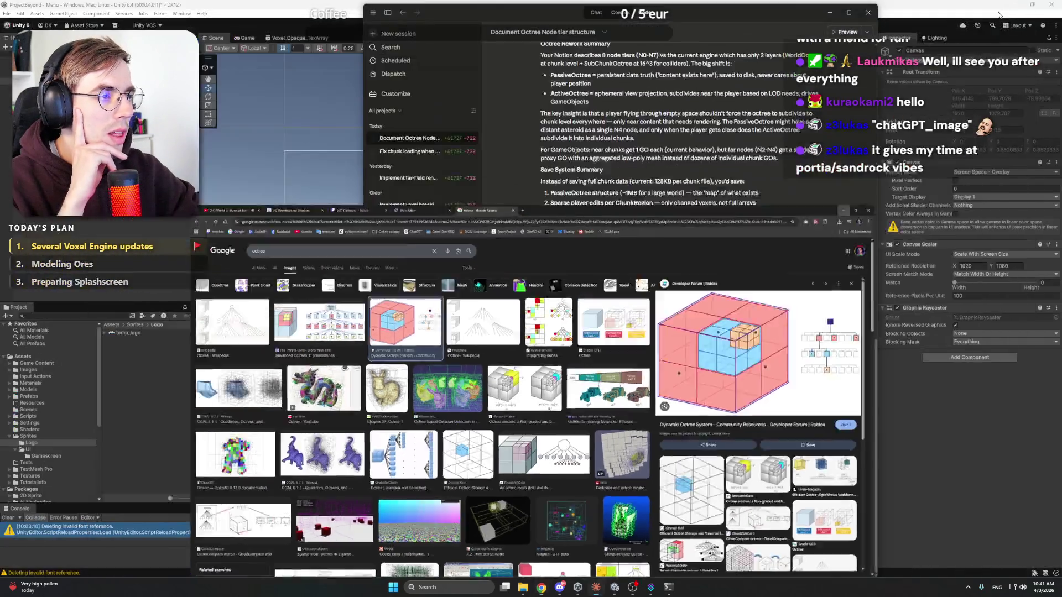
click(303, 4)
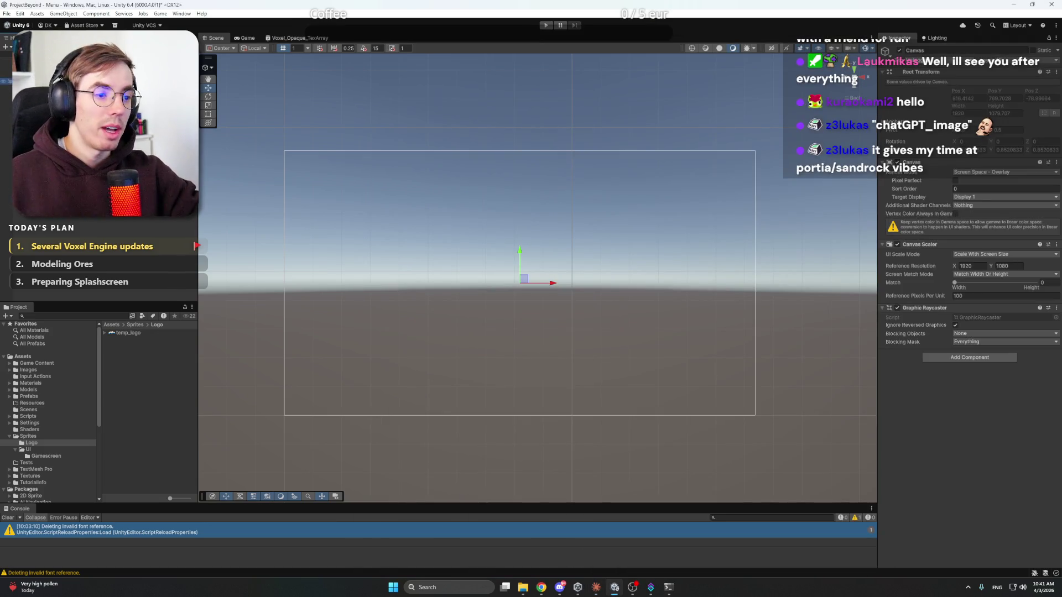
Step: Add a UI Image to the canvas and name it Logo
right_click(76, 84)
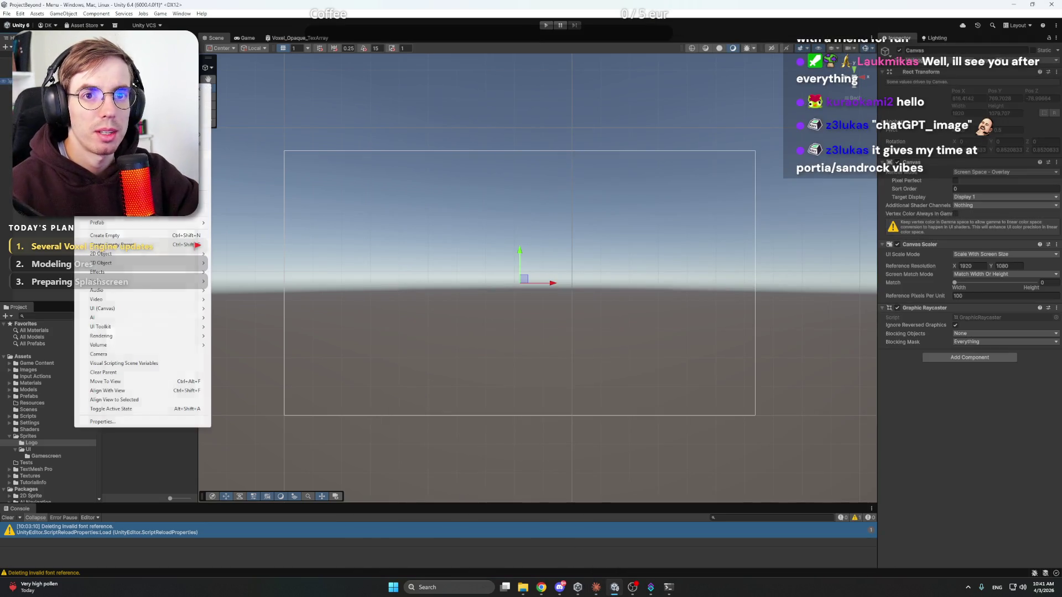
mouse_move(135, 308)
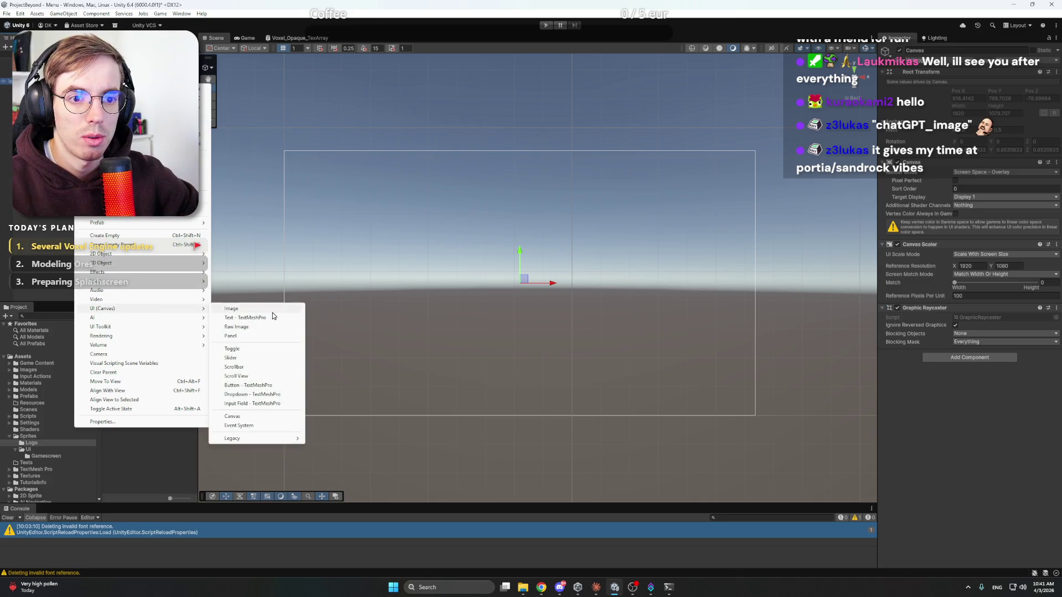
click(254, 309)
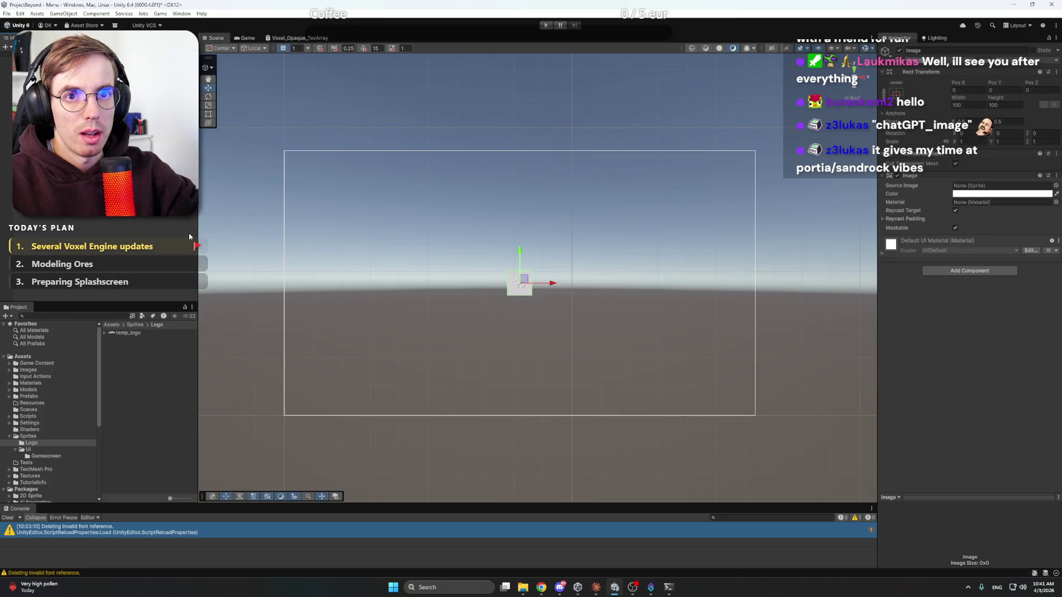
text(Logo)
key(Return)
Step: Move the Logo image to the canvas's top-left corner
scroll(544, 292, up, 2)
scroll(545, 292, up, 1)
mouse_move(486, 217)
mouse_down()
mouse_move(519, 218)
mouse_move(504, 218)
mouse_up()
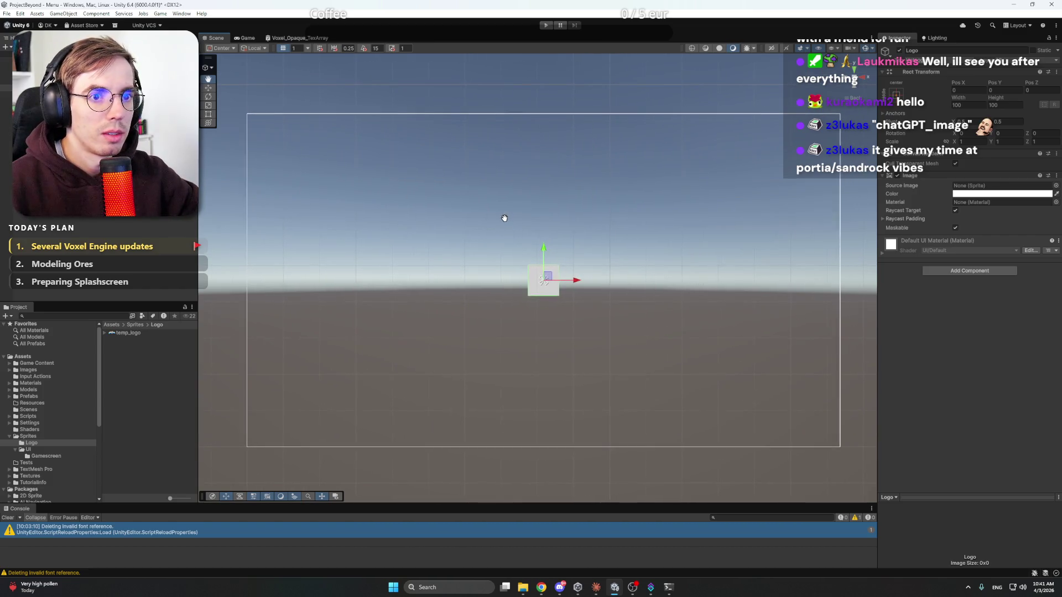
key(w)
mouse_move(544, 280)
mouse_down()
mouse_move(494, 227)
mouse_move(282, 155)
mouse_move(285, 144)
mouse_up()
Step: Open the Game scene from the project's scene files
mouse_move(596, 589)
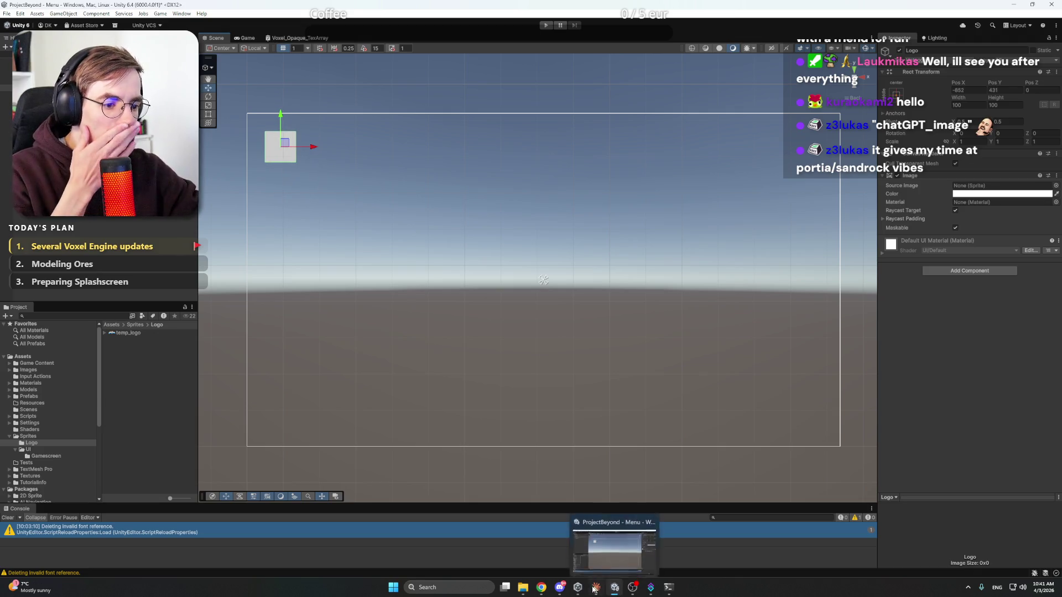
click(613, 589)
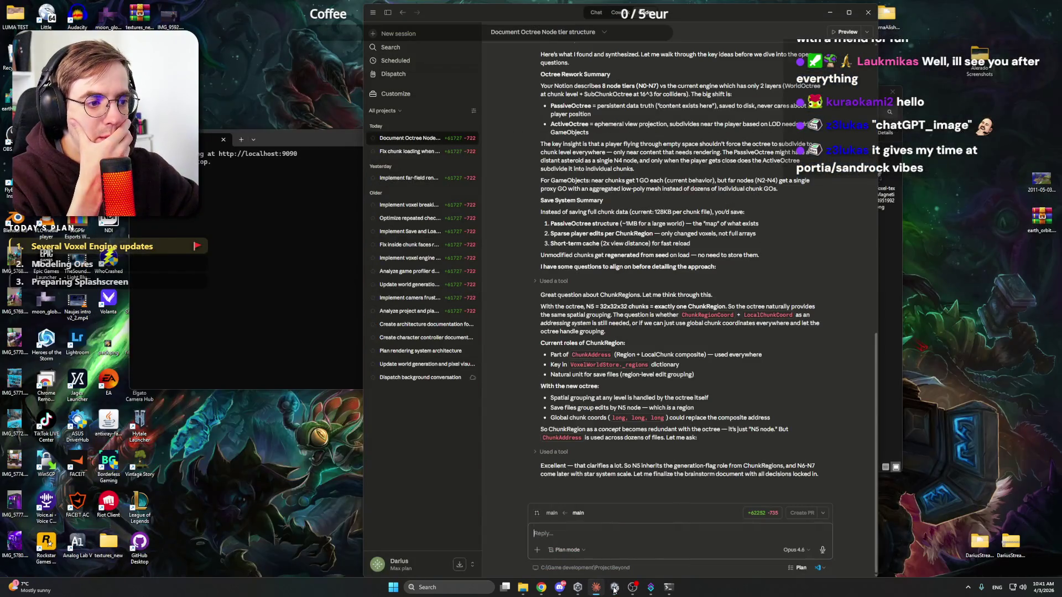
click(614, 589)
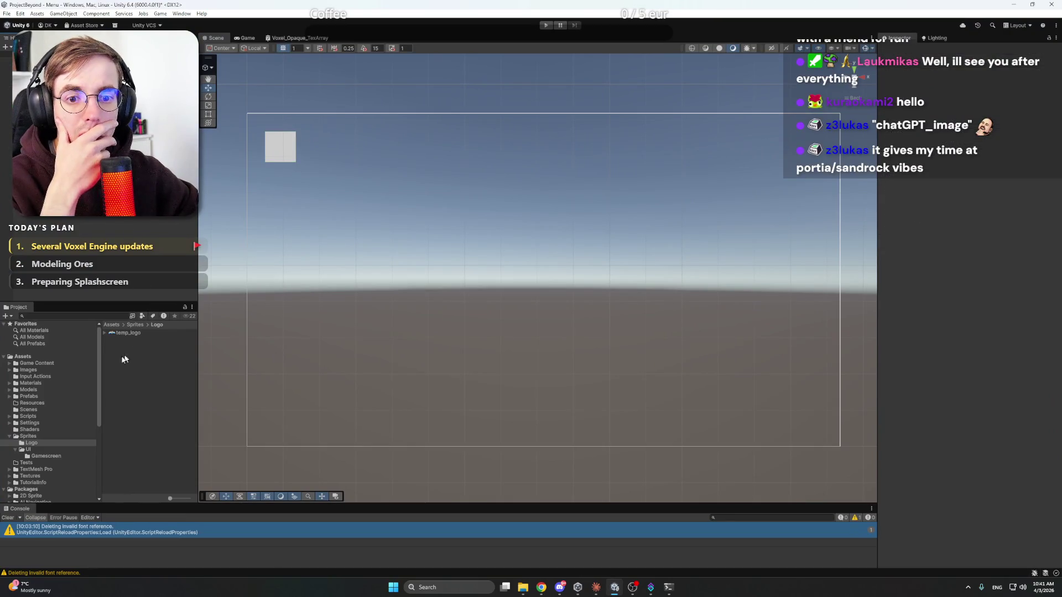
click(28, 416)
double_click(125, 334)
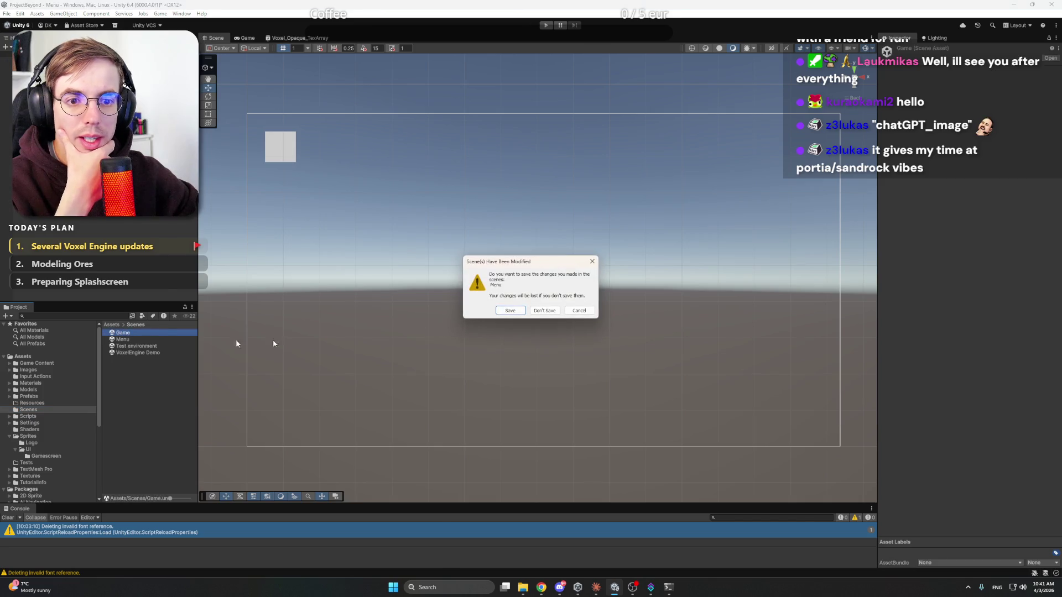
Step: Save the Menu scene, run the Game scene, and show the Chunk Director debug stats with F3
click(522, 312)
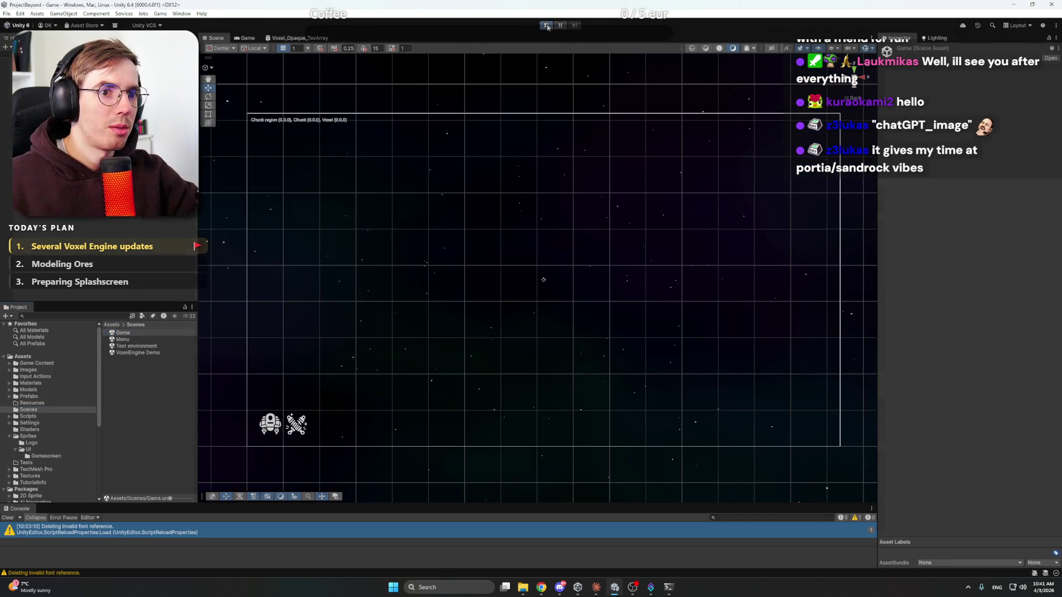
click(547, 27)
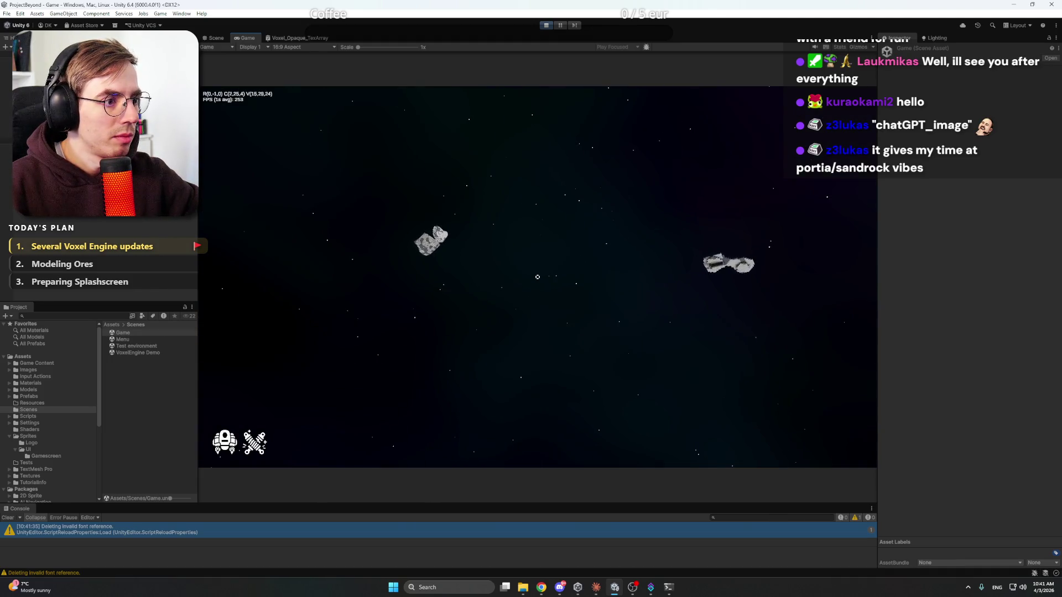
key(F3)
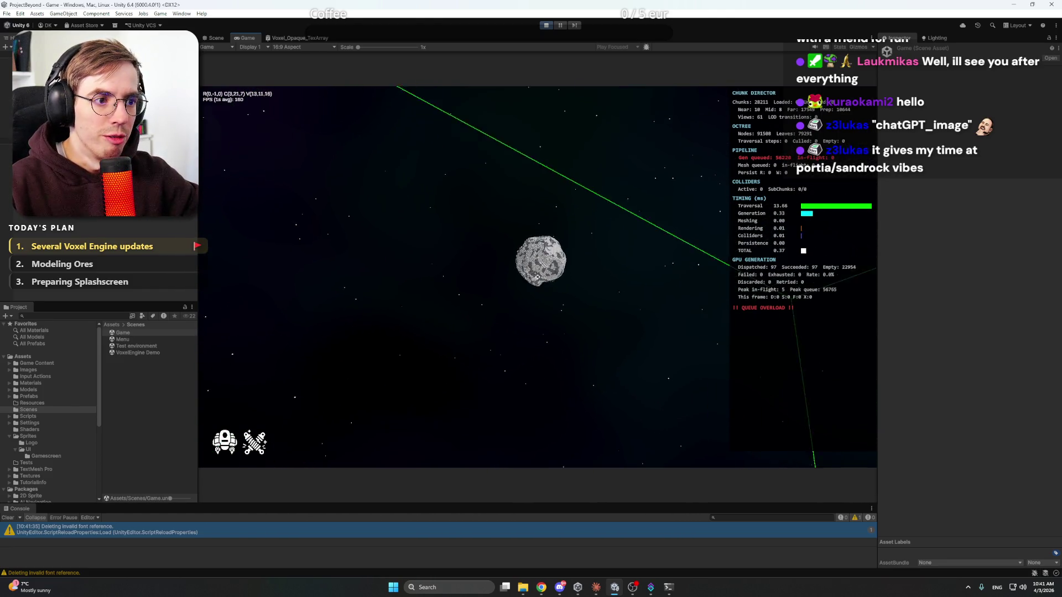
Step: Hide the debug overlay, screenshot the voxel asteroid view, and stop play mode
key(F3)
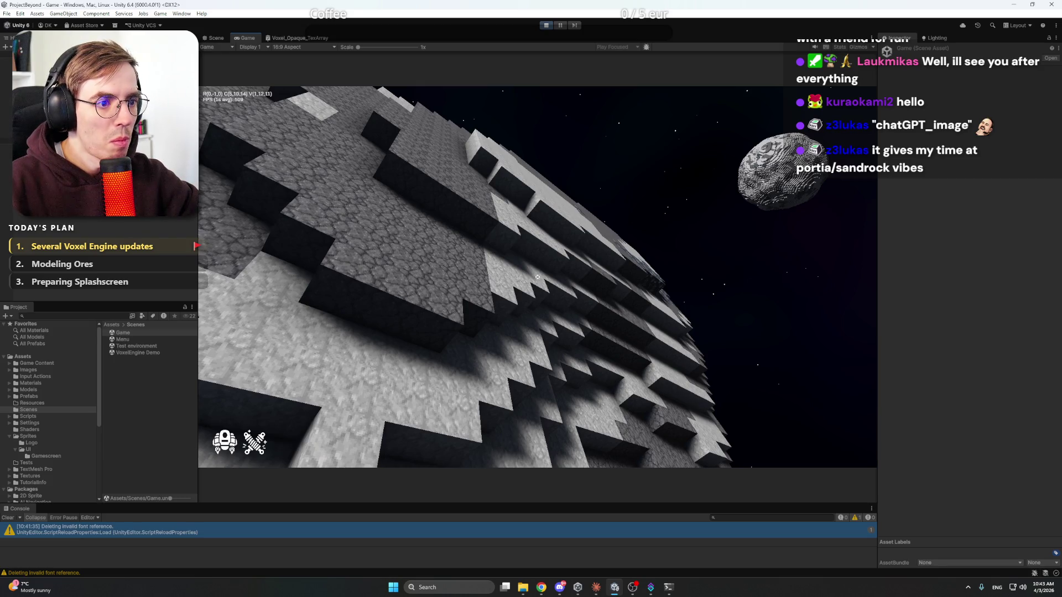
key(ctrl+Print)
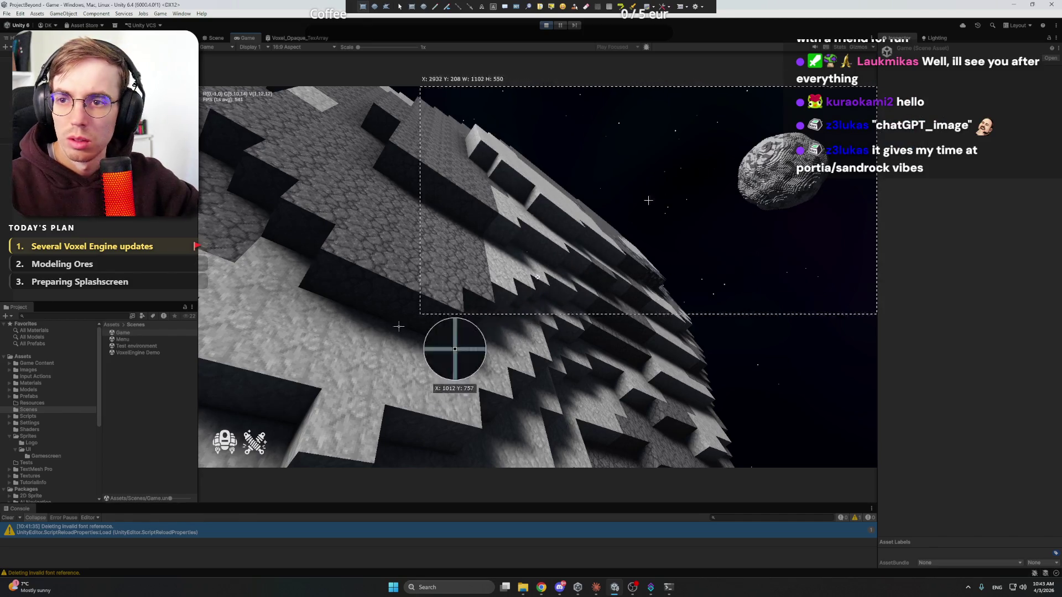
click(198, 467)
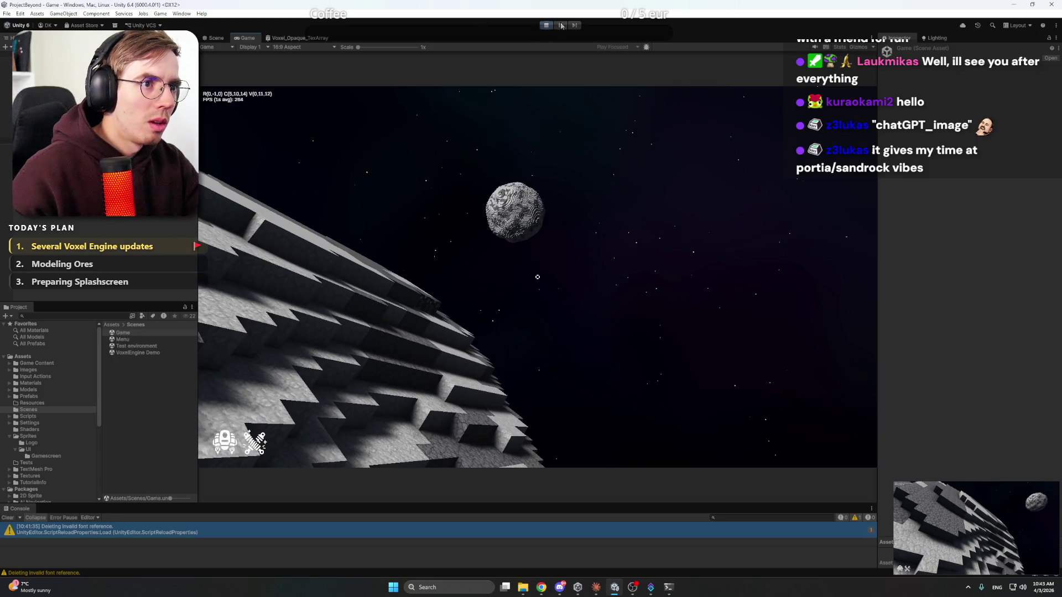
click(545, 26)
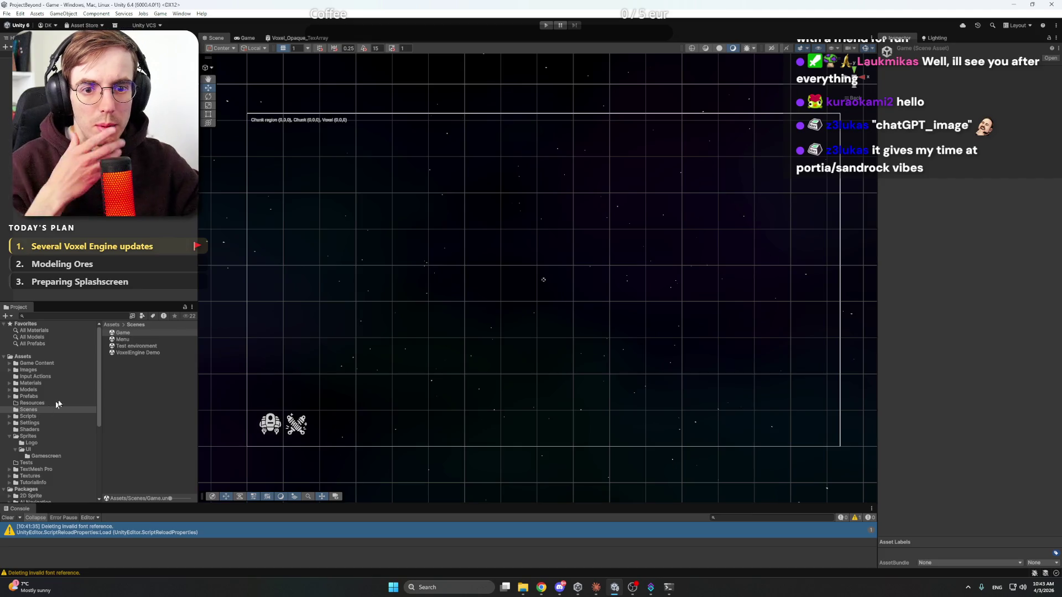
Step: Reopen the Menu scene and add a new Background UI Image to the Canvas
double_click(122, 339)
click(271, 256)
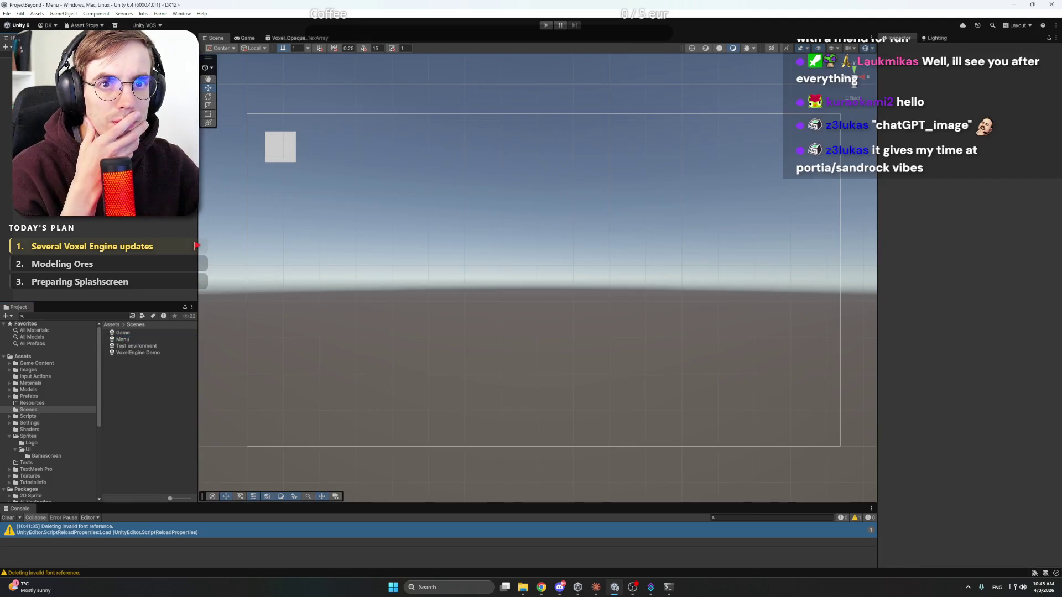
click(22, 74)
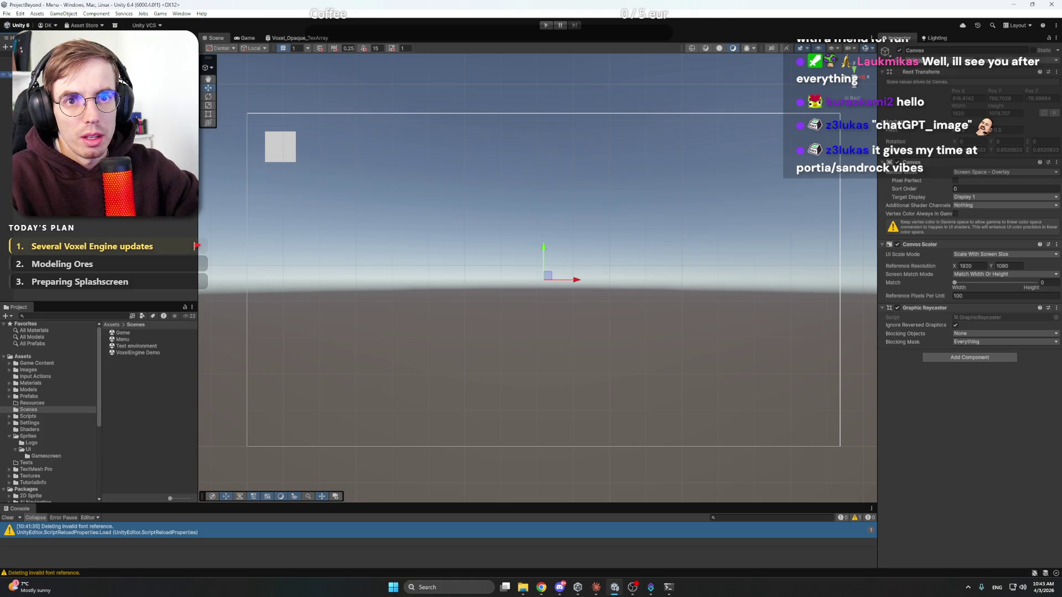
right_click(46, 217)
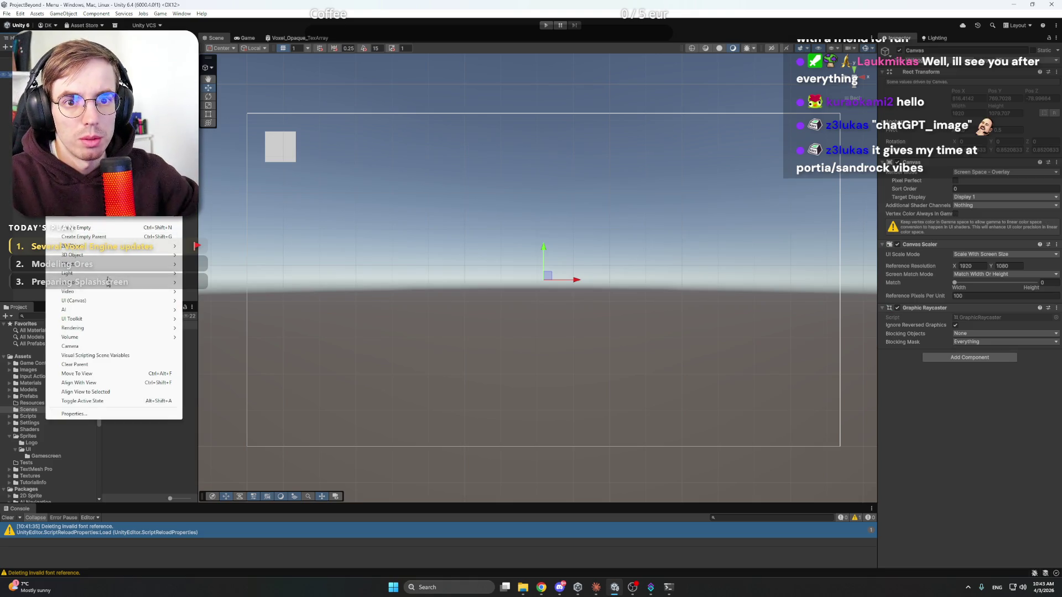
mouse_move(83, 301)
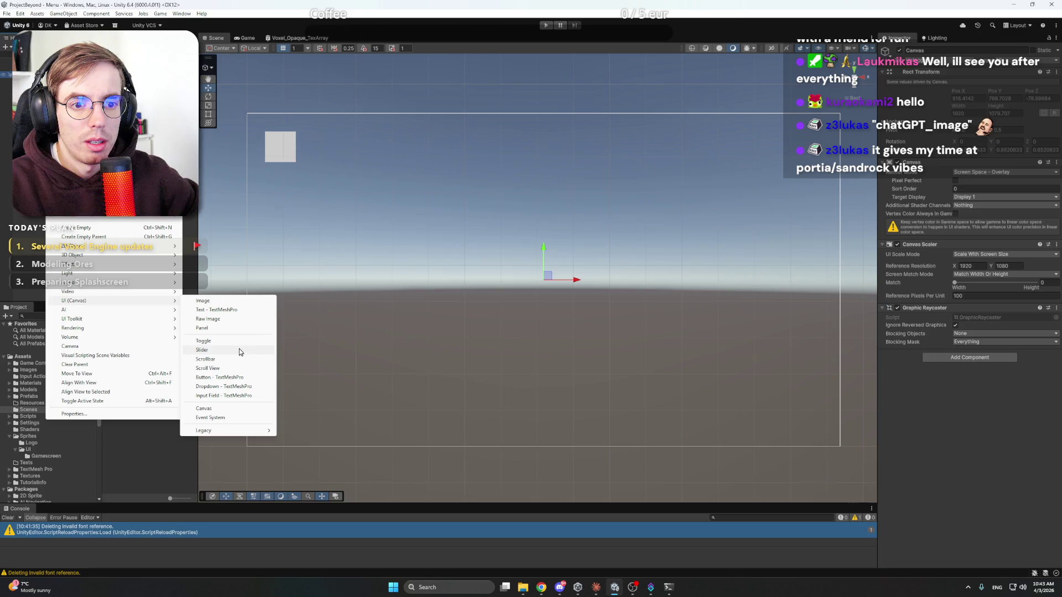
click(202, 300)
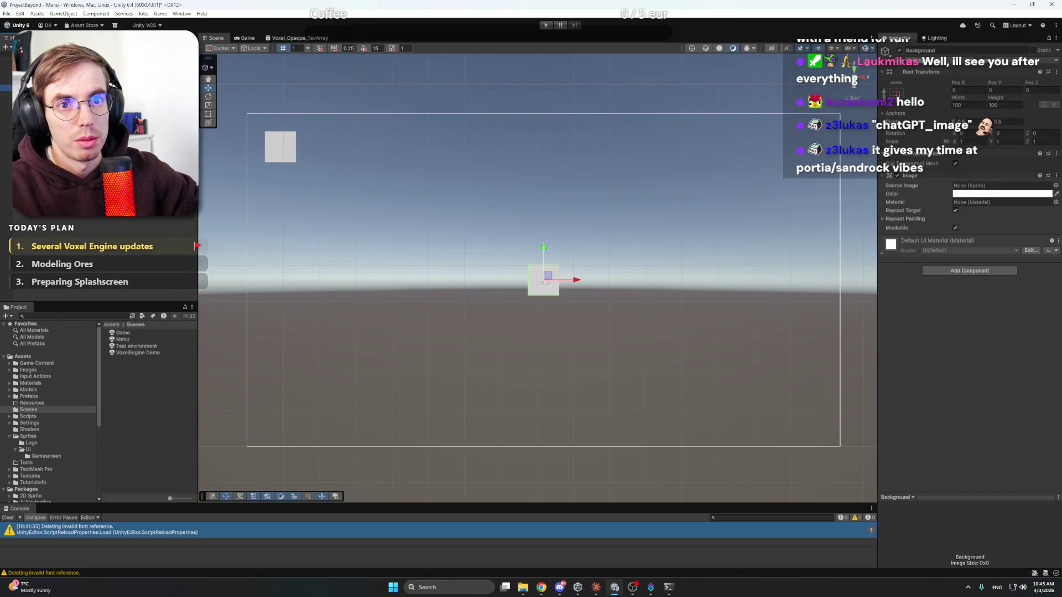
key(Escape)
click(556, 586)
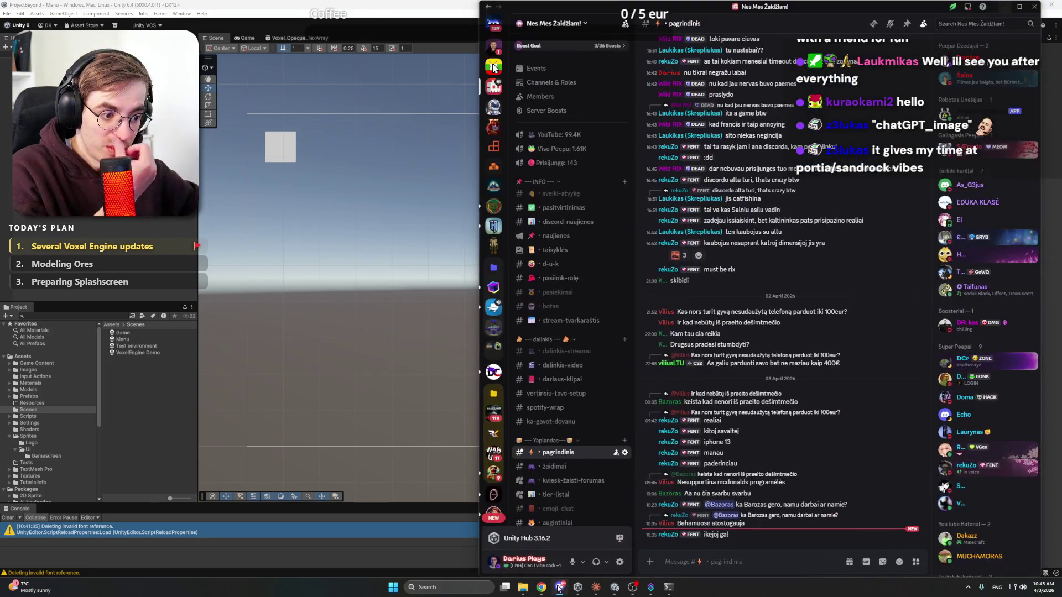
Step: Launch Photoshop from the Windows search
click(556, 586)
key(super)
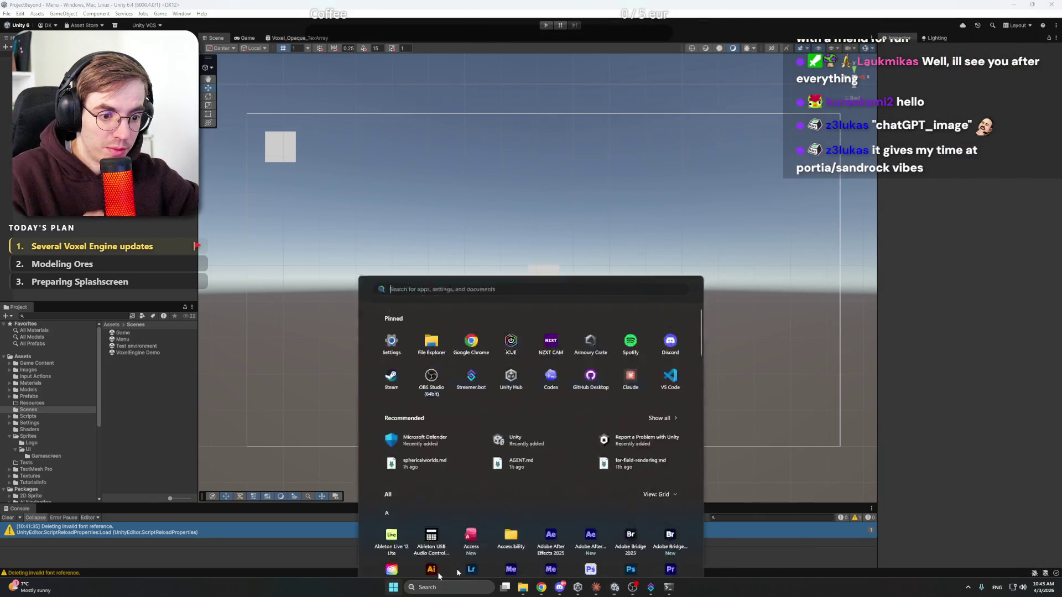
text(photo)
key(BackSpace)
key(BackSpace)
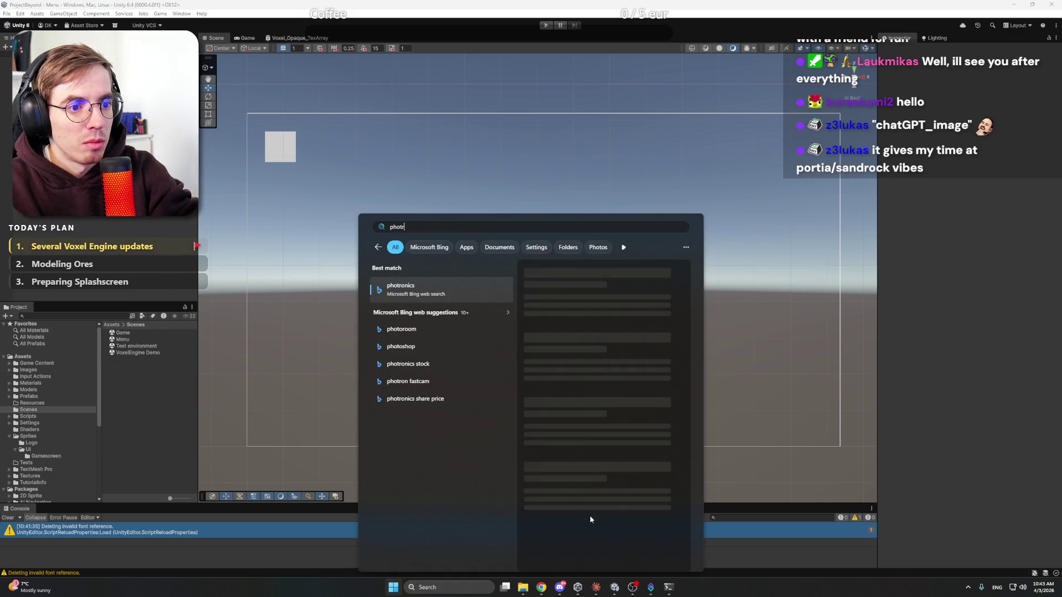
text(o)
key(Return)
Step: Check the tray and Discord while Photoshop loads, then open the project's working files folder
click(968, 587)
click(966, 588)
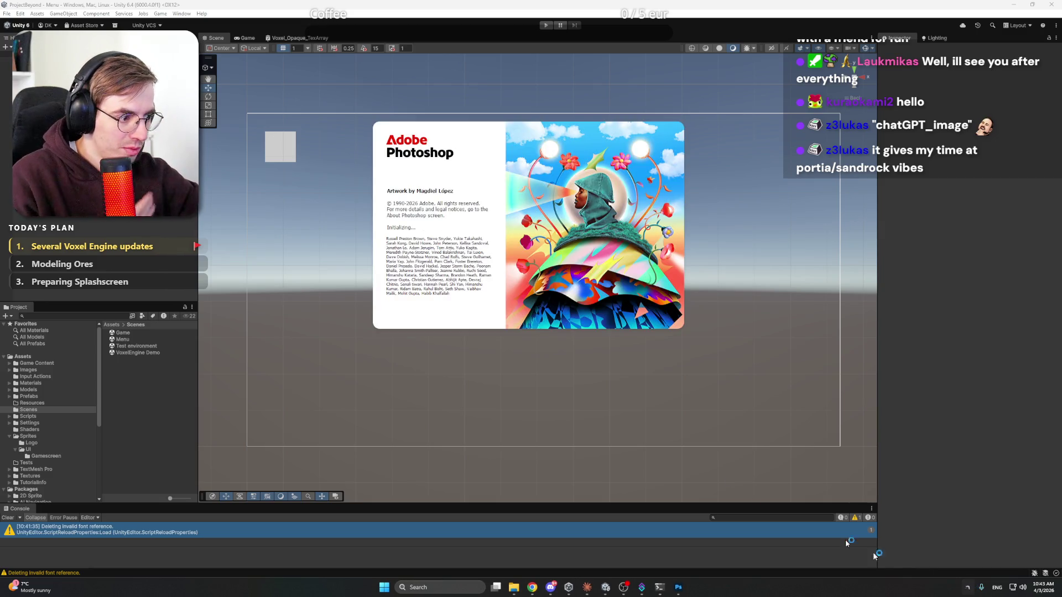
click(554, 590)
click(553, 589)
click(552, 590)
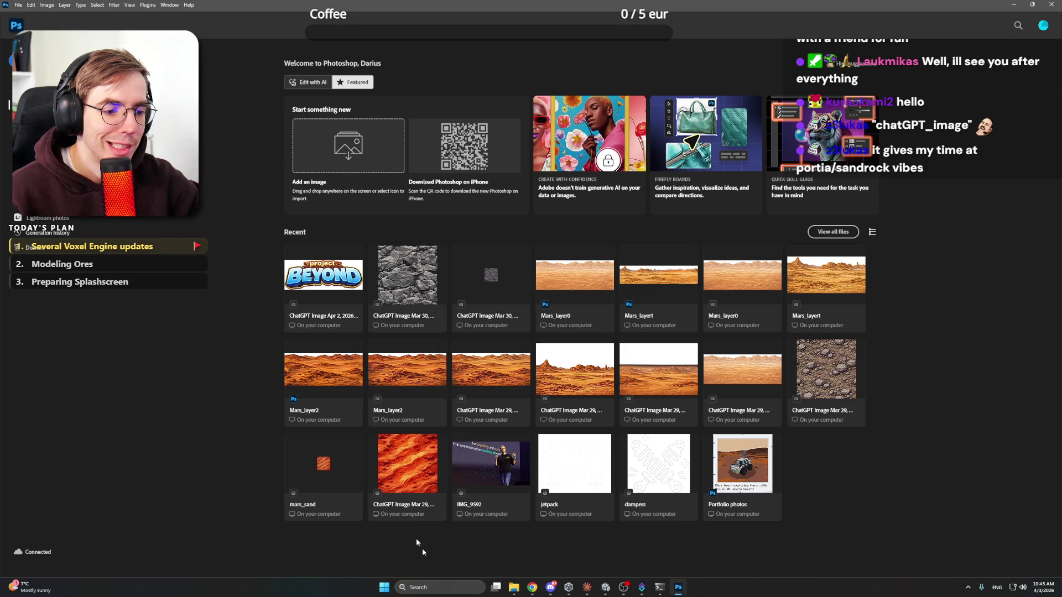
click(511, 594)
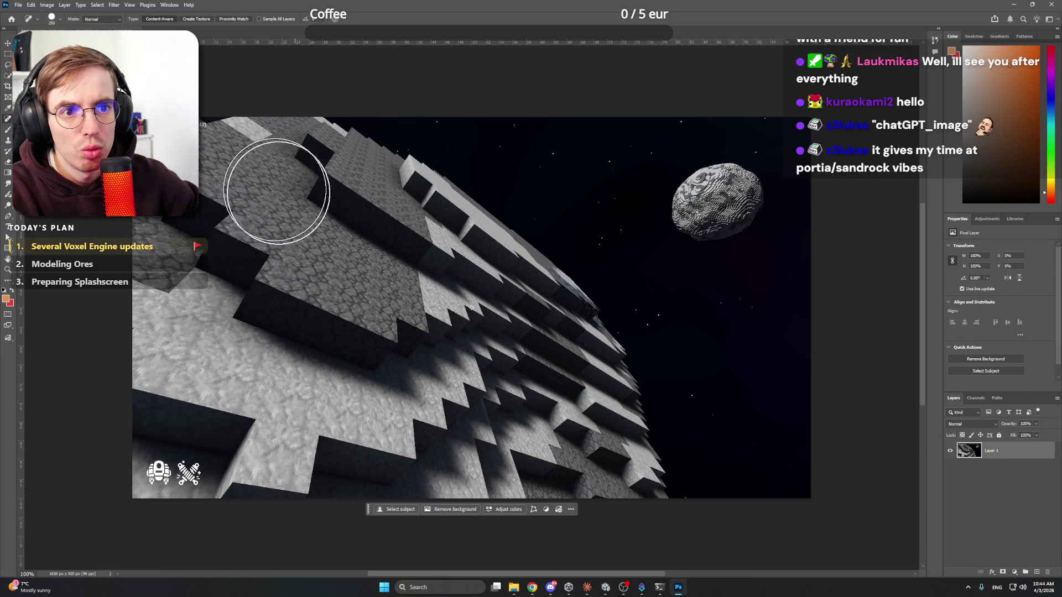
Step: Set the brush size to 200 and zoom so the whole screenshot fits
key(bracketright)
key(bracketright)
key(bracketright)
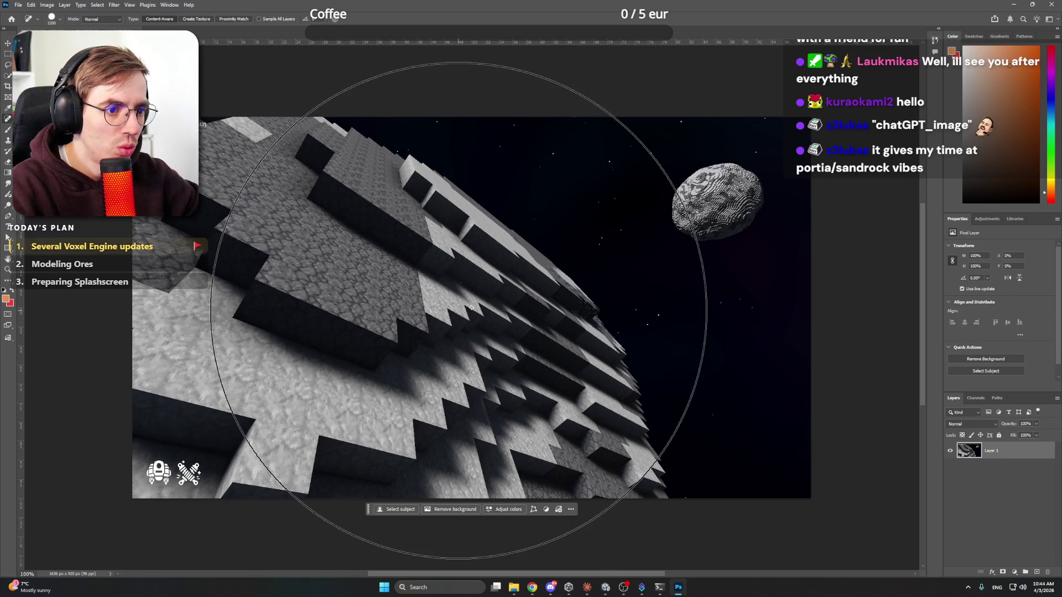
key(bracketleft)
key(bracketleft)
key(bracketleft)
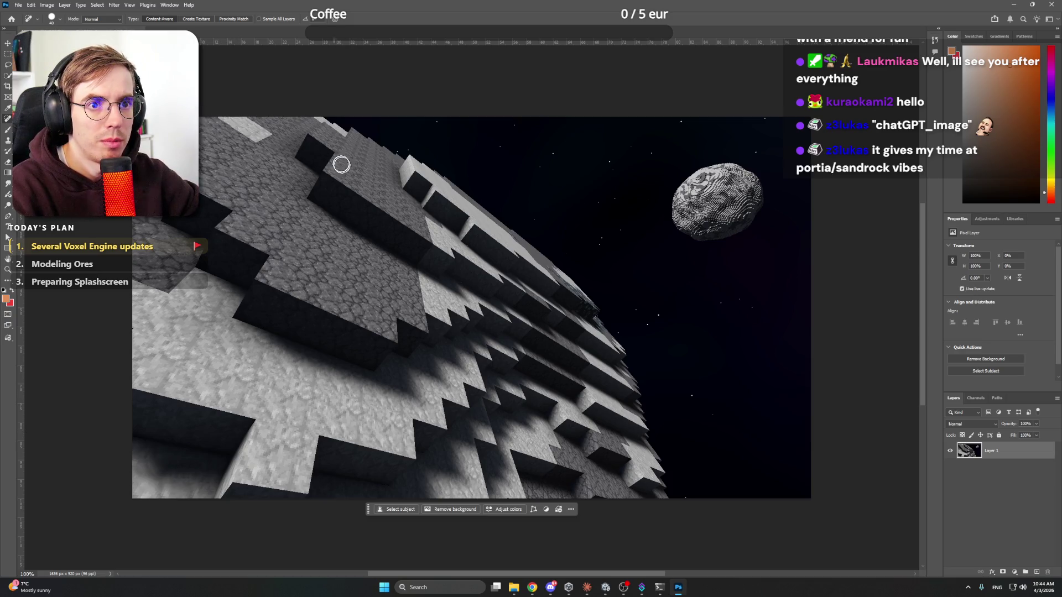
key(z)
mouse_move(650, 291)
mouse_down()
mouse_move(581, 282)
mouse_move(627, 280)
mouse_move(538, 277)
mouse_move(548, 272)
mouse_up()
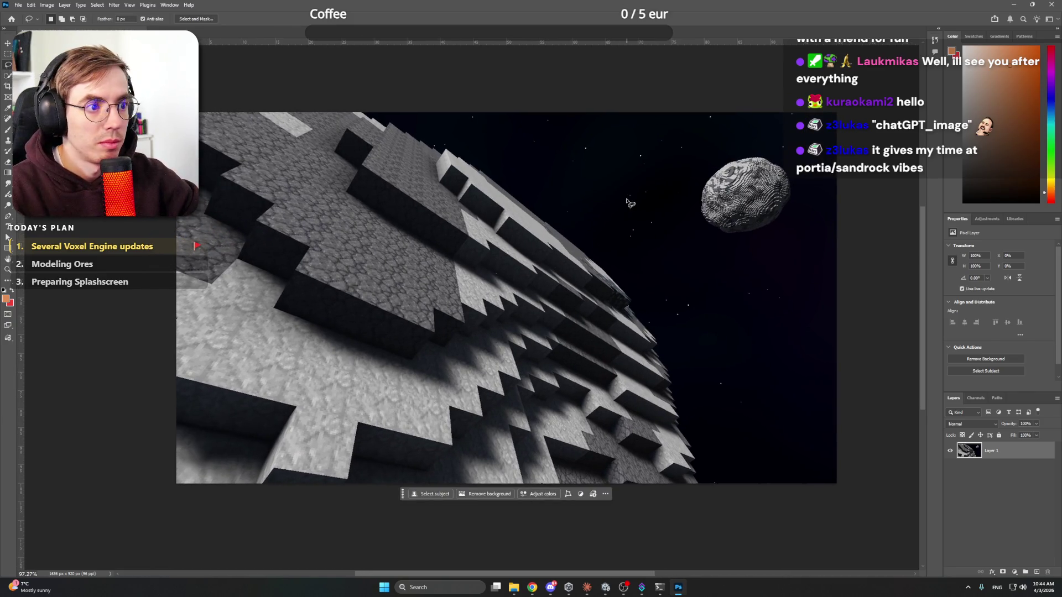
Step: Lasso space beside the planet and generate 'Add voxel based video game floating astronaut here'
drag(660, 221, 540, 332)
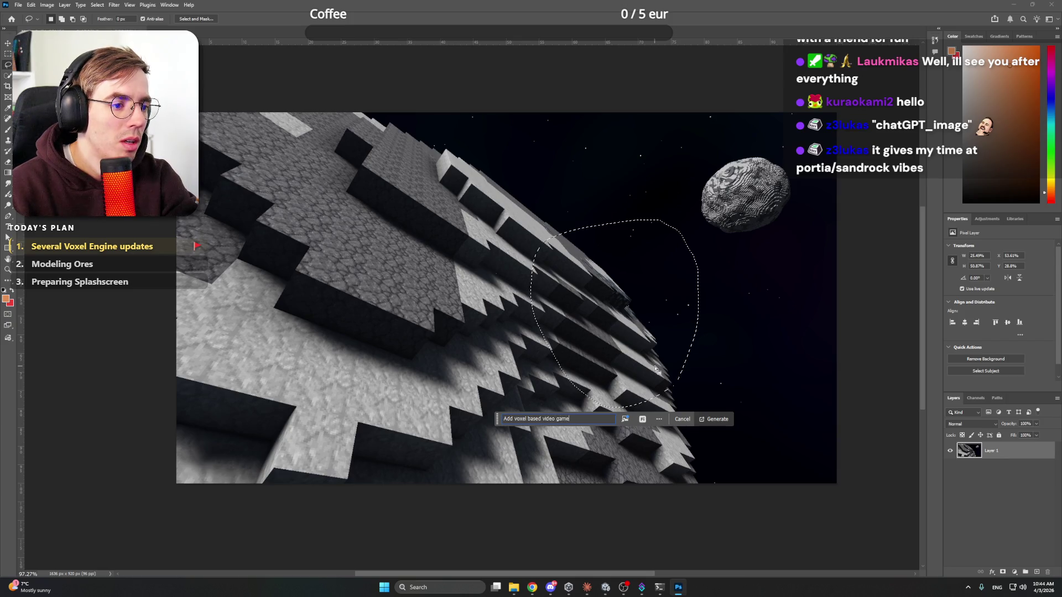
key(BackSpace)
key(BackSpace)
text(fl)
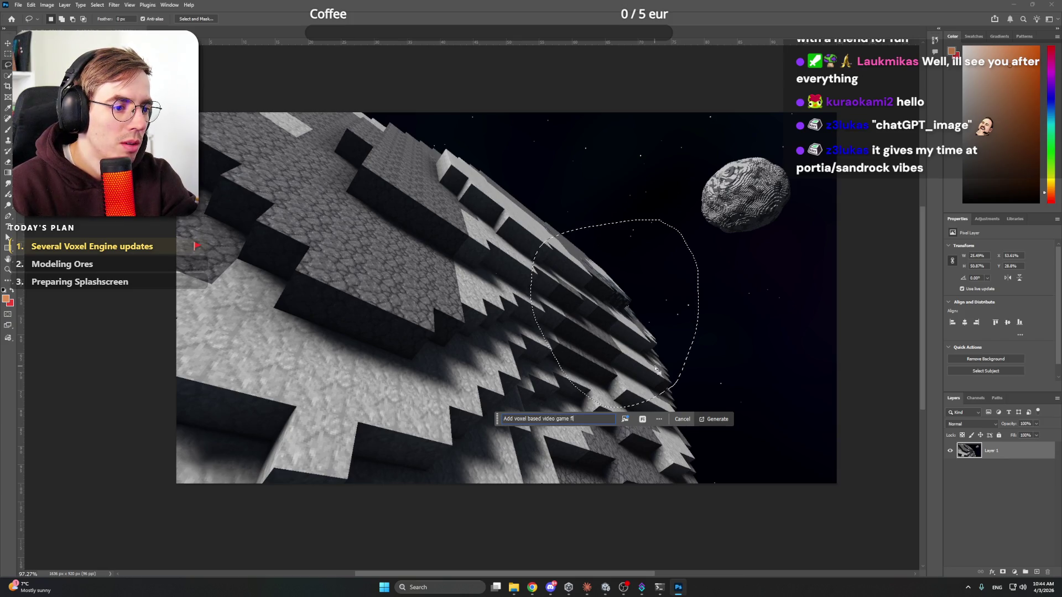
text(oating astronaut here)
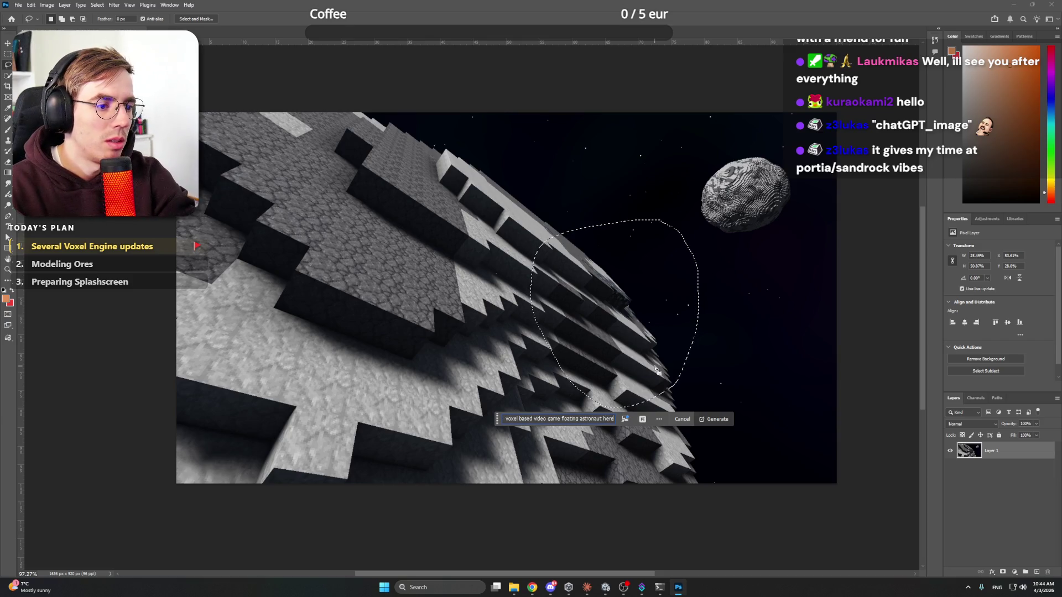
key(Return)
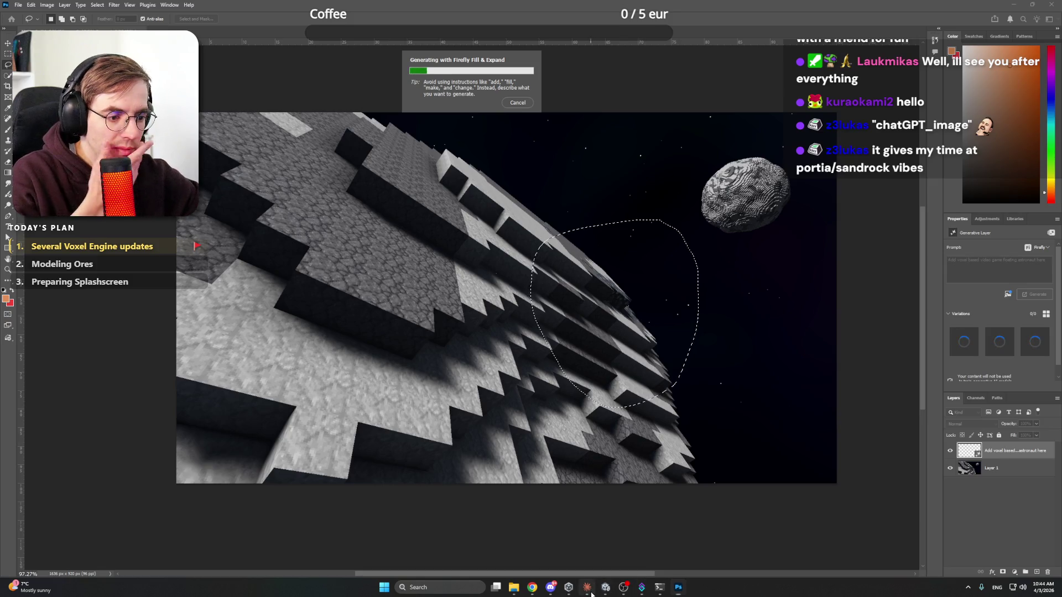
click(590, 592)
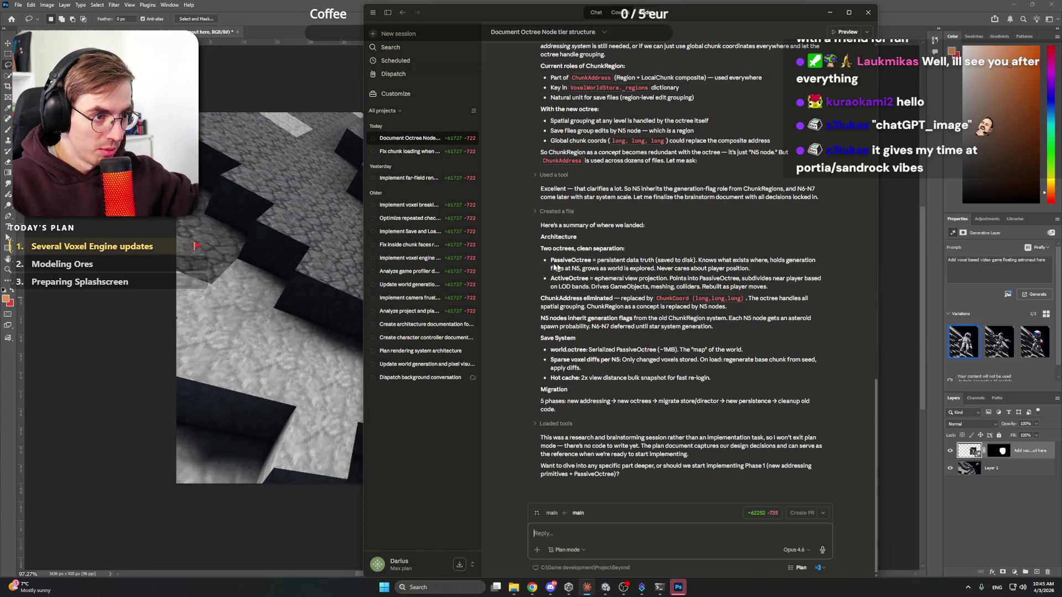
double_click(597, 278)
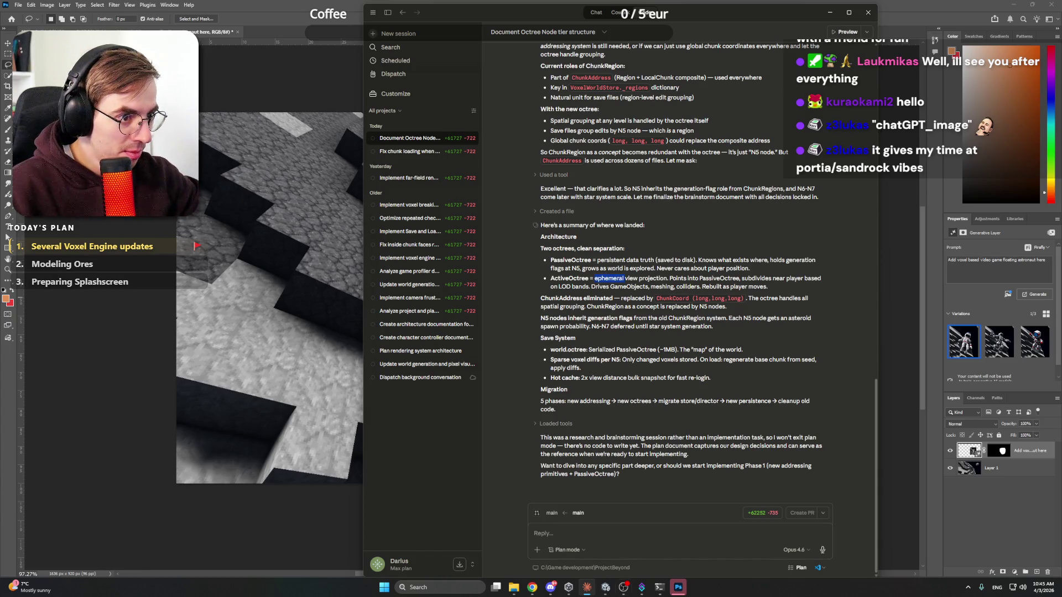
click(532, 587)
click(519, 8)
text(vert)
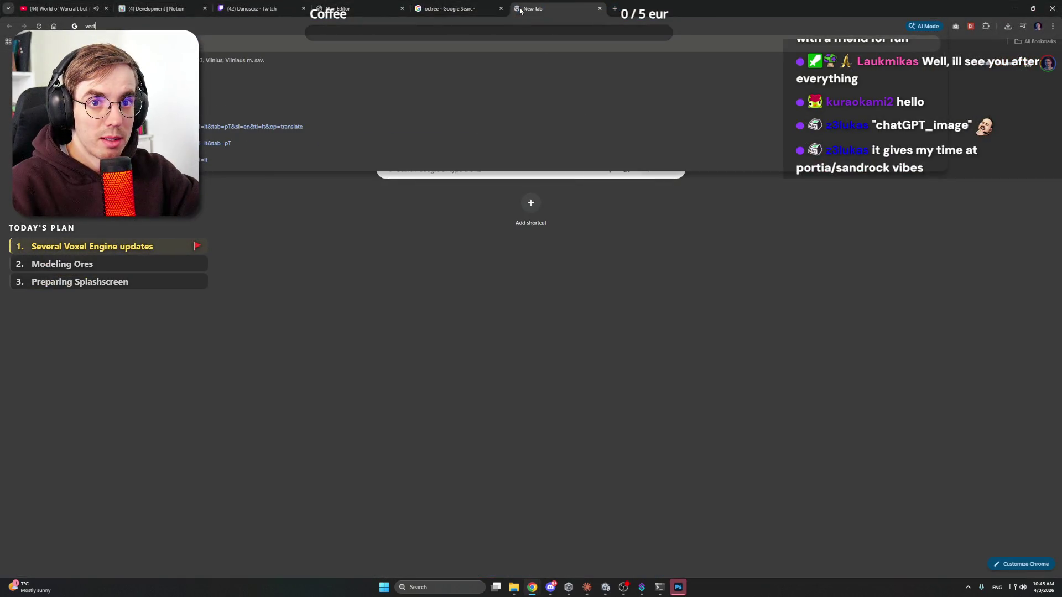
click(134, 77)
click(138, 141)
text(ephemeral)
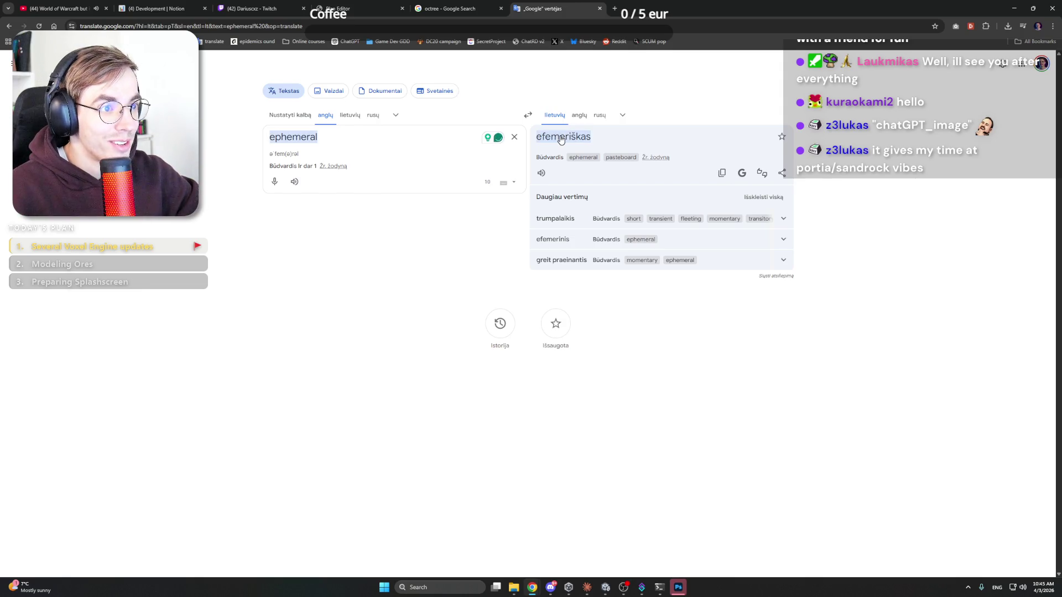
click(643, 223)
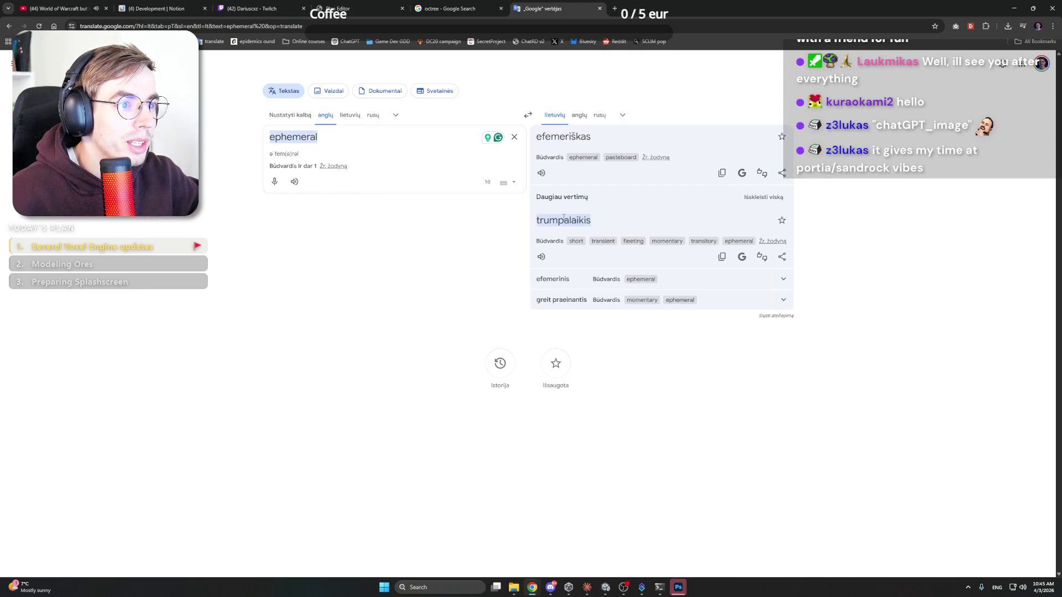
click(580, 139)
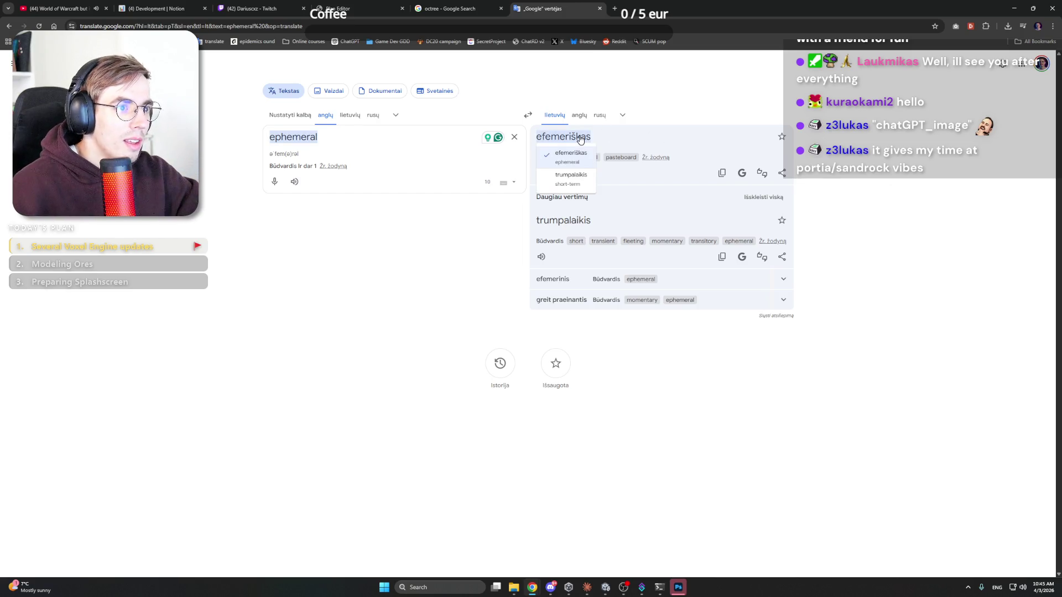
click(653, 117)
click(599, 8)
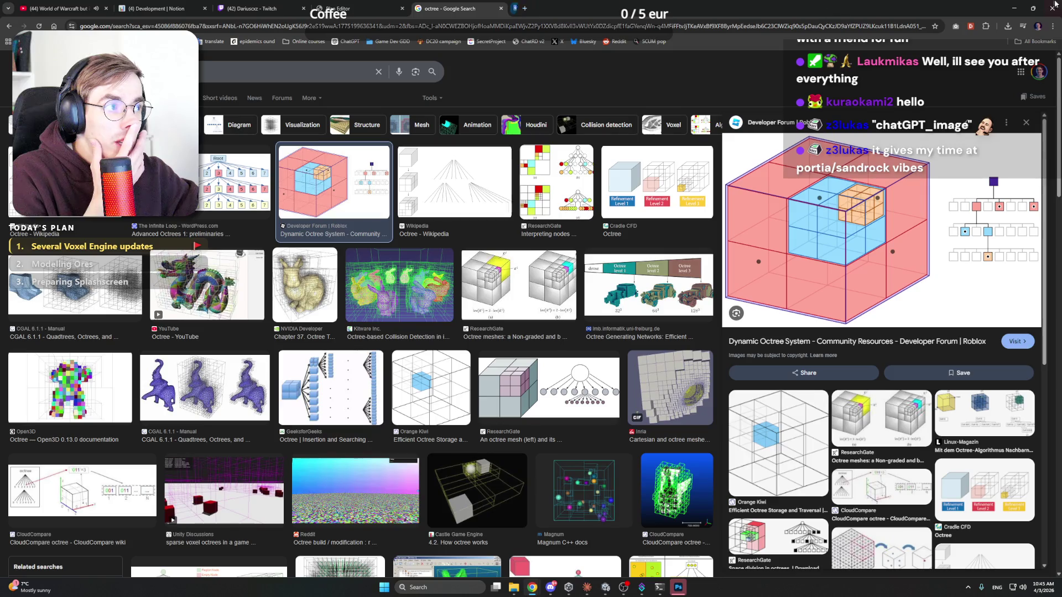
key(alt+Tab)
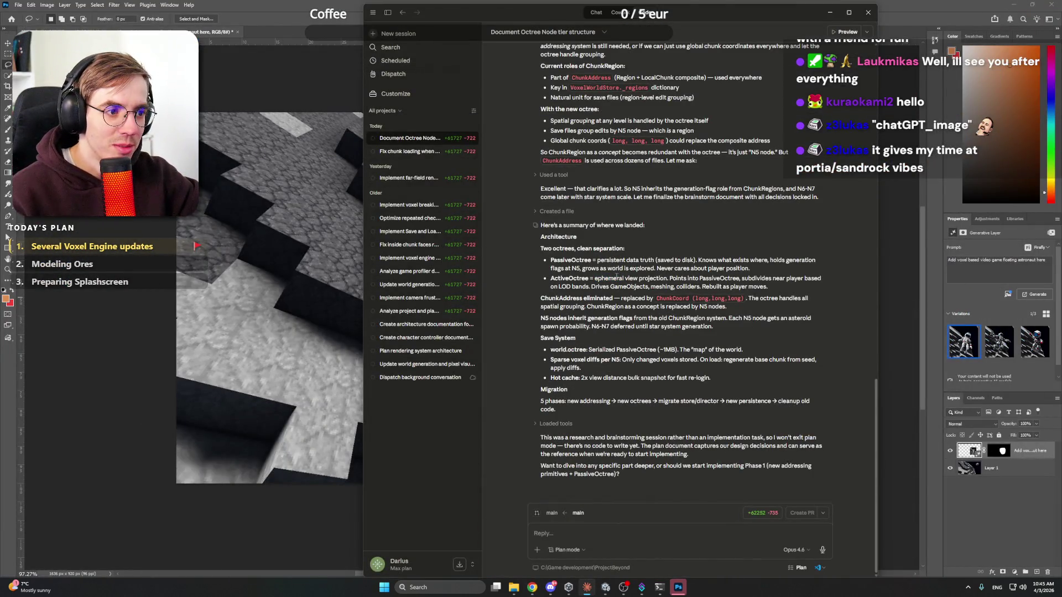
Step: Preview the three generated astronaut variations
click(678, 587)
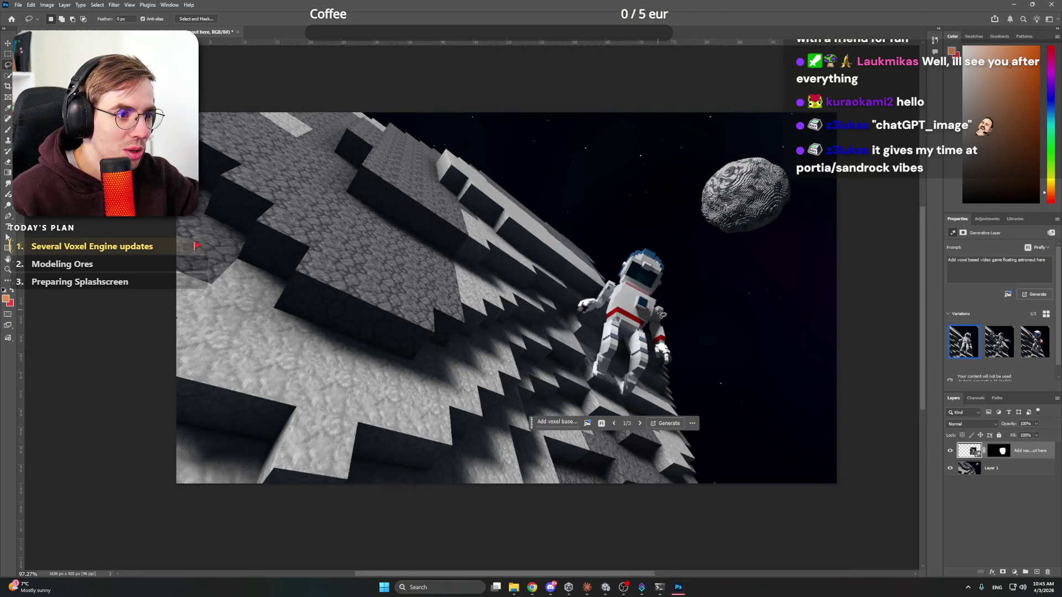
click(999, 341)
click(1035, 346)
click(964, 341)
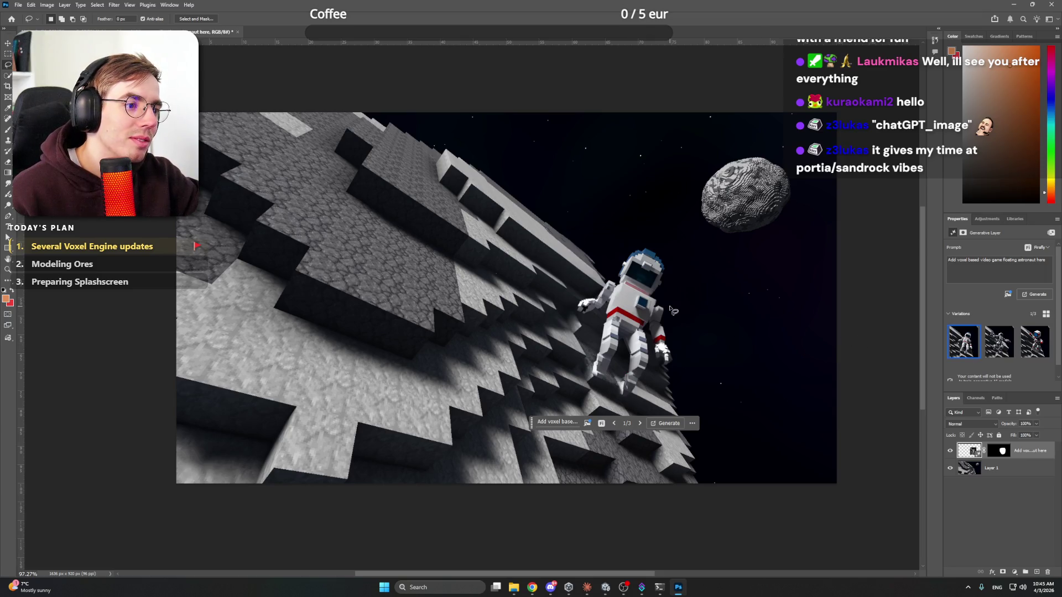
Step: Toggle the astronaut and voxel planet layers' visibility to compare the result
click(978, 497)
click(949, 451)
click(949, 451)
click(949, 451)
click(949, 452)
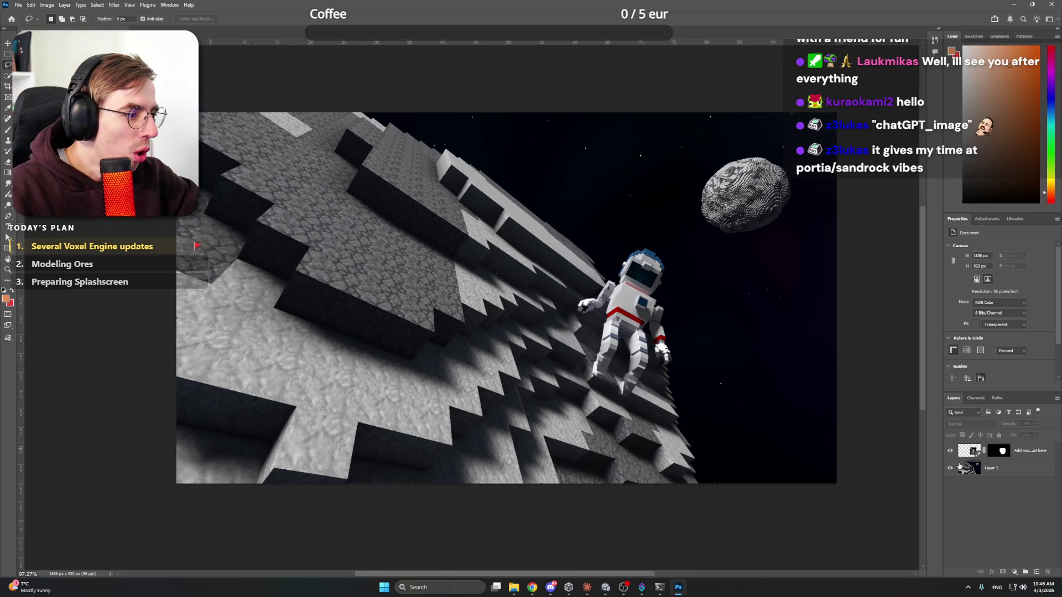
click(950, 451)
click(950, 450)
click(949, 450)
click(949, 468)
click(949, 468)
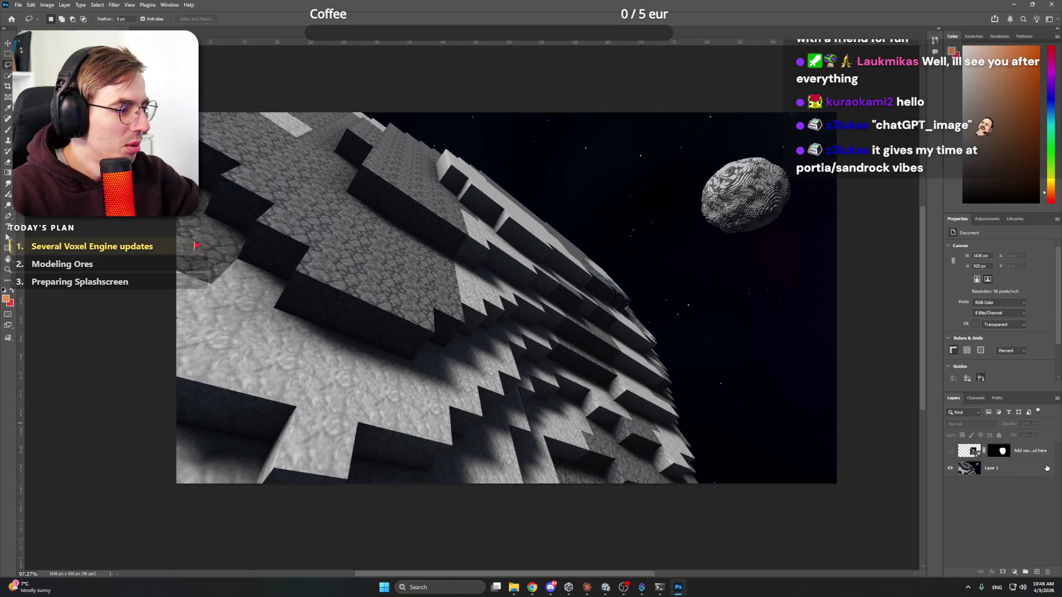
Step: Delete the generated astronaut layer and quit Photoshop
click(1025, 455)
key(Delete)
click(1033, 473)
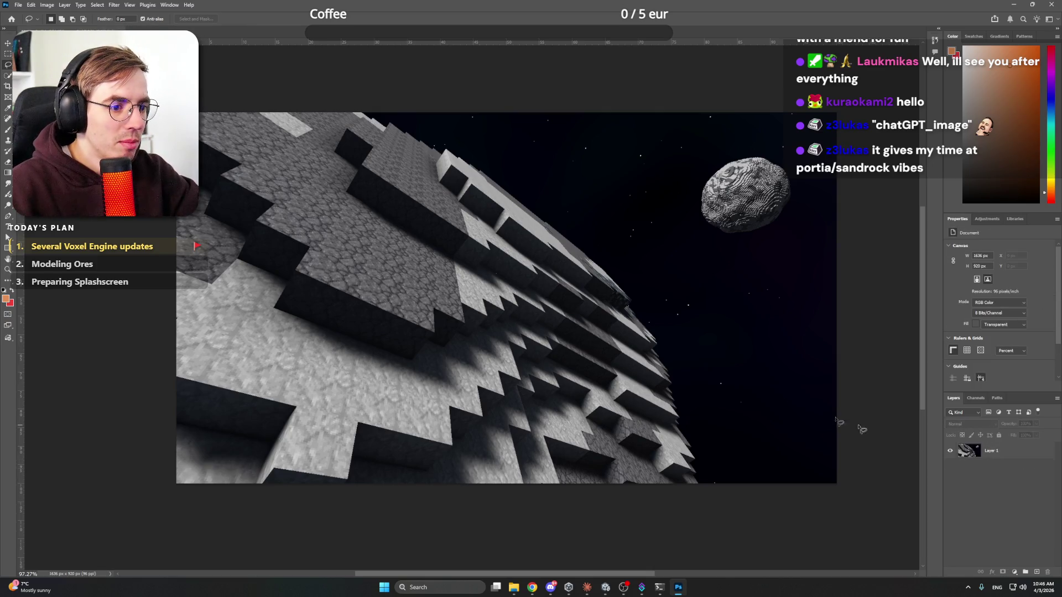
key(ctrl+q)
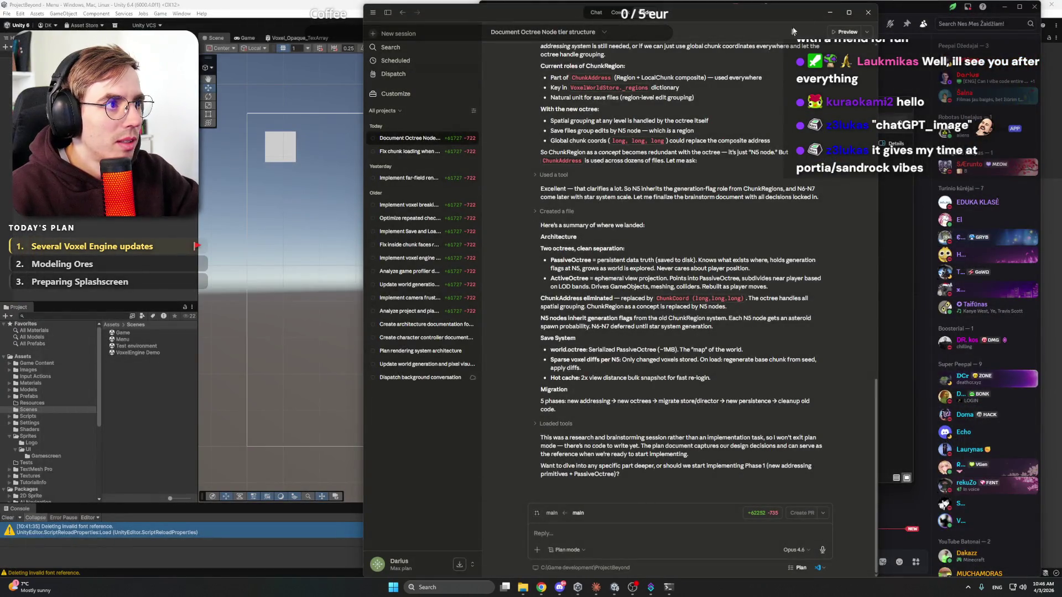
Step: Locate the second voxel screenshot in the April 2026 screenshots folder
click(829, 13)
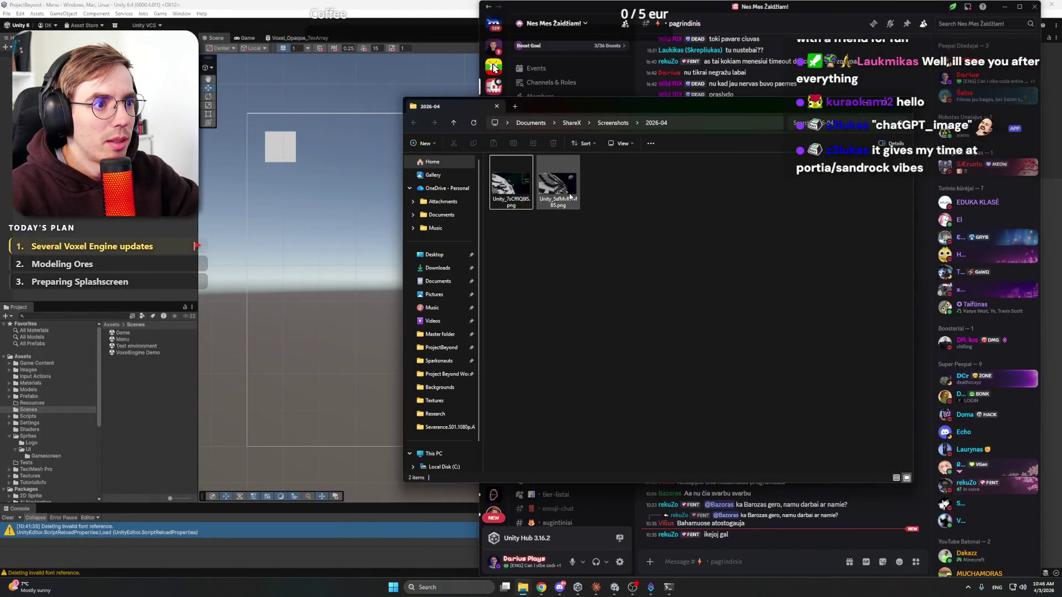
drag(664, 201, 697, 224)
click(573, 193)
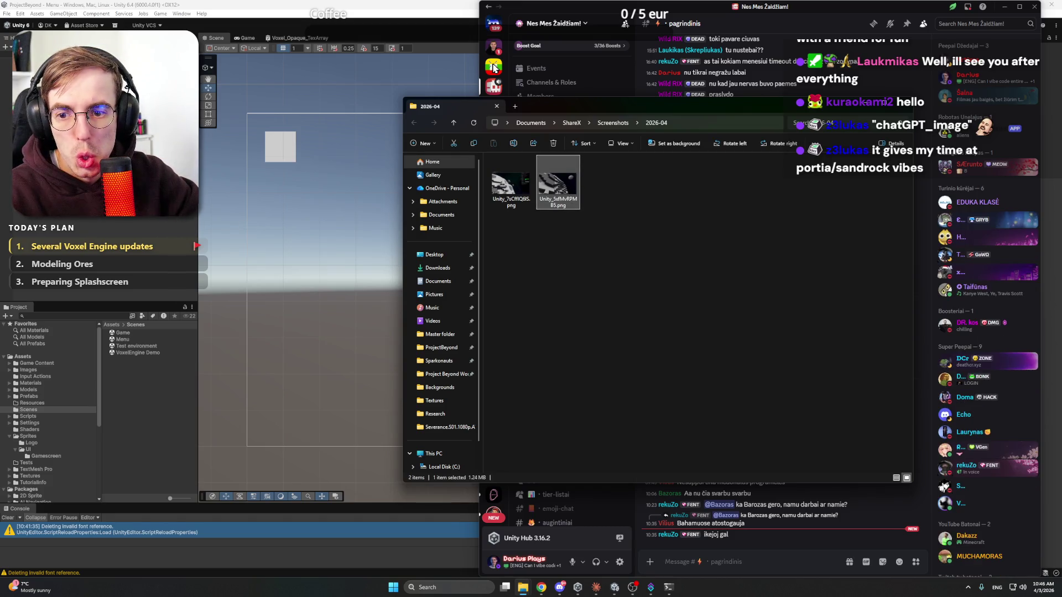
click(139, 353)
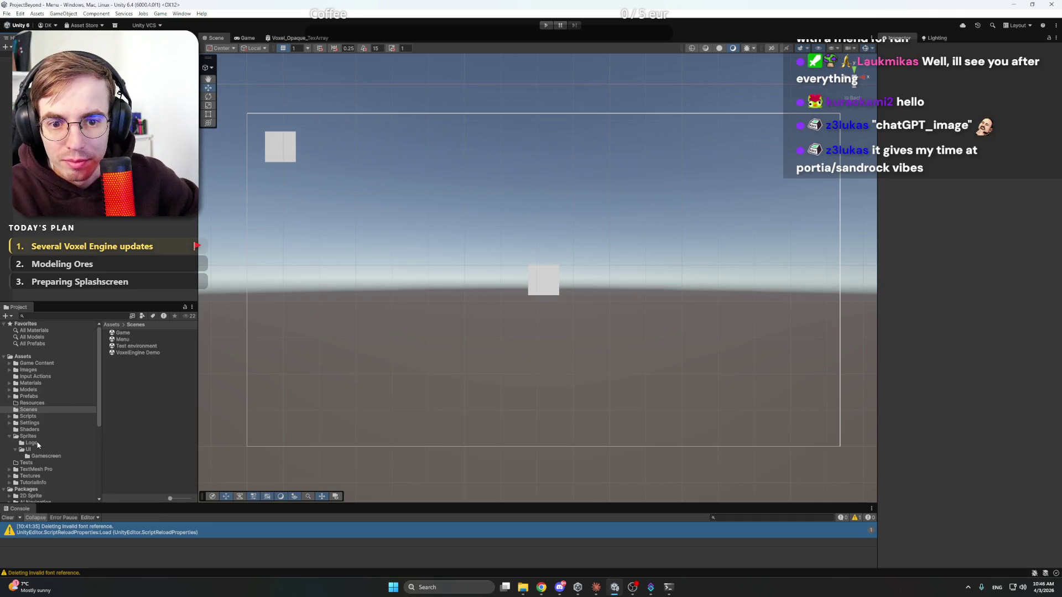
Step: Create a folder named Menu inside Sprites and open it
click(34, 439)
click(135, 362)
right_click(134, 349)
mouse_move(238, 115)
click(321, 117)
text(Menu)
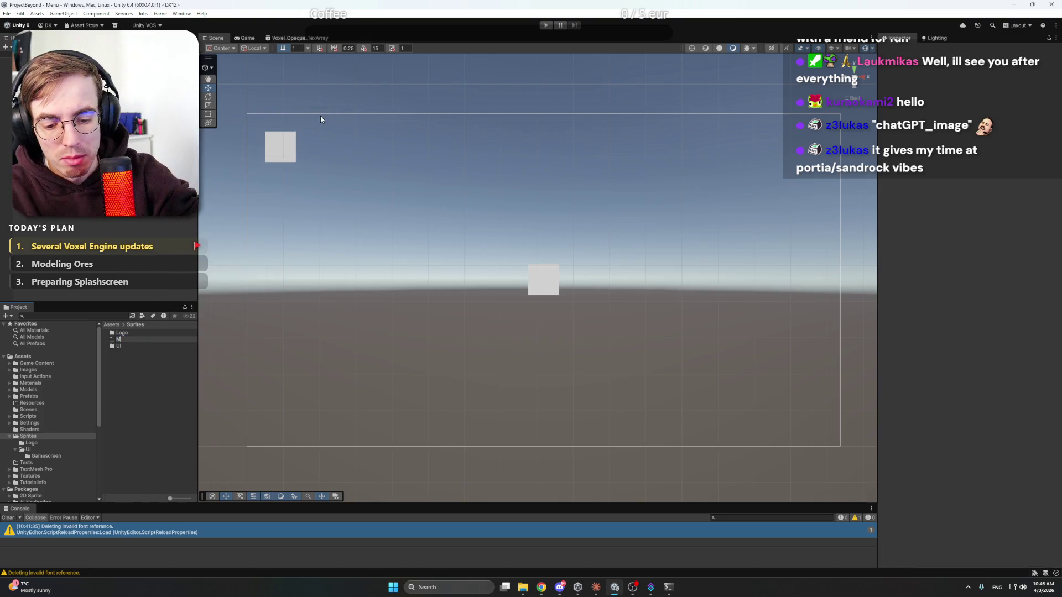
key(Return)
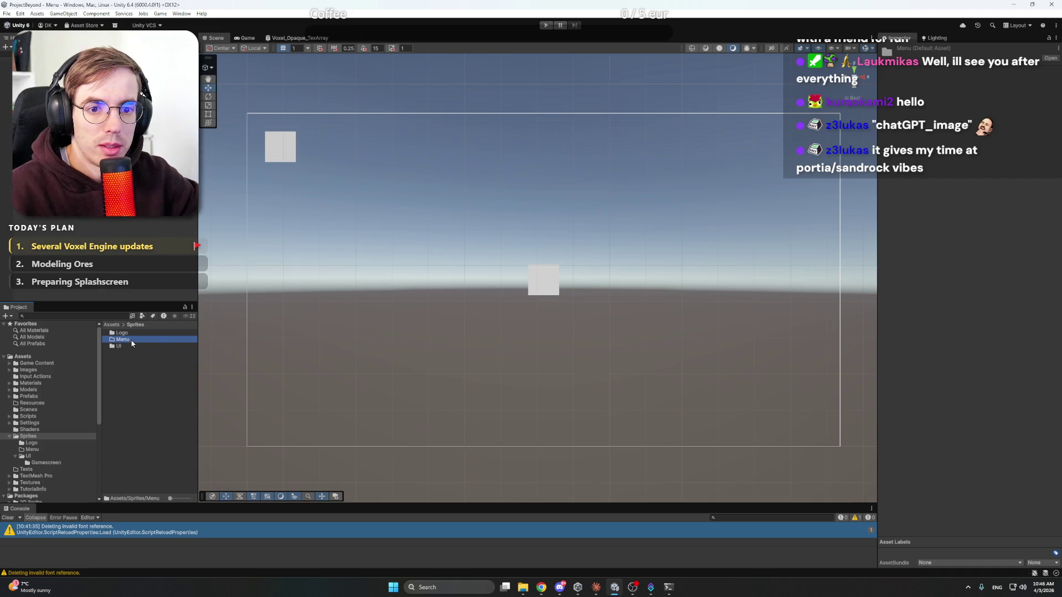
double_click(122, 339)
Step: Import the Unity_5xfMvRPMB5 screenshot from Documents/ShareX/Screenshots/2026-04 into Menu
right_click(137, 351)
click(180, 231)
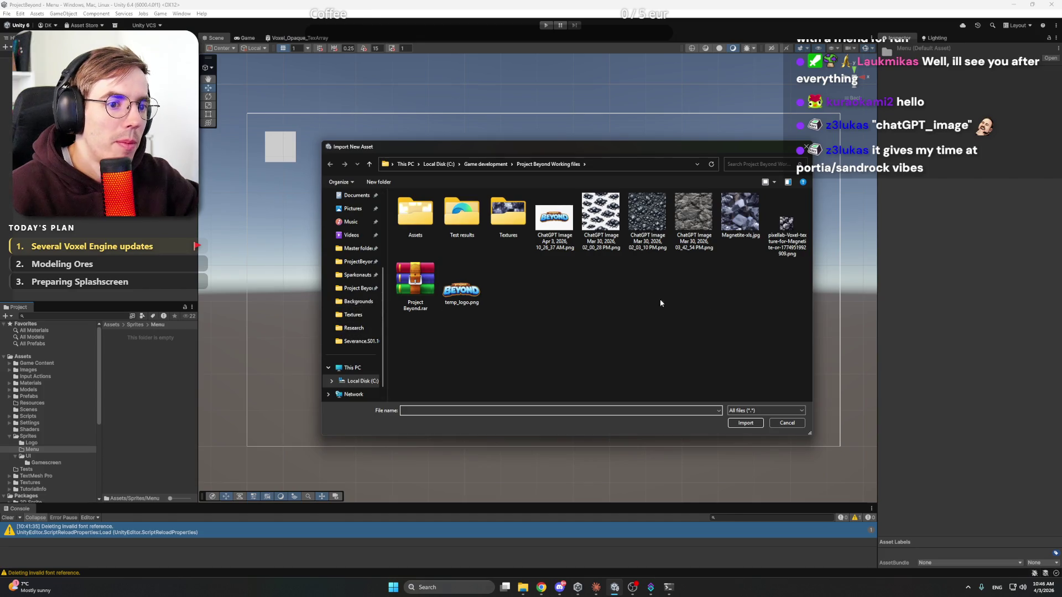
click(355, 195)
scroll(649, 328, down, 5)
double_click(445, 316)
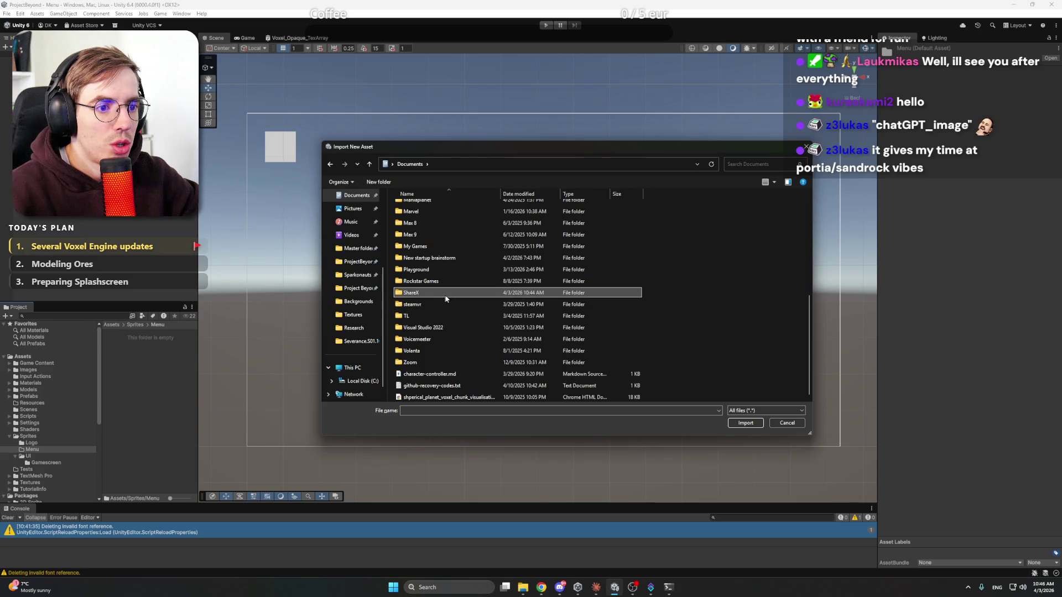
double_click(436, 242)
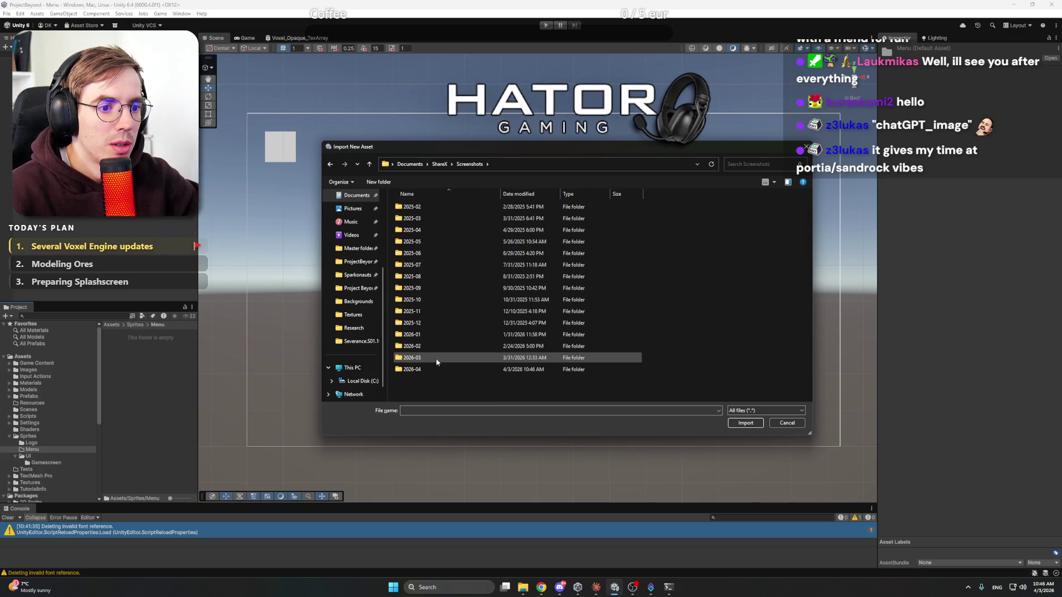
double_click(431, 369)
double_click(415, 221)
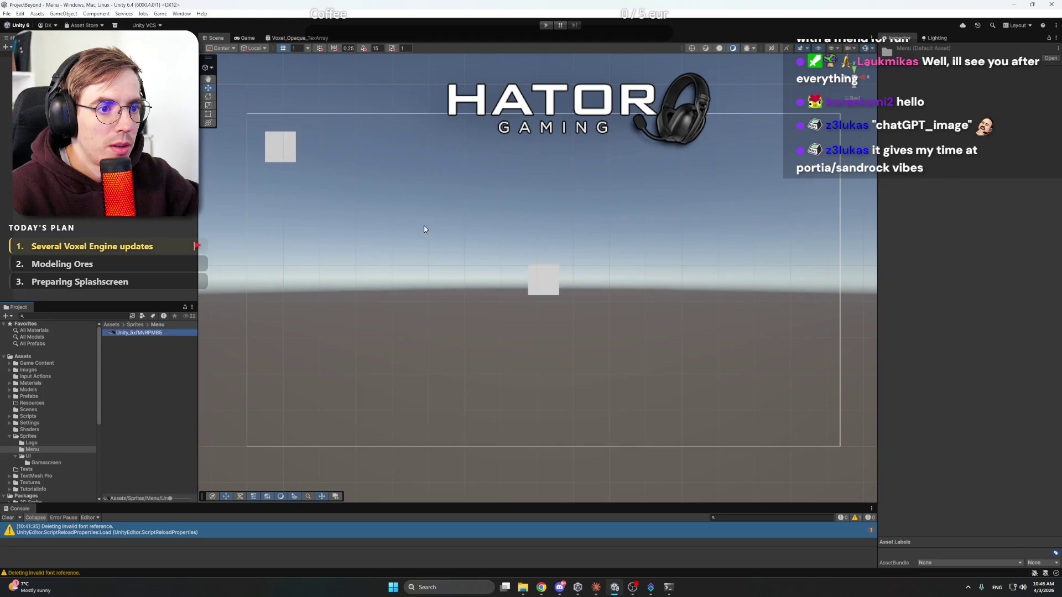
Step: Make the screenshot a Sprite (2D and UI) with Normal Quality compression and apply
click(995, 316)
click(978, 323)
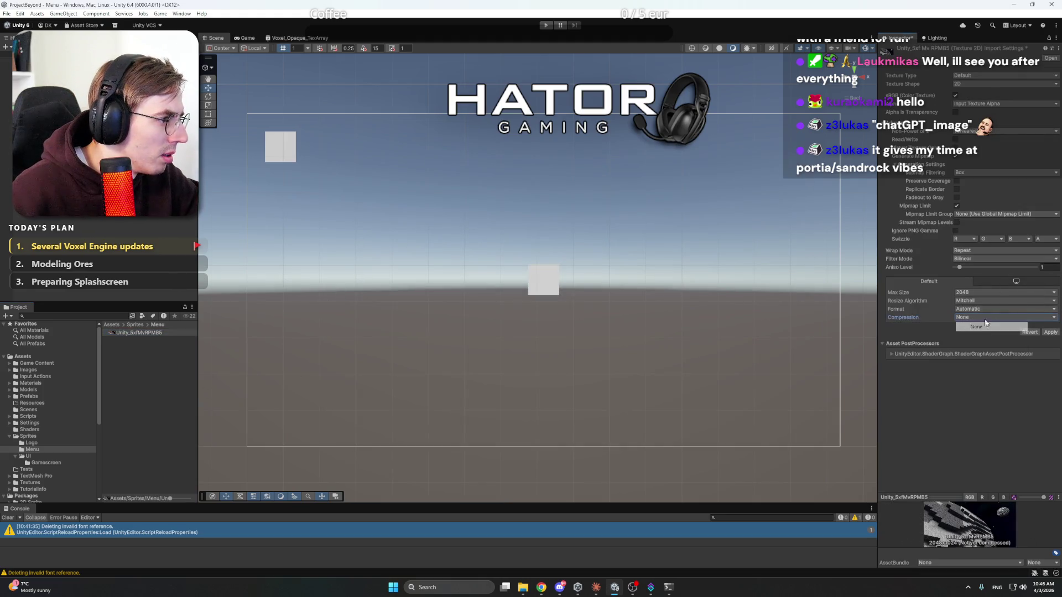
click(978, 319)
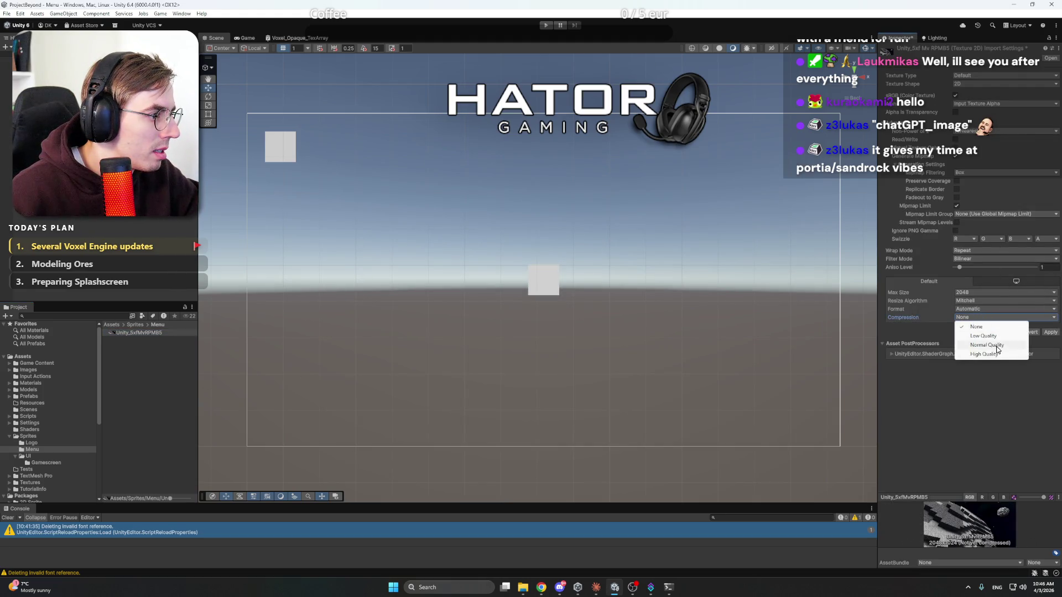
click(995, 344)
click(984, 76)
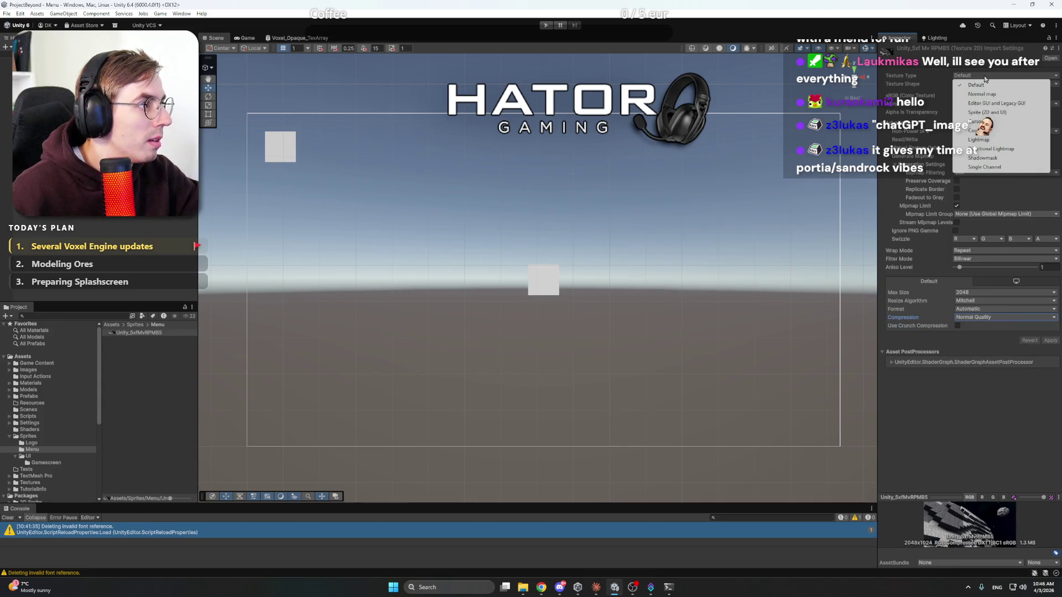
click(988, 113)
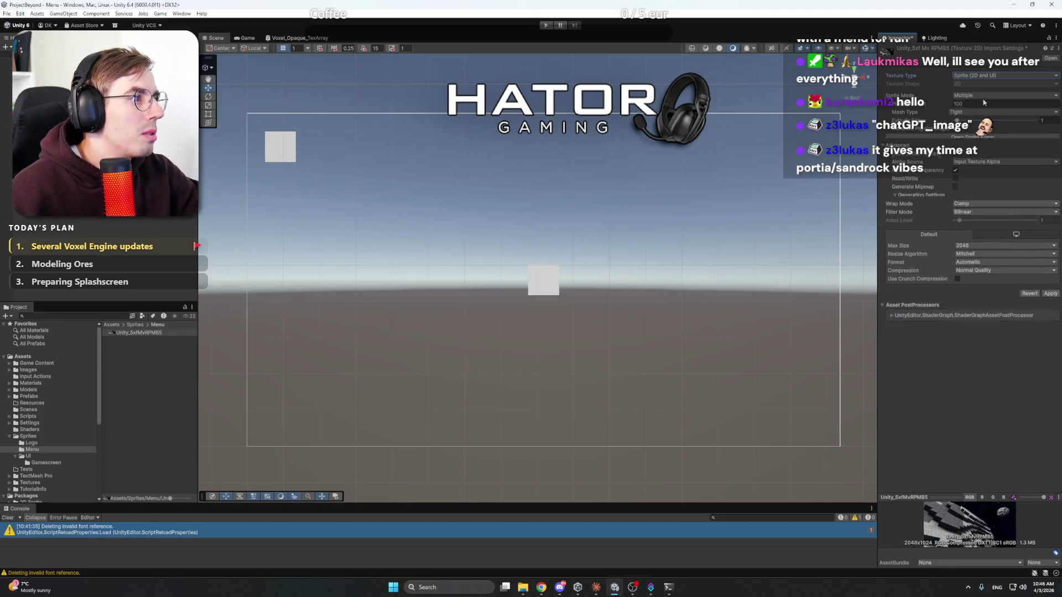
click(1051, 299)
Step: Rename the screenshot asset to background
click(137, 332)
right_click(142, 333)
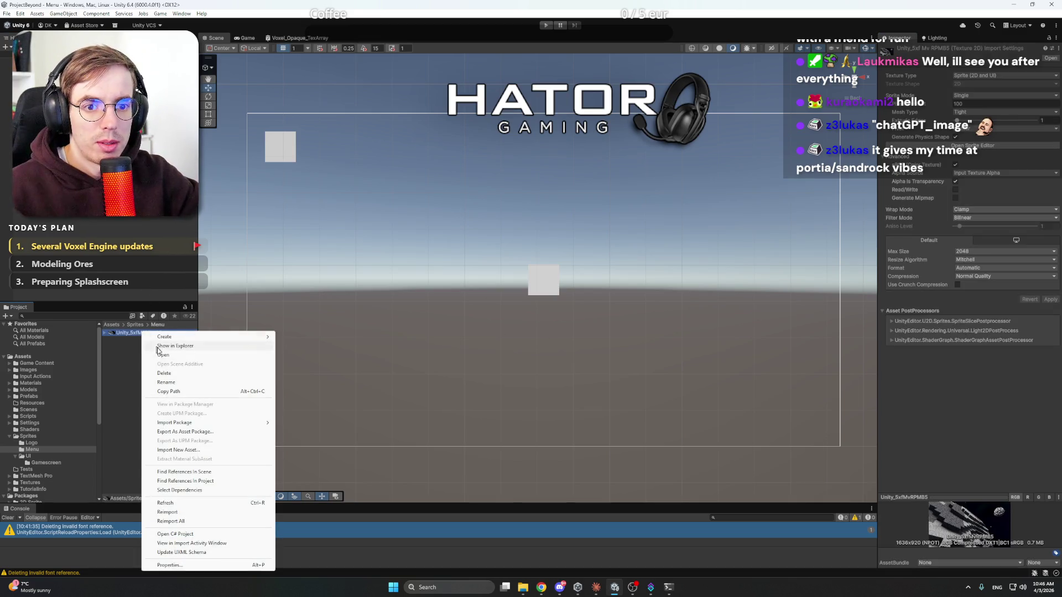
click(180, 378)
text(background)
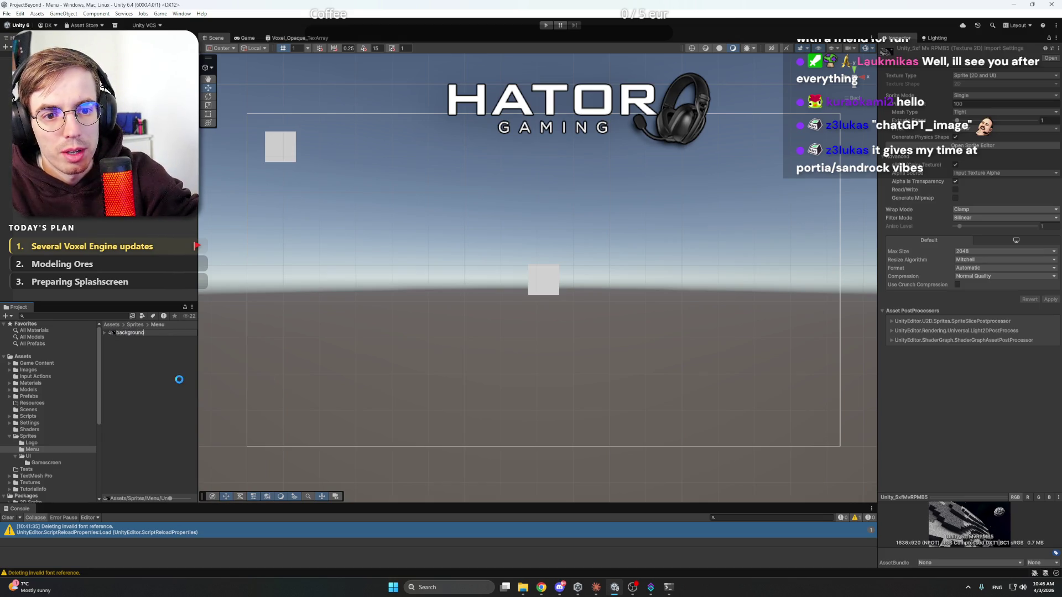
key(Return)
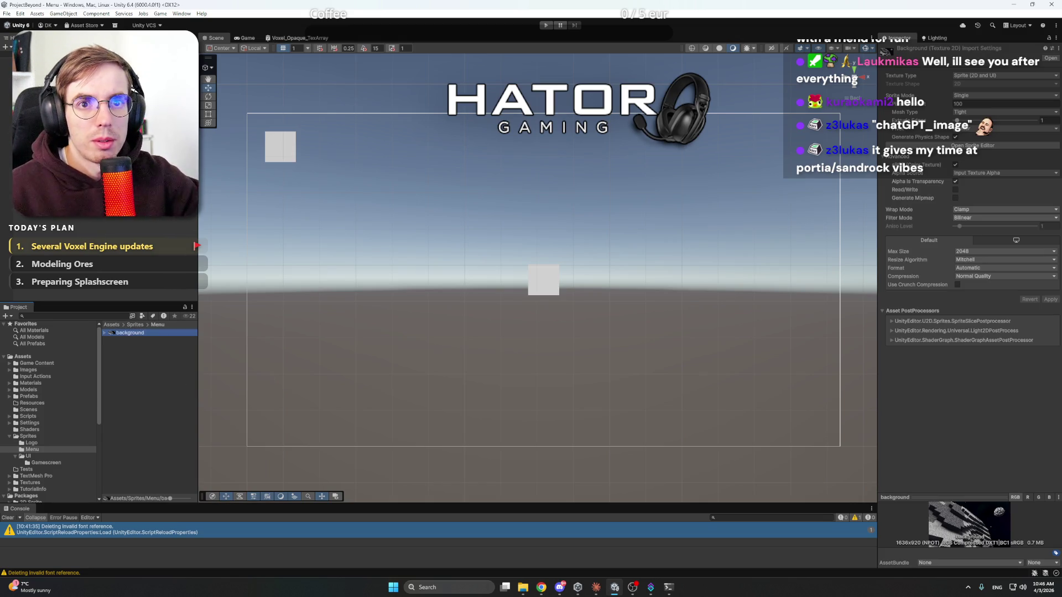
Step: Use the background sprite as the Background image's source and anchor it stretch-stretch
click(44, 88)
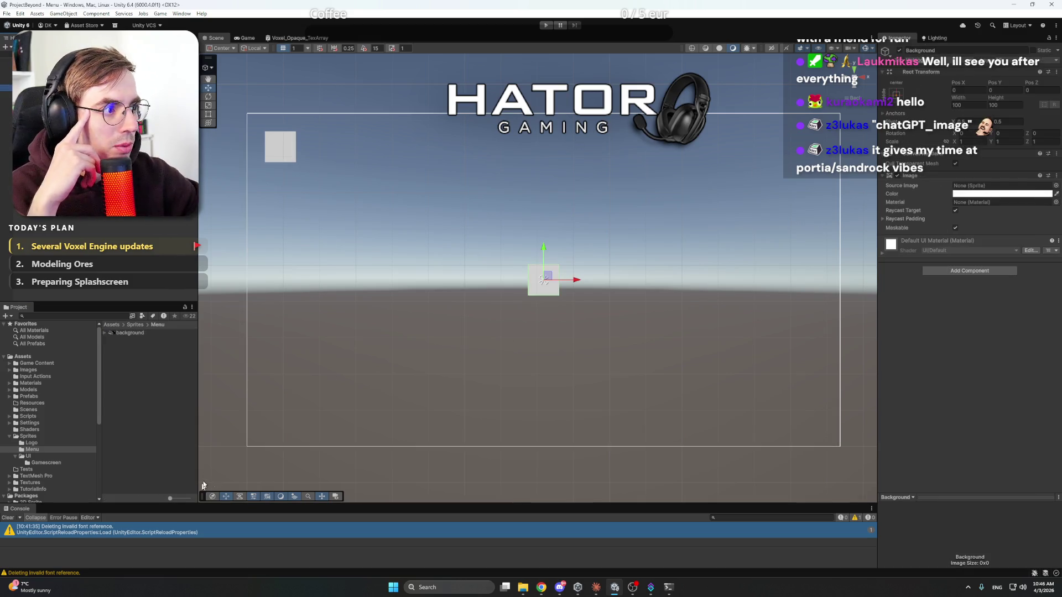
mouse_move(130, 333)
mouse_down()
mouse_move(1004, 204)
mouse_move(1000, 187)
mouse_up()
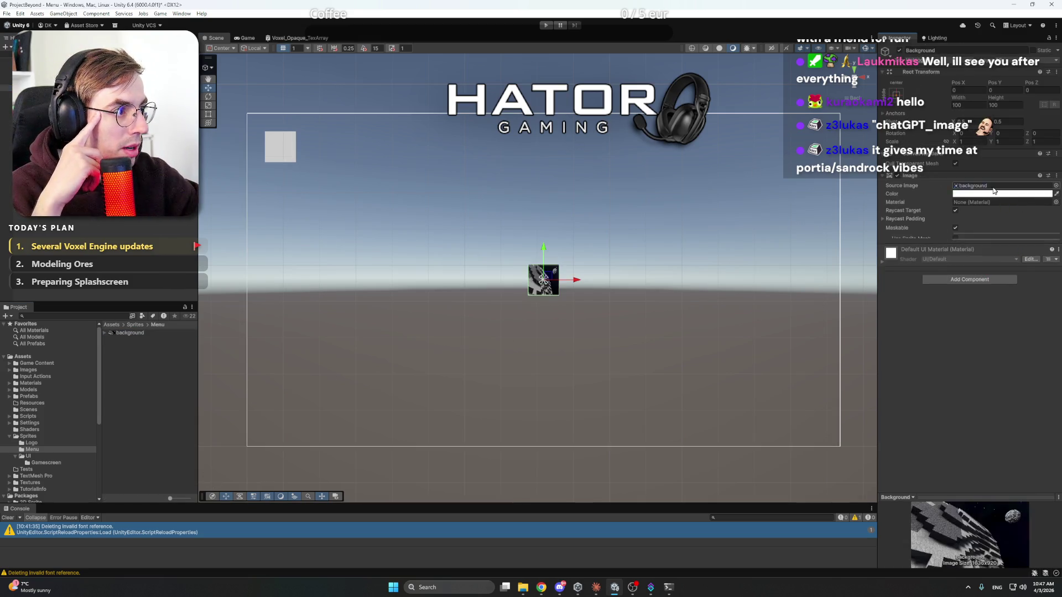
click(896, 94)
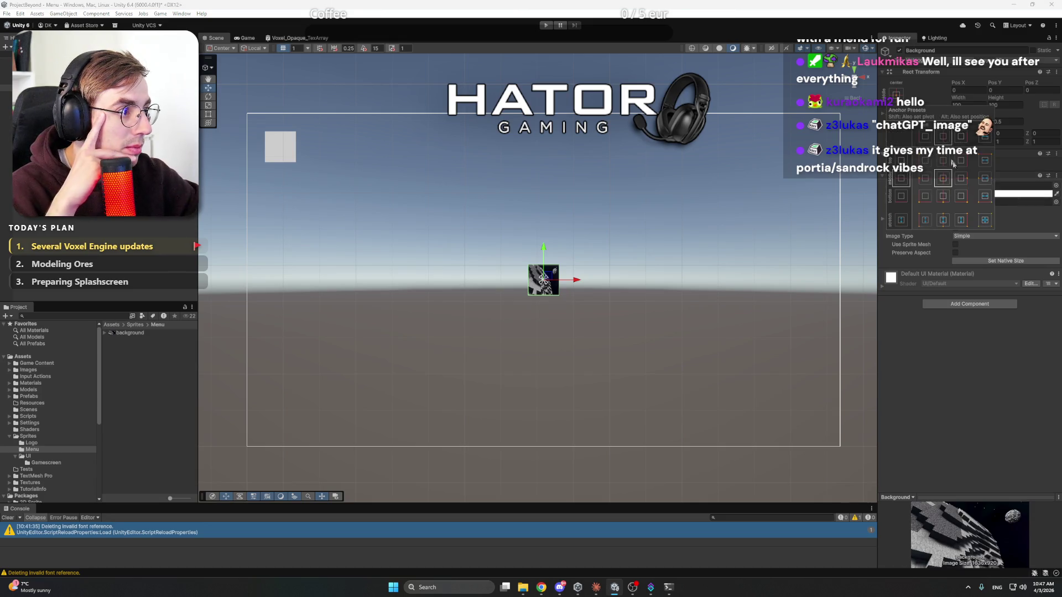
click(984, 221)
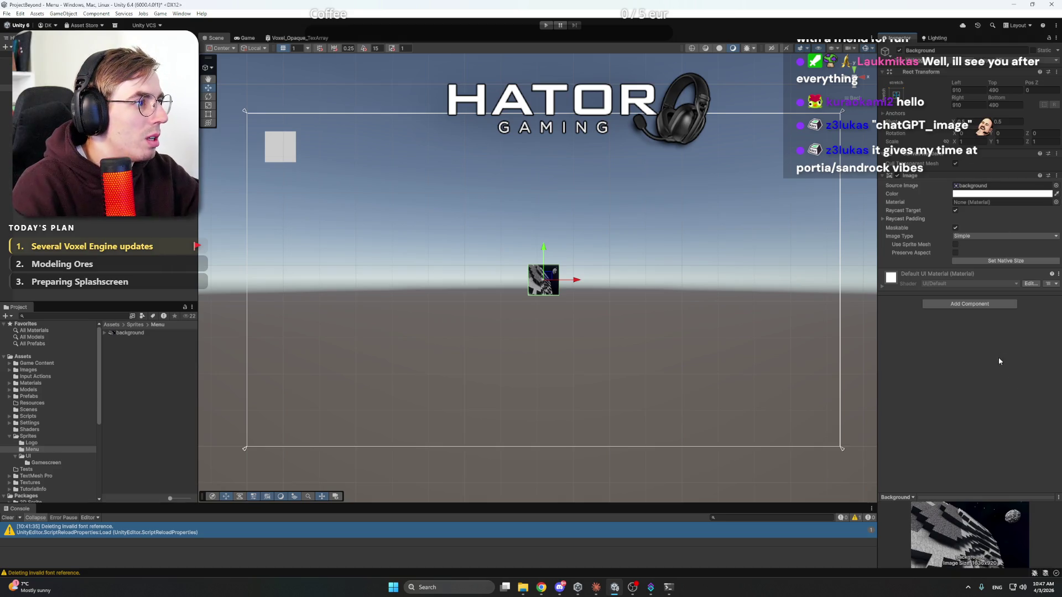
Step: With the Rect tool, drag the Background image's corners out to the canvas corners
key(t)
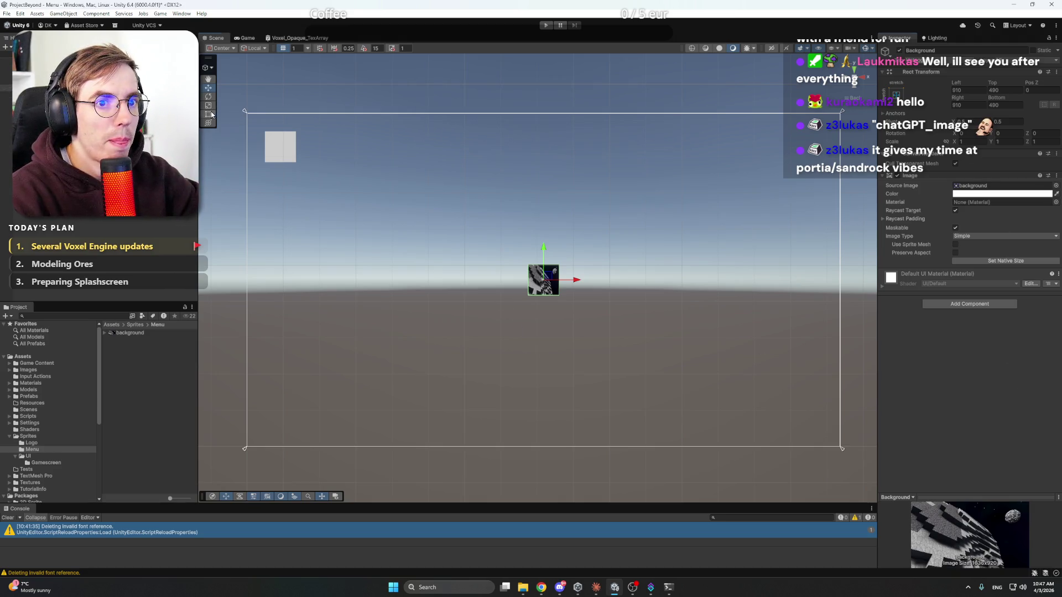
drag(528, 265, 246, 111)
mouse_move(559, 295)
mouse_down()
mouse_move(706, 360)
mouse_move(840, 446)
mouse_up()
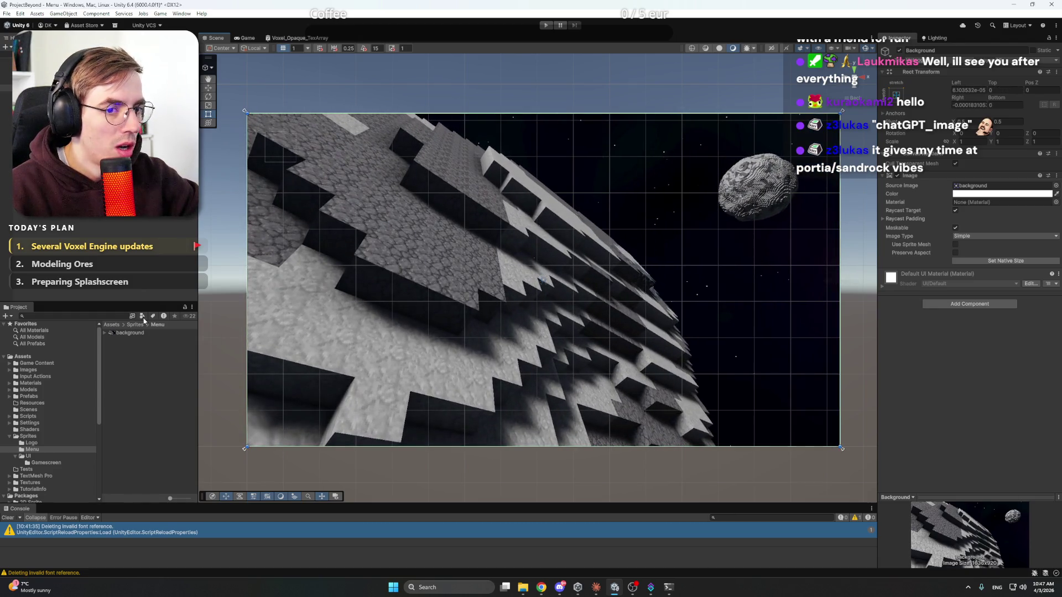
click(141, 231)
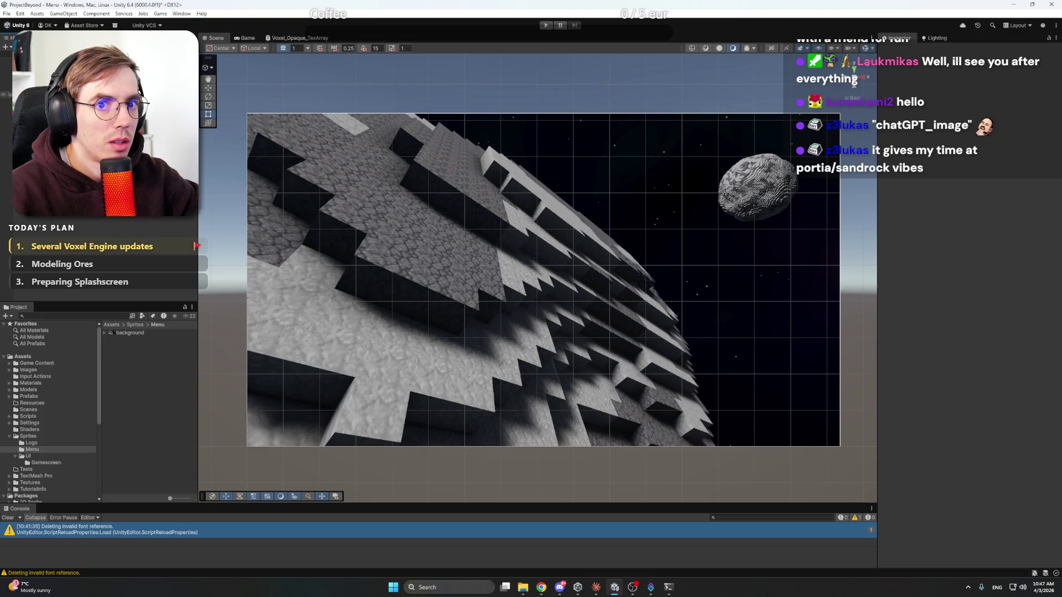
click(686, 164)
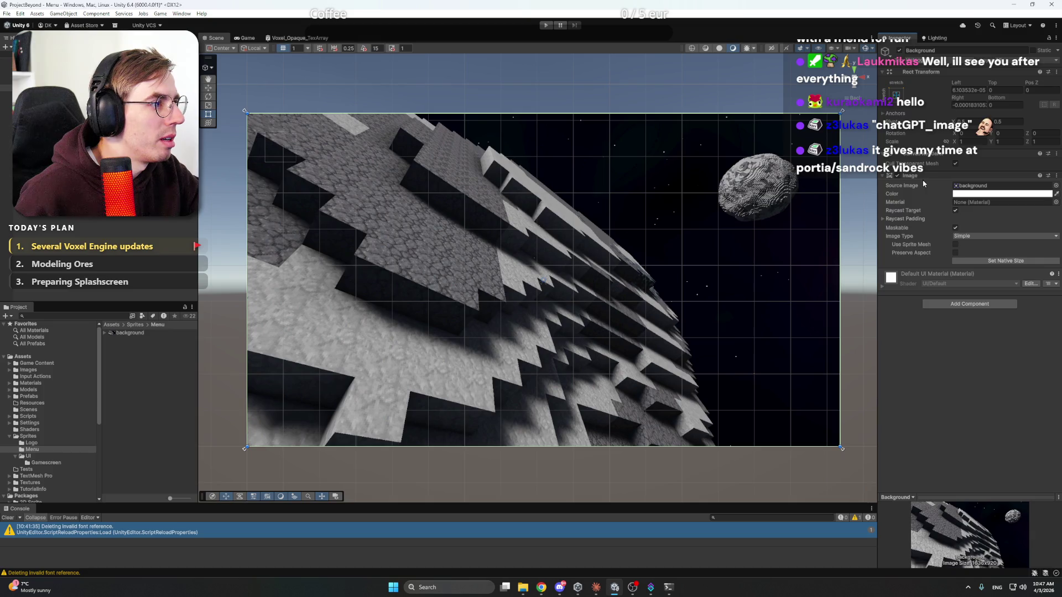
Step: Enable Preserve Aspect on the Background image and try the Sliced and Tiled image types
click(883, 219)
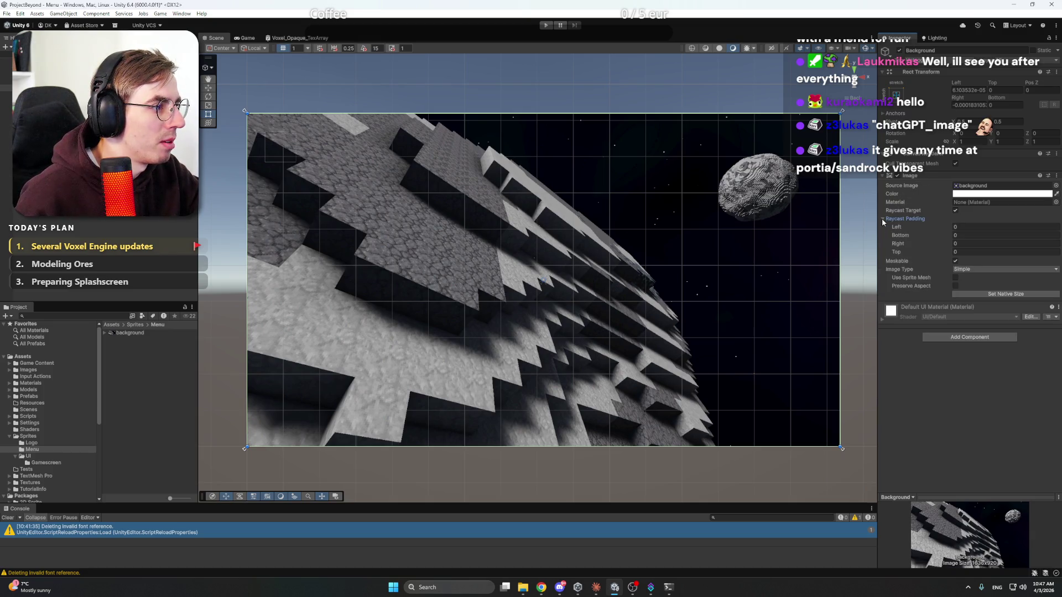
click(883, 219)
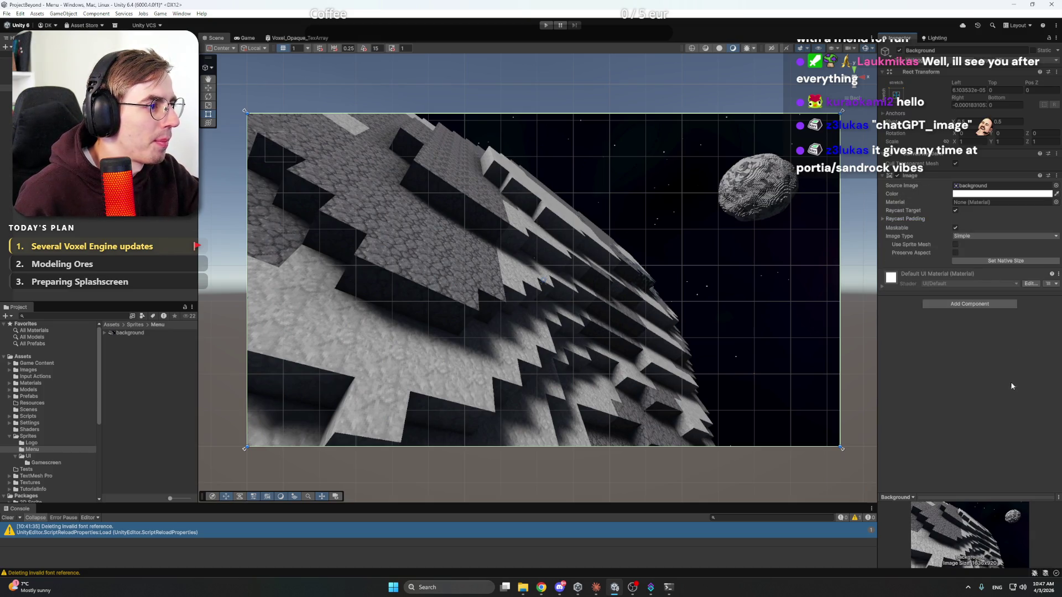
click(955, 253)
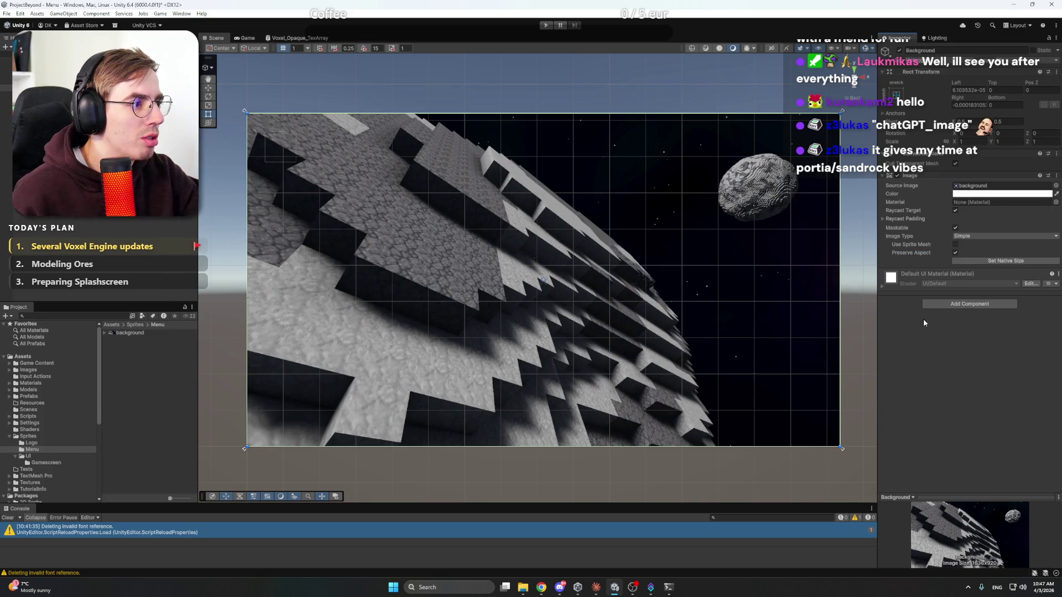
click(979, 237)
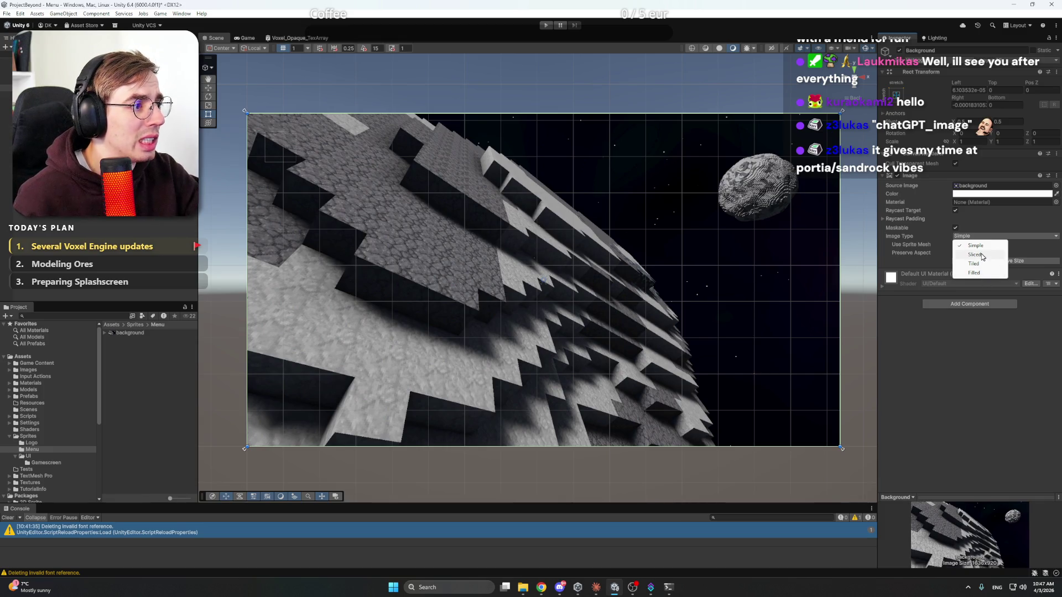
click(982, 257)
click(978, 237)
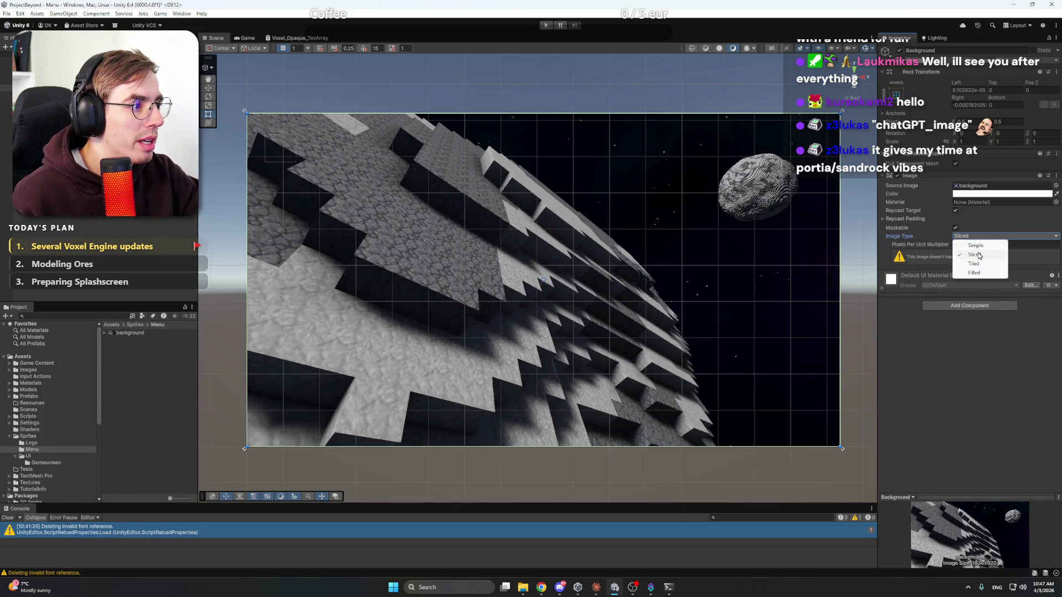
click(974, 263)
Step: Try Filled with a partial radial fill, then set the Background image type to Simple
click(976, 237)
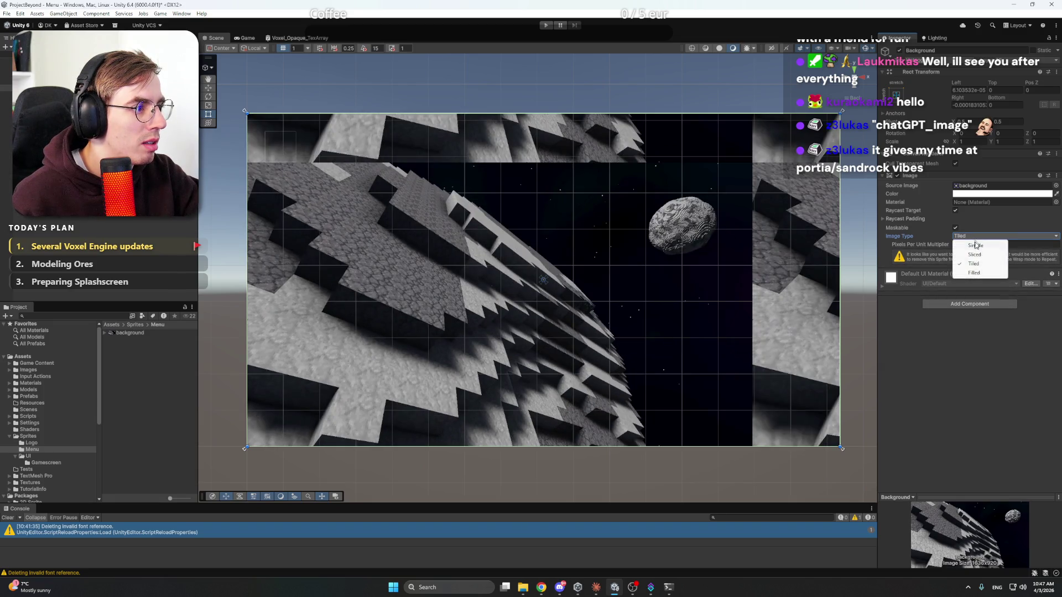
click(979, 271)
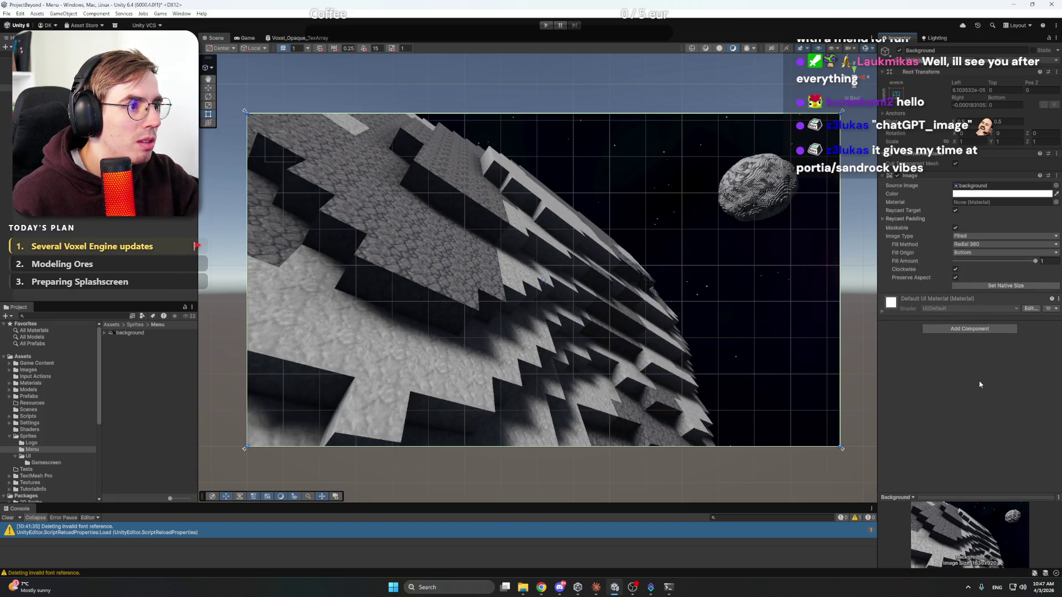
drag(971, 264, 1054, 268)
click(971, 246)
click(998, 354)
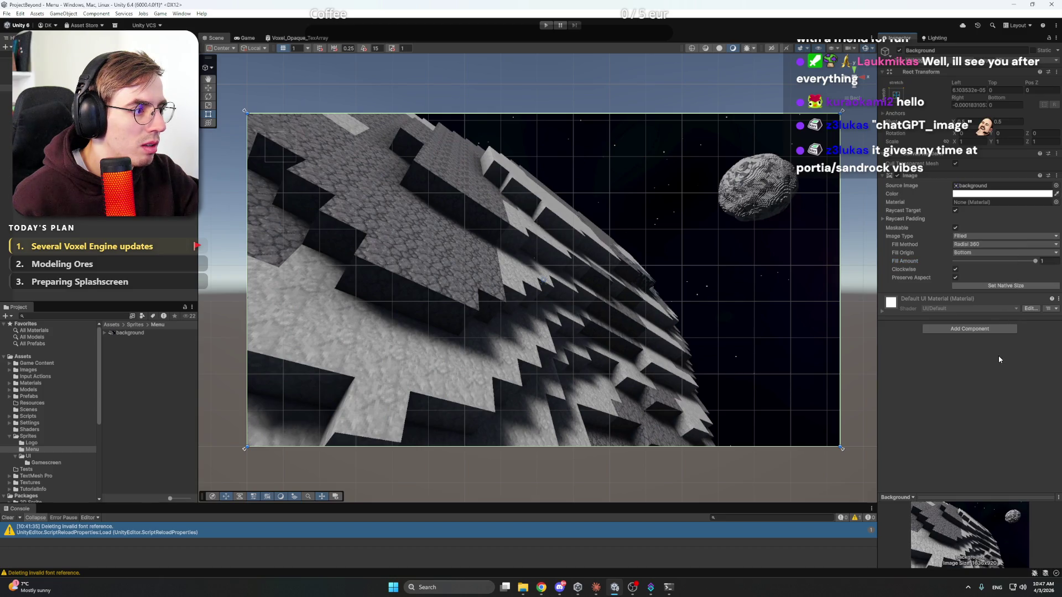
click(976, 236)
click(973, 244)
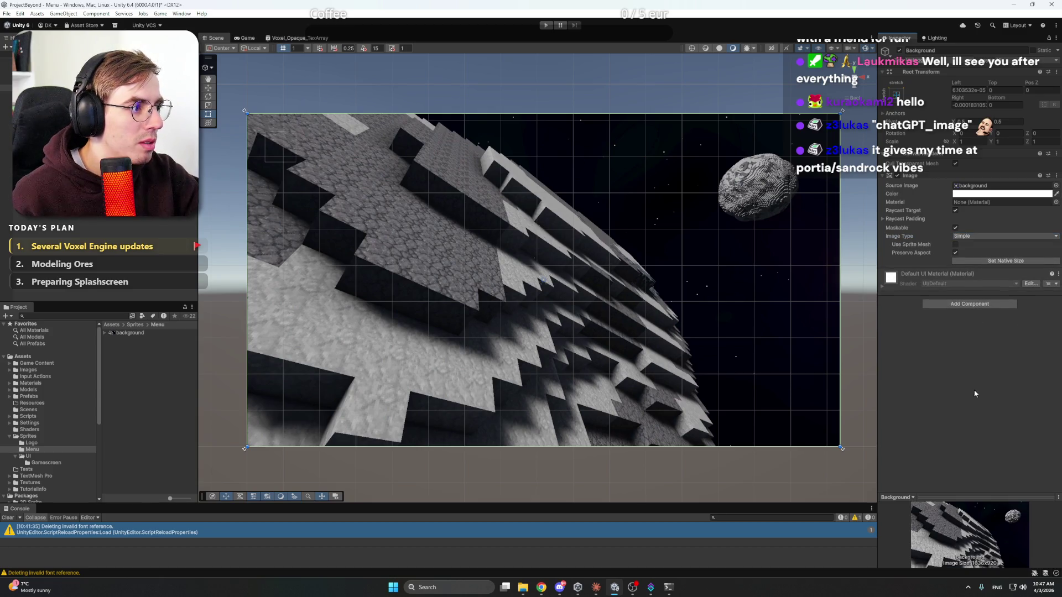
click(149, 244)
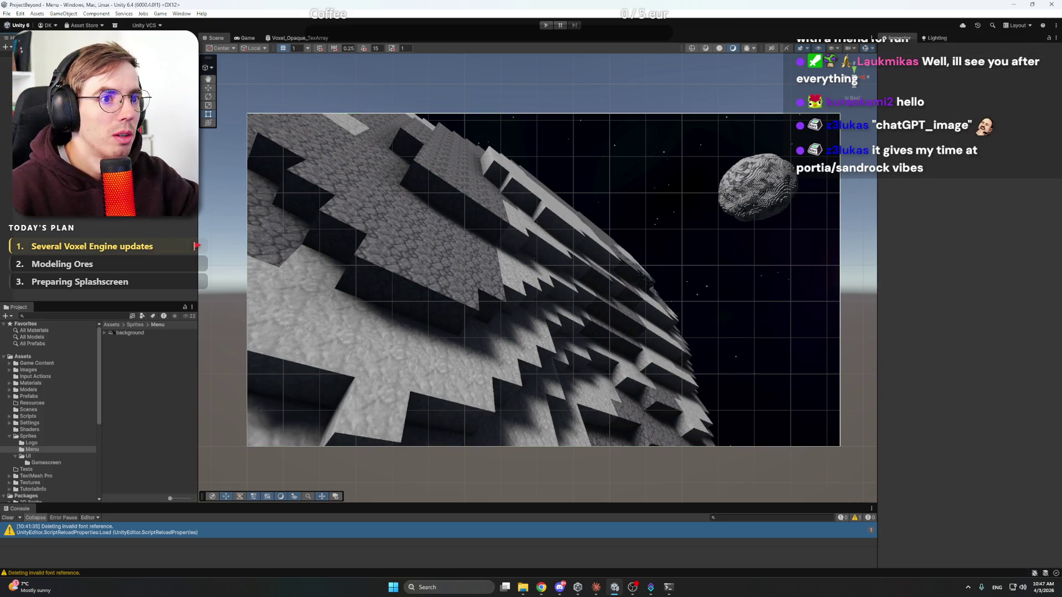
Step: Assign the temp_logo sprite from the Logo folder as the Logo image's source
click(44, 81)
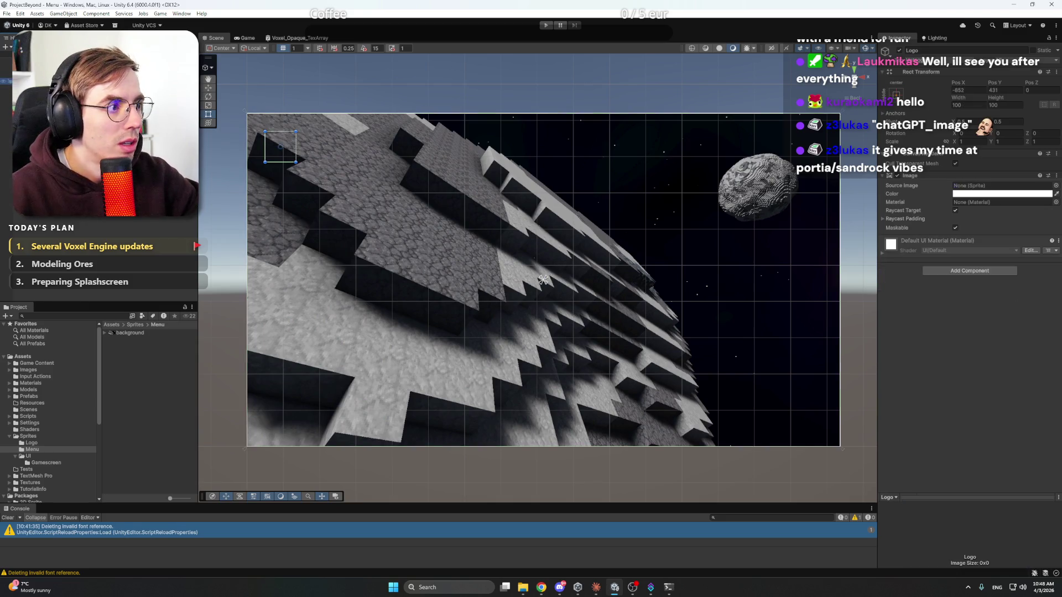
click(1056, 186)
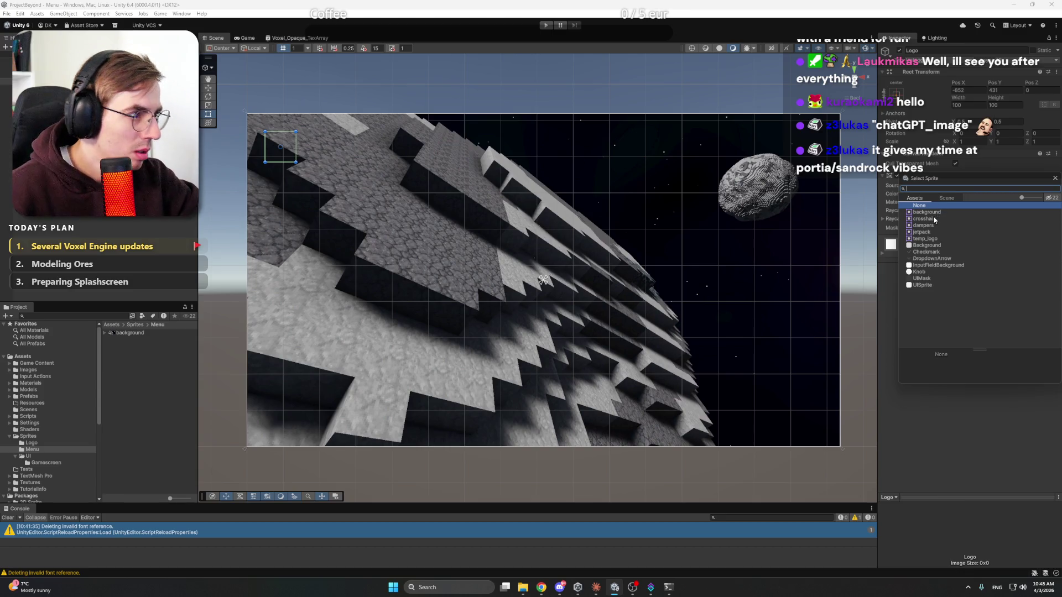
key(Escape)
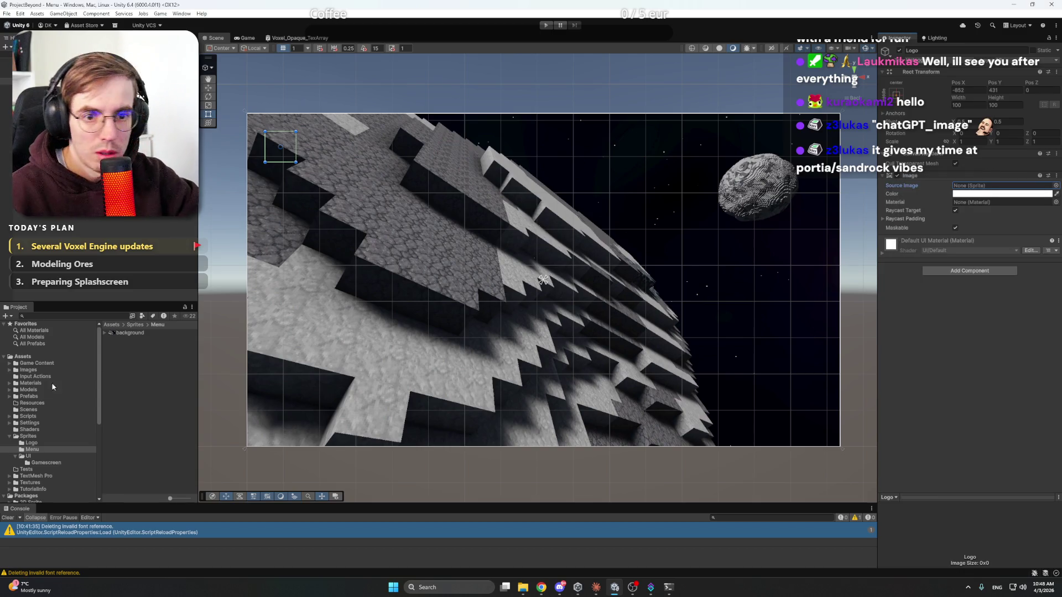
click(44, 443)
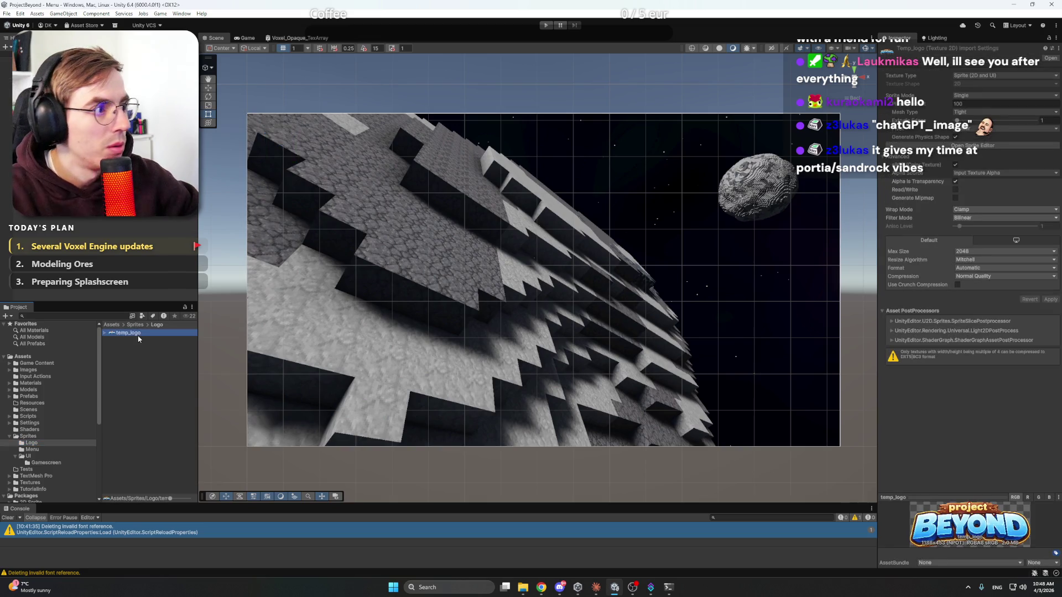
click(132, 347)
drag(376, 331, 1001, 186)
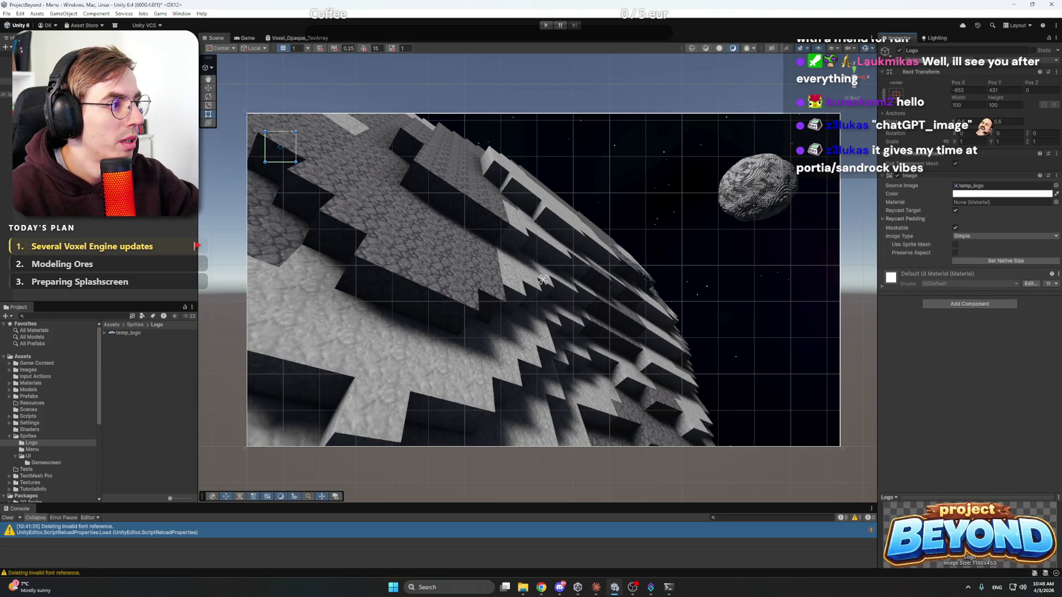
Step: Keep the Logo's colour white and enlarge it over the canvas's upper-left area
click(841, 448)
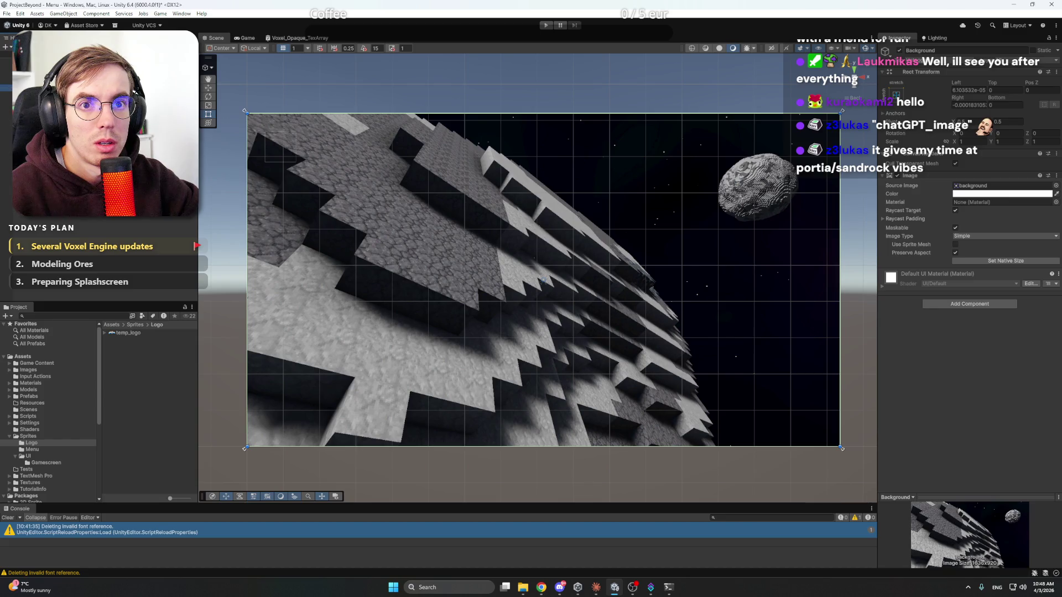
click(280, 147)
click(281, 146)
click(280, 146)
click(1021, 194)
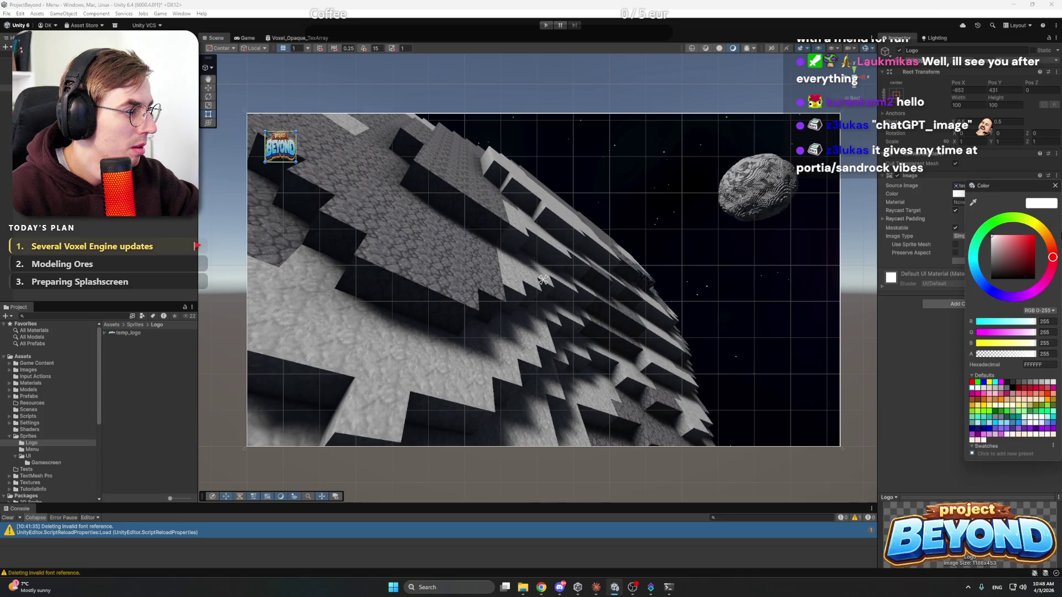
click(1050, 194)
drag(297, 164, 486, 218)
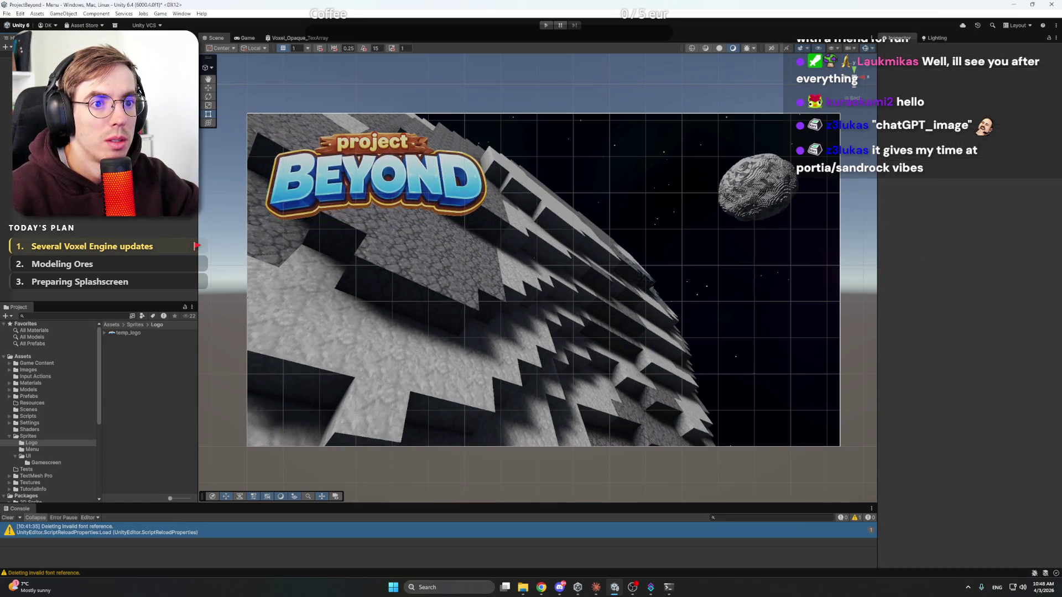
scroll(416, 204, up, 1)
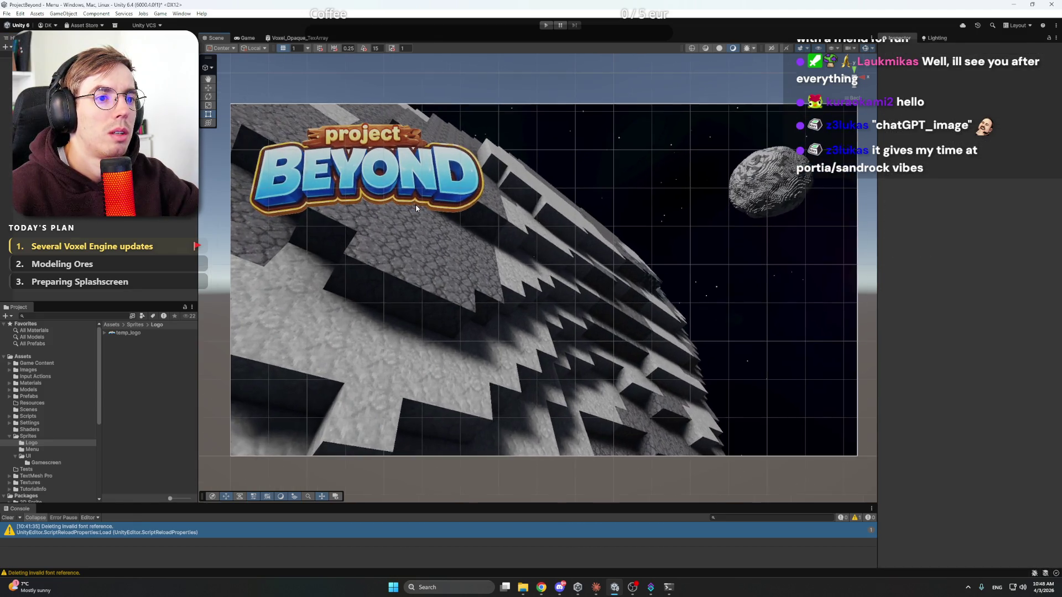
click(464, 204)
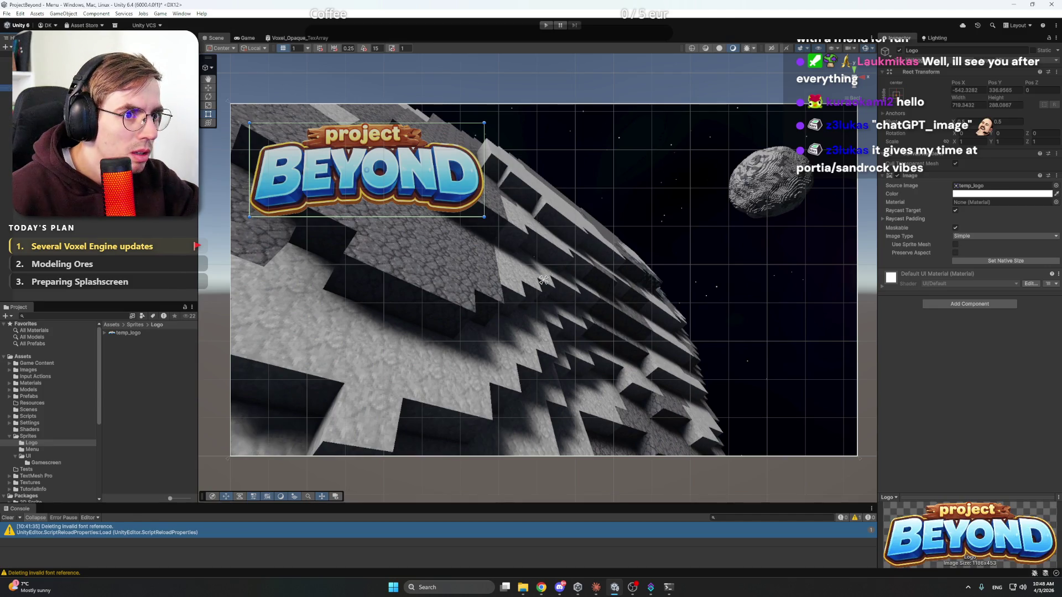
click(544, 280)
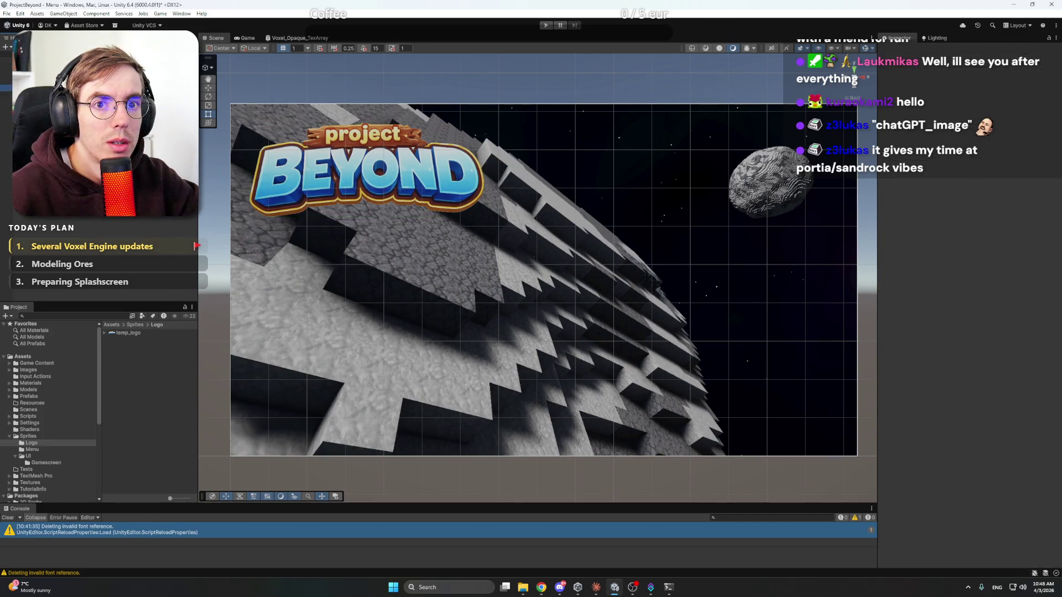
click(543, 280)
click(543, 280)
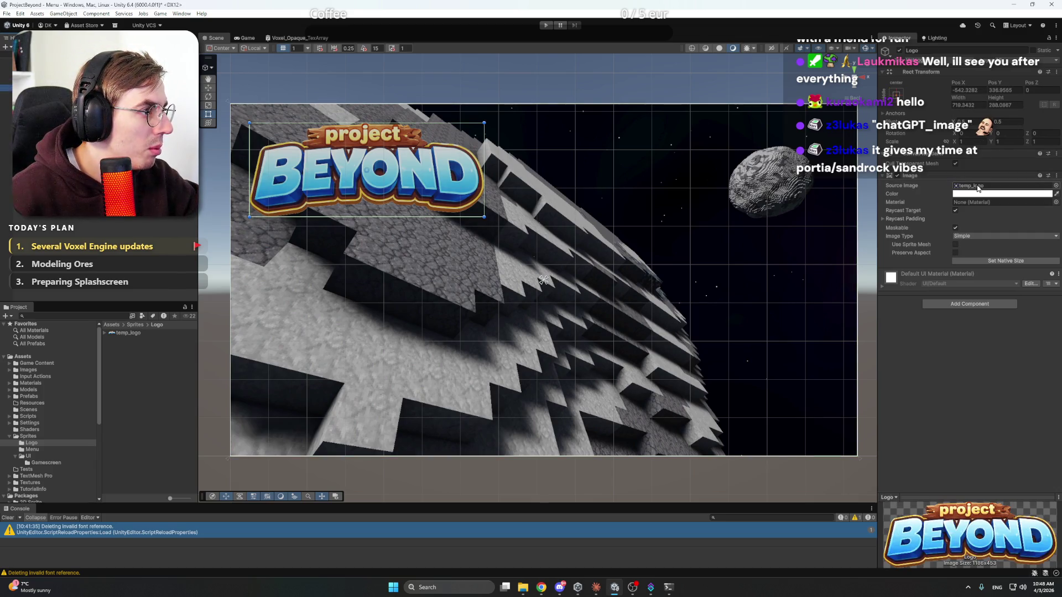
click(955, 210)
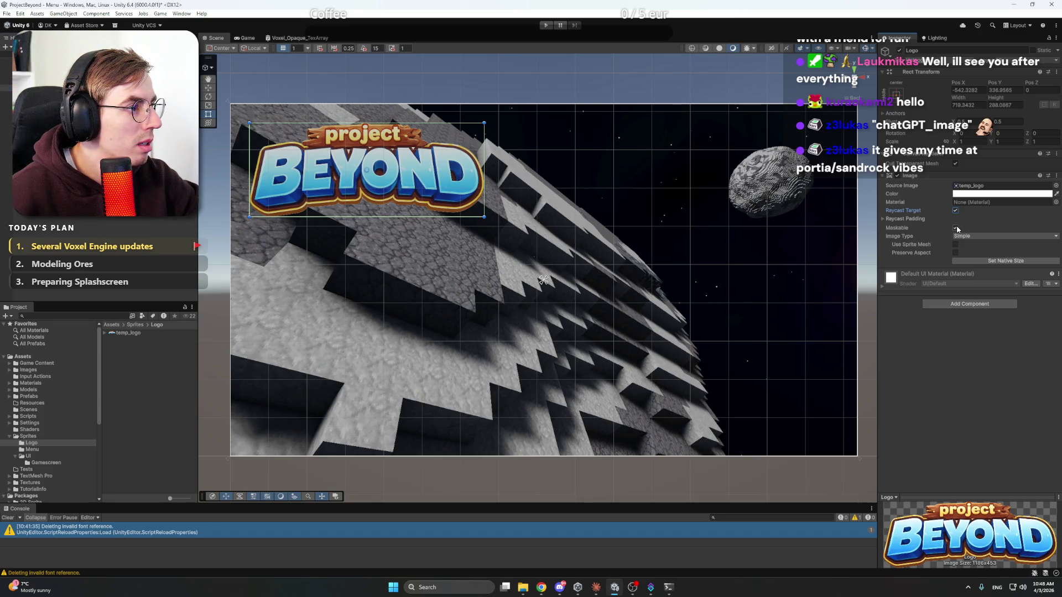
click(983, 194)
mouse_move(1024, 257)
mouse_down()
mouse_move(980, 293)
mouse_move(972, 230)
mouse_up()
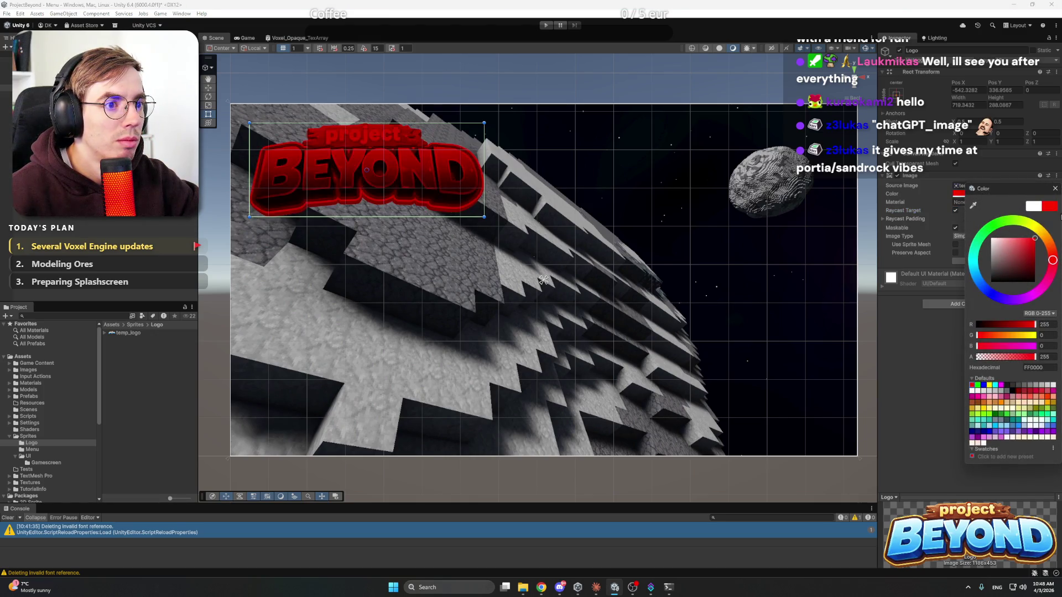
click(1054, 189)
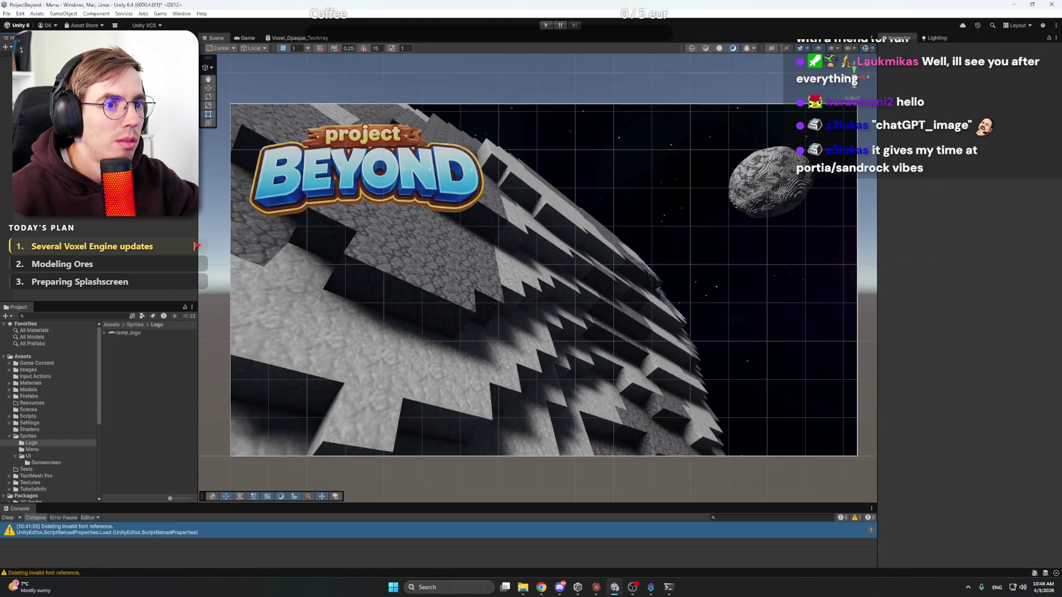
click(99, 166)
key(Up)
key(Up)
key(Up)
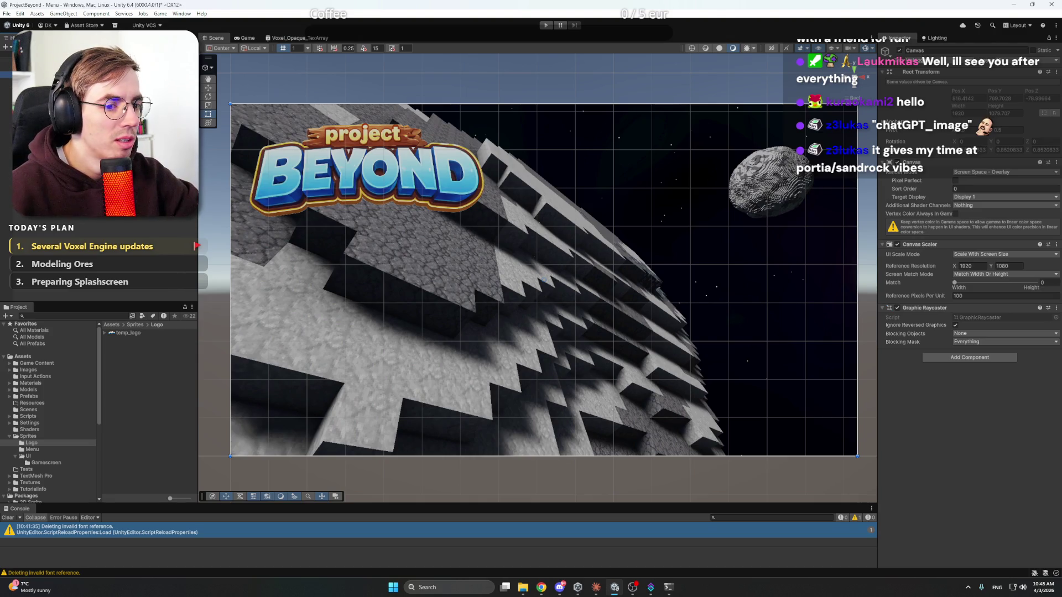
Step: Resize the logo to about 780×312 and shift it up-left near the canvas's top-left corner
click(111, 211)
mouse_move(430, 181)
mouse_down()
mouse_move(476, 227)
mouse_move(467, 221)
mouse_up()
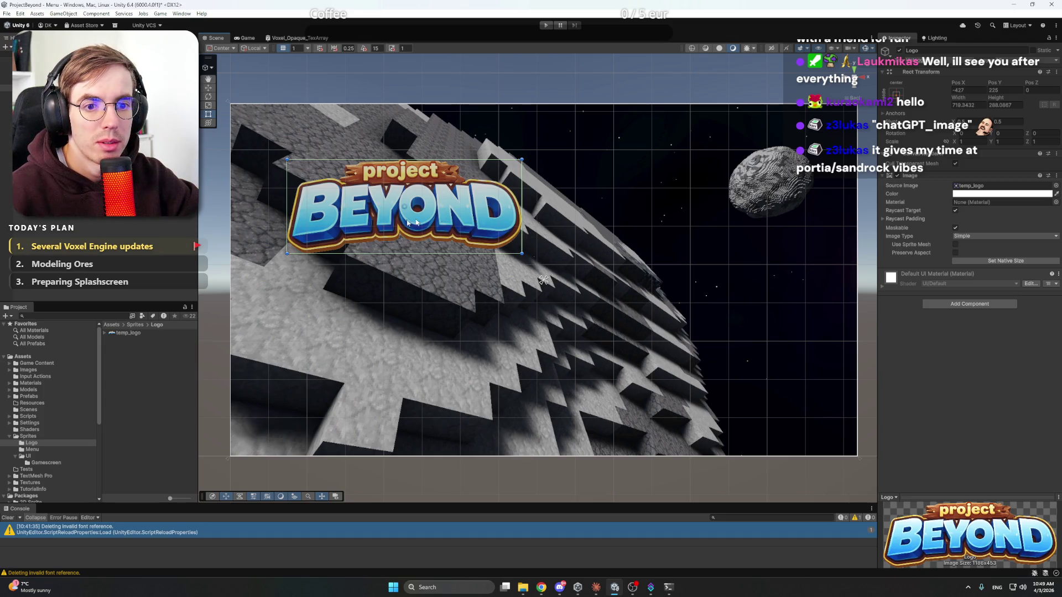
click(544, 280)
click(403, 210)
click(553, 476)
click(428, 227)
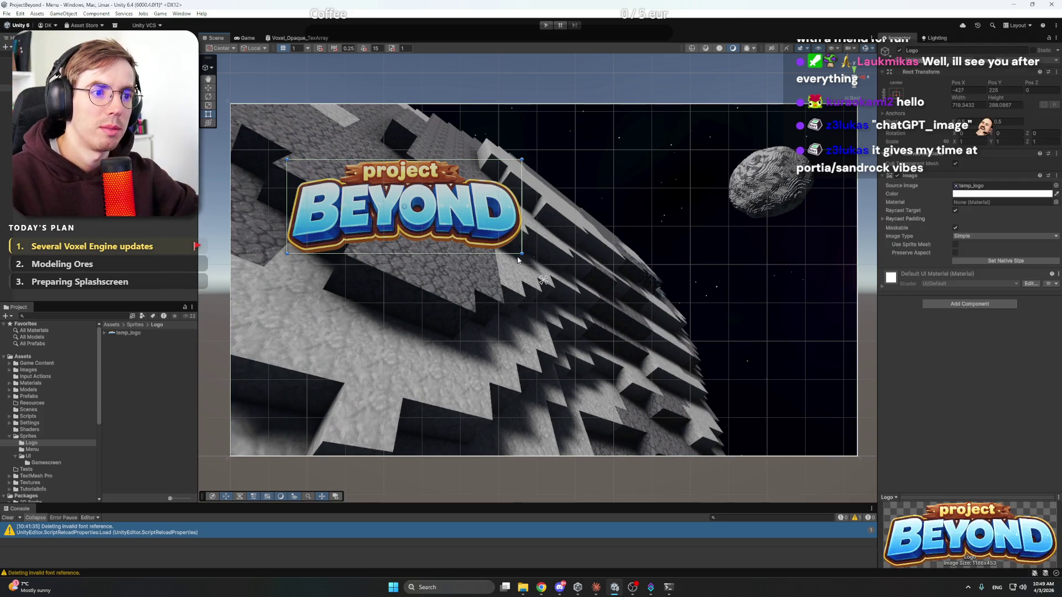
mouse_move(520, 250)
mouse_down()
mouse_move(520, 224)
mouse_move(497, 244)
mouse_move(521, 254)
mouse_move(442, 271)
mouse_move(423, 254)
mouse_move(440, 232)
mouse_move(507, 261)
mouse_move(541, 262)
mouse_up()
drag(498, 229, 470, 205)
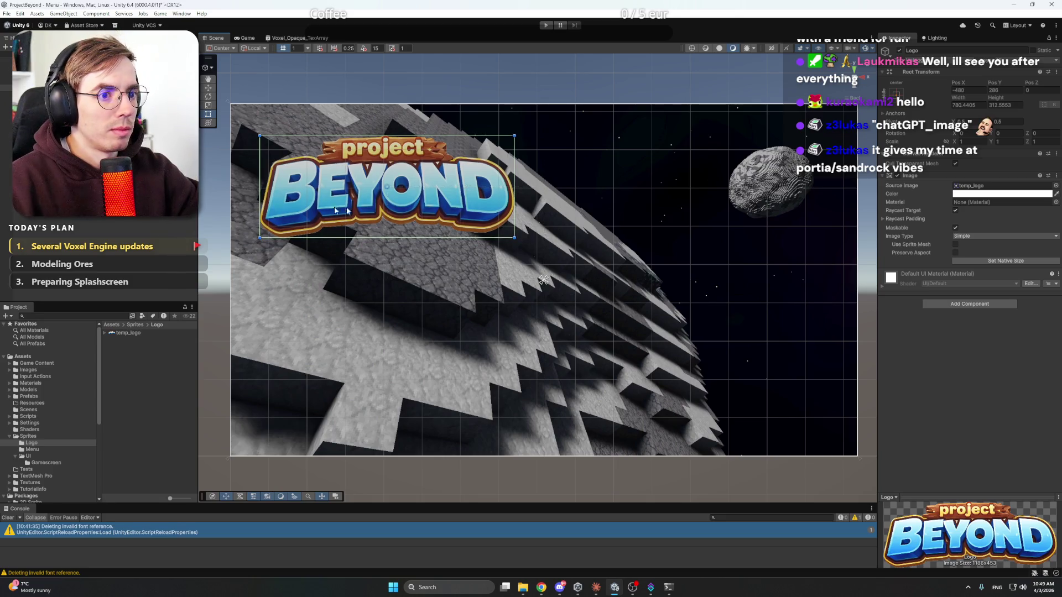
click(543, 281)
scroll(543, 281, down, 4)
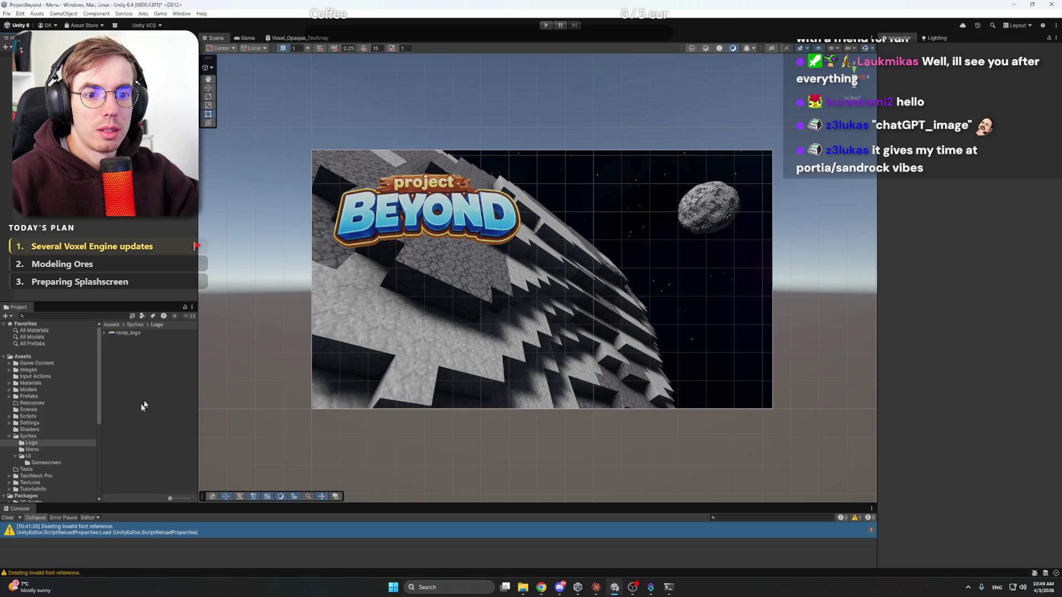
Step: Go to Master > 3D darbai in Explorer and preview the ThreeCubesAstronaut3 image
mouse_move(522, 587)
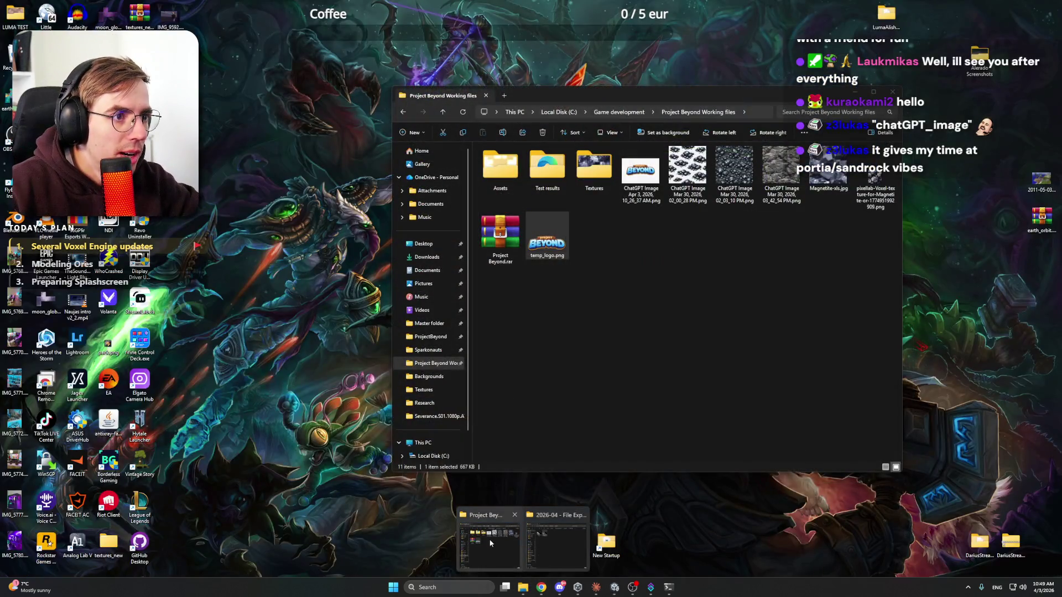
click(503, 556)
click(429, 323)
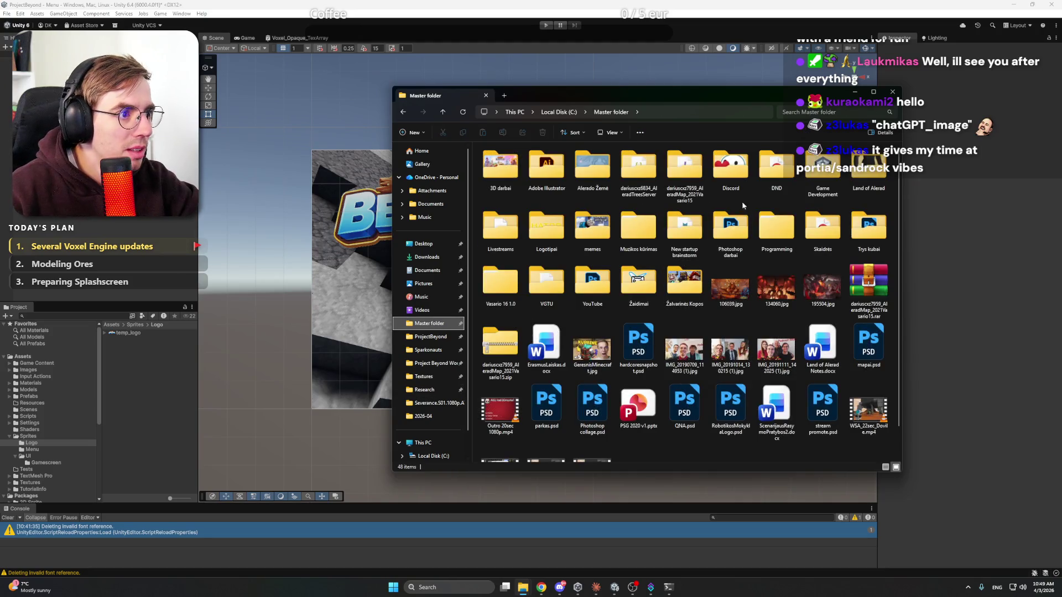
double_click(500, 166)
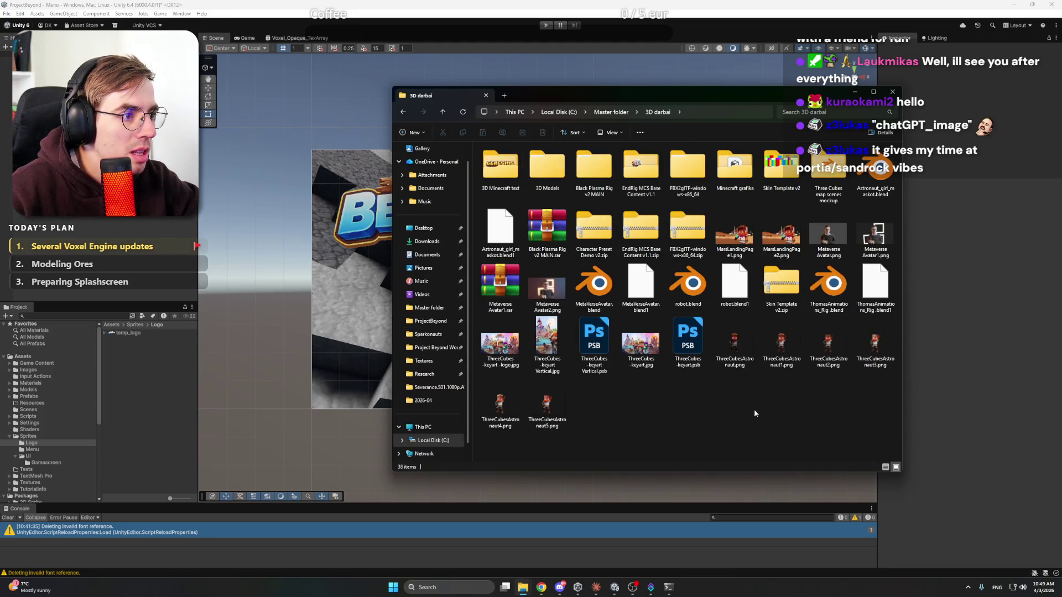
drag(819, 439, 816, 434)
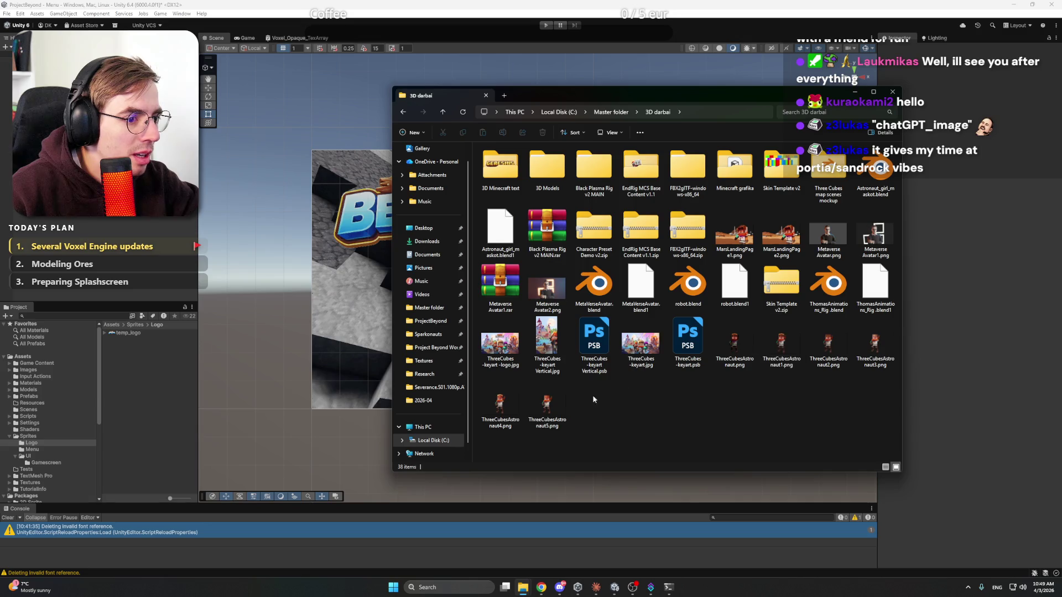
double_click(874, 339)
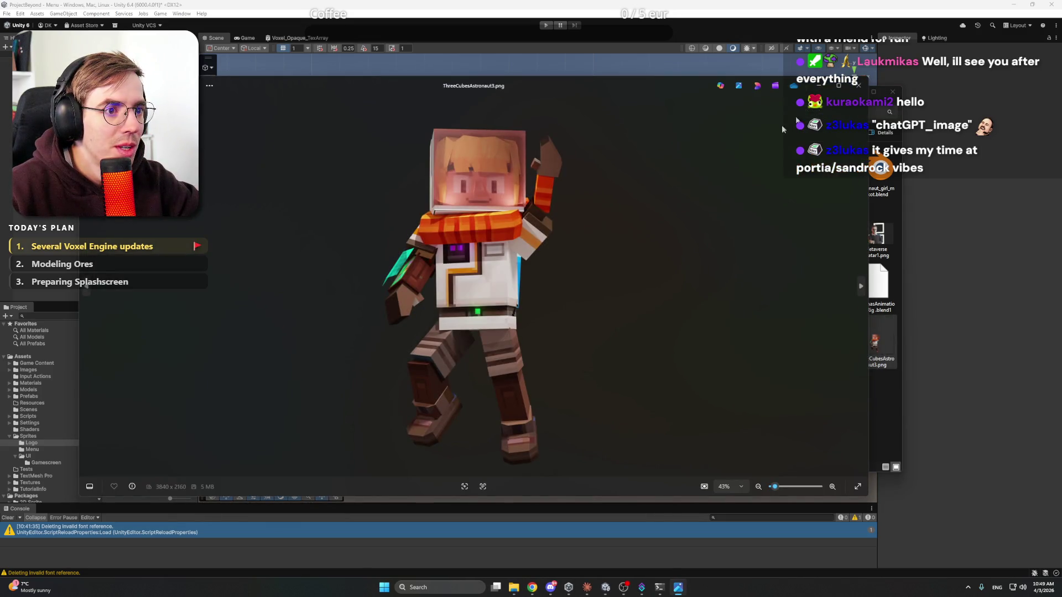
click(865, 84)
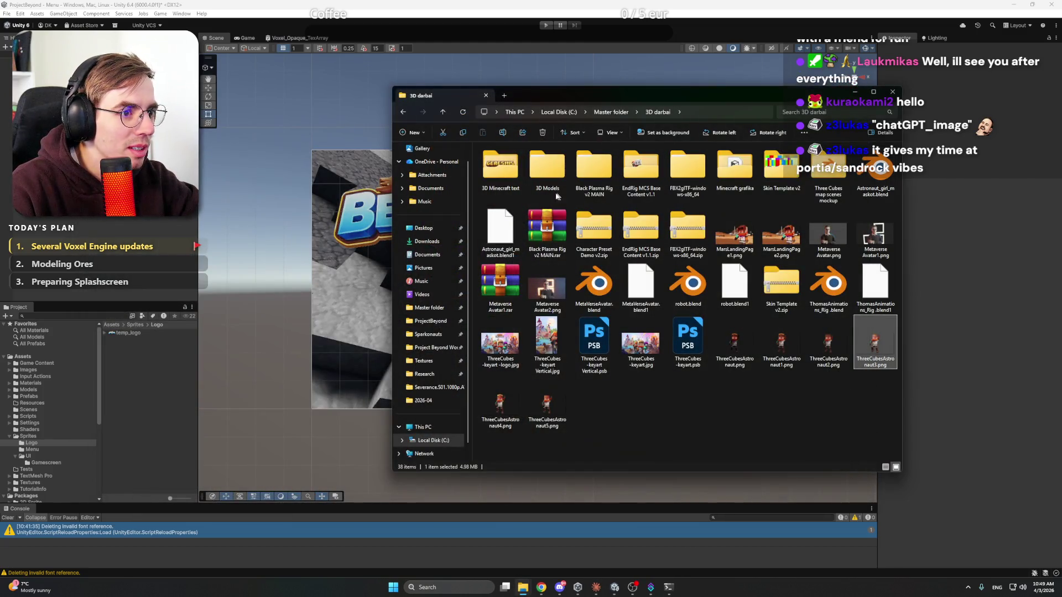
Step: Browse the 3D Minecraft text, Black Plasma Rig, 3D Models and EndRig subfolders for astronaut renders
double_click(504, 157)
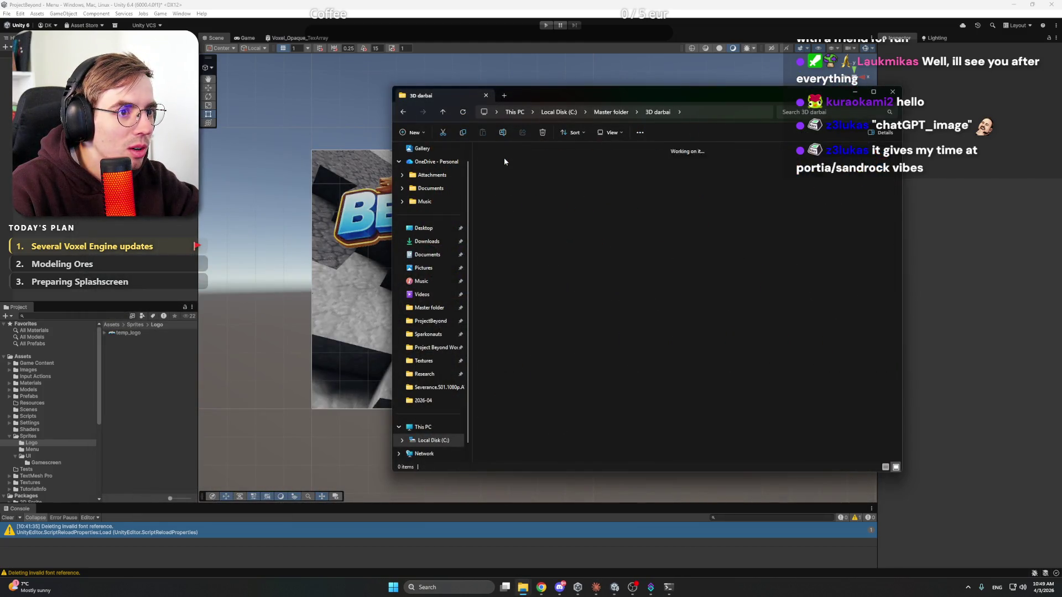
key(alt+Left)
double_click(573, 164)
key(alt+Left)
double_click(561, 166)
key(alt+Left)
double_click(642, 168)
scroll(751, 245, down, 10)
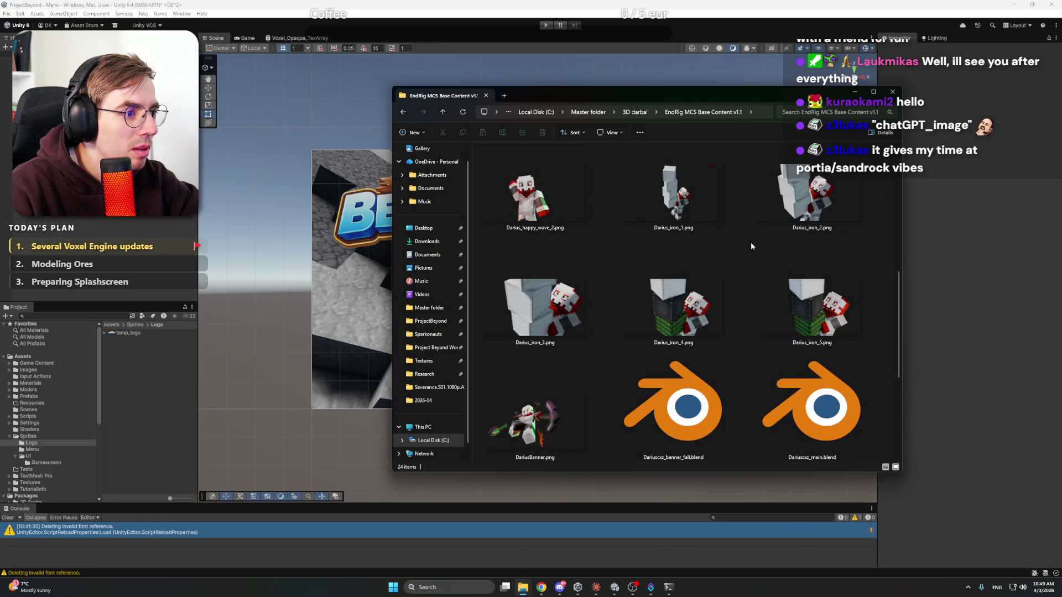
scroll(751, 243, up, 10)
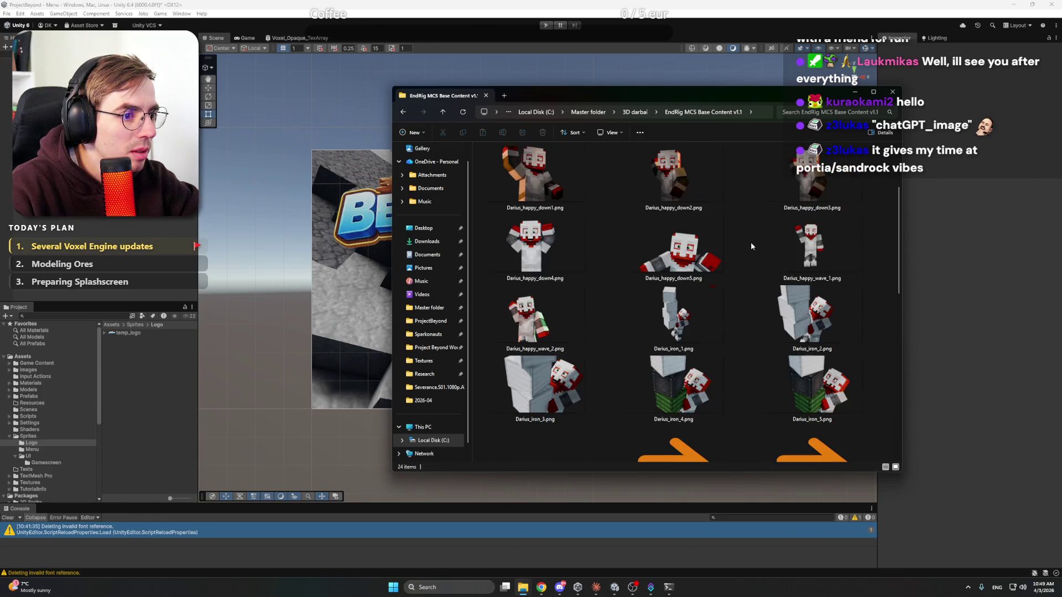
key(alt+Left)
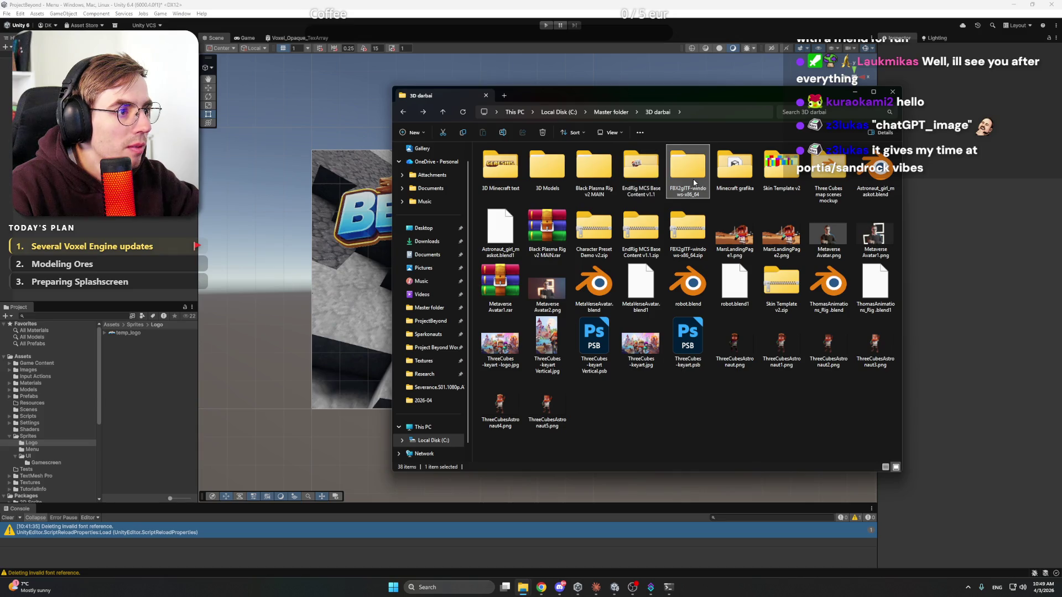
Step: Preview an astronaut fotowall image in Minecraft grafika, then return to 3D darbai
double_click(731, 173)
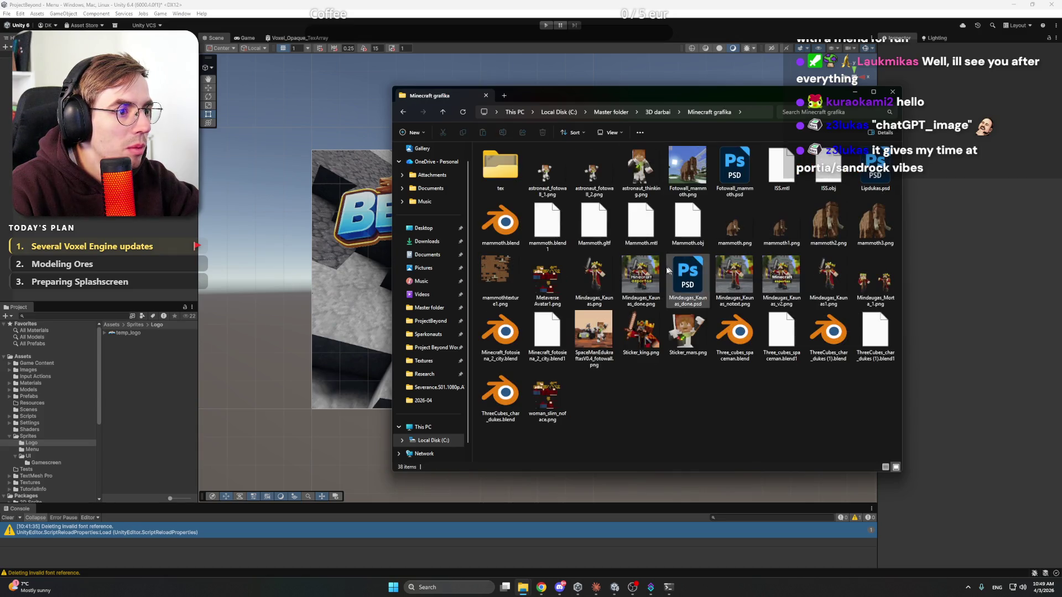
click(593, 171)
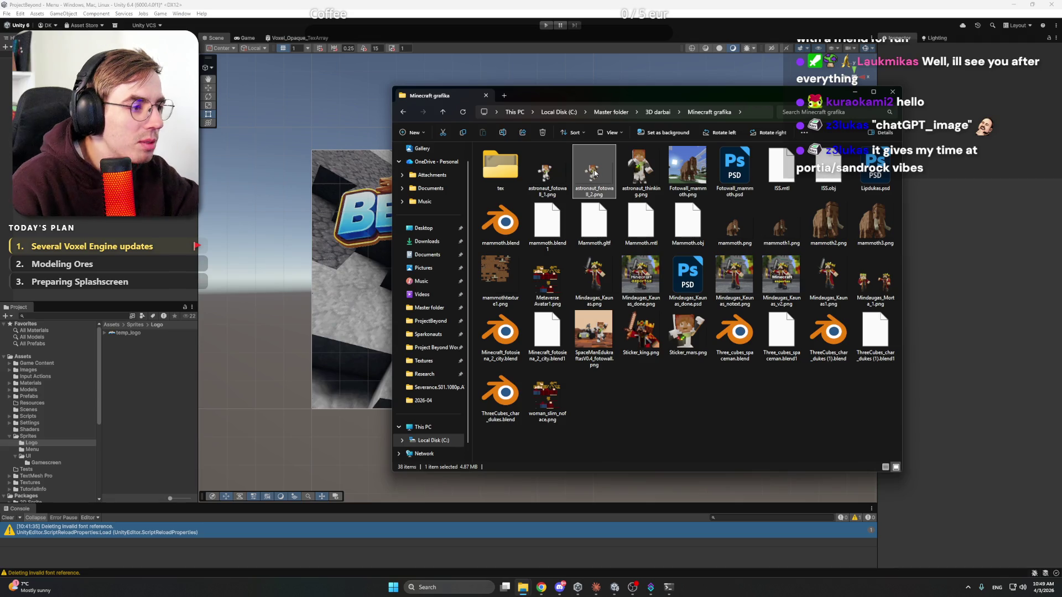
double_click(546, 171)
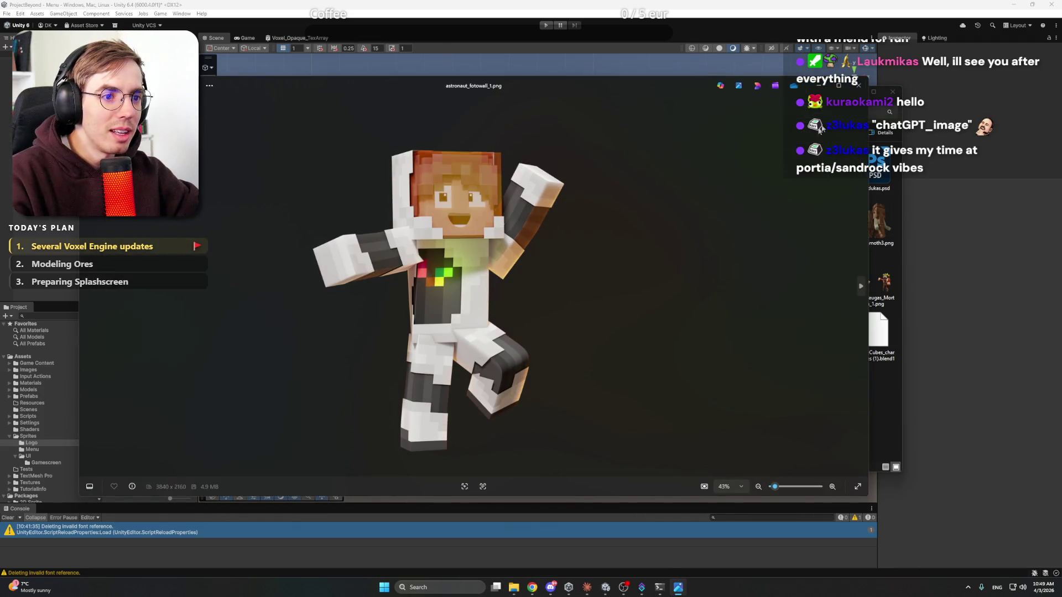
click(858, 87)
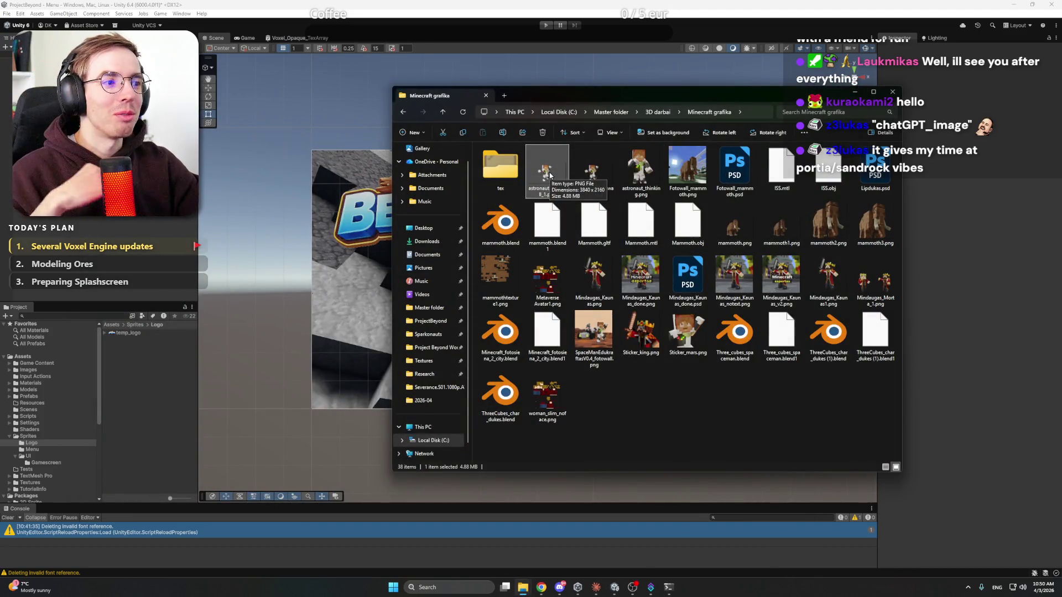
double_click(500, 169)
key(alt+Left)
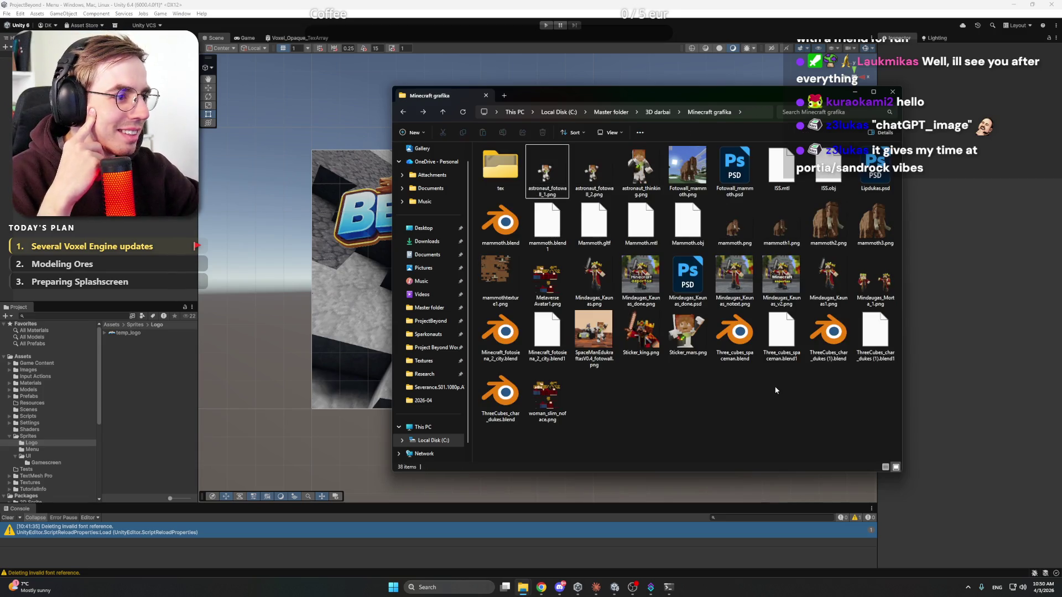
key(alt+Left)
Step: Check ThreeCubesAstronaut5.png and the Three Cubes map mockup folder, then return to Unity's Menu folder
click(775, 390)
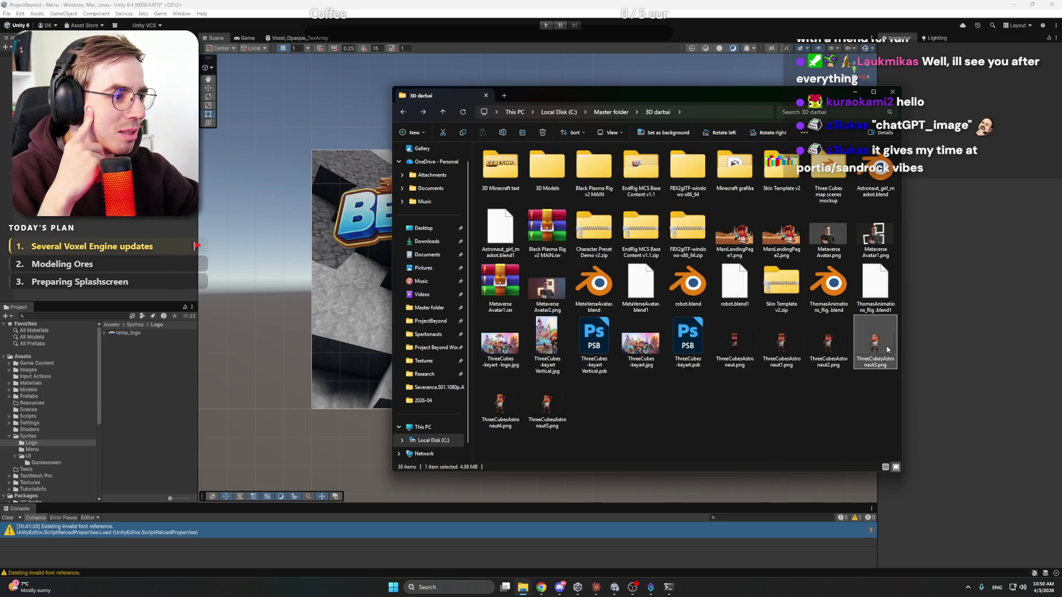
key(End)
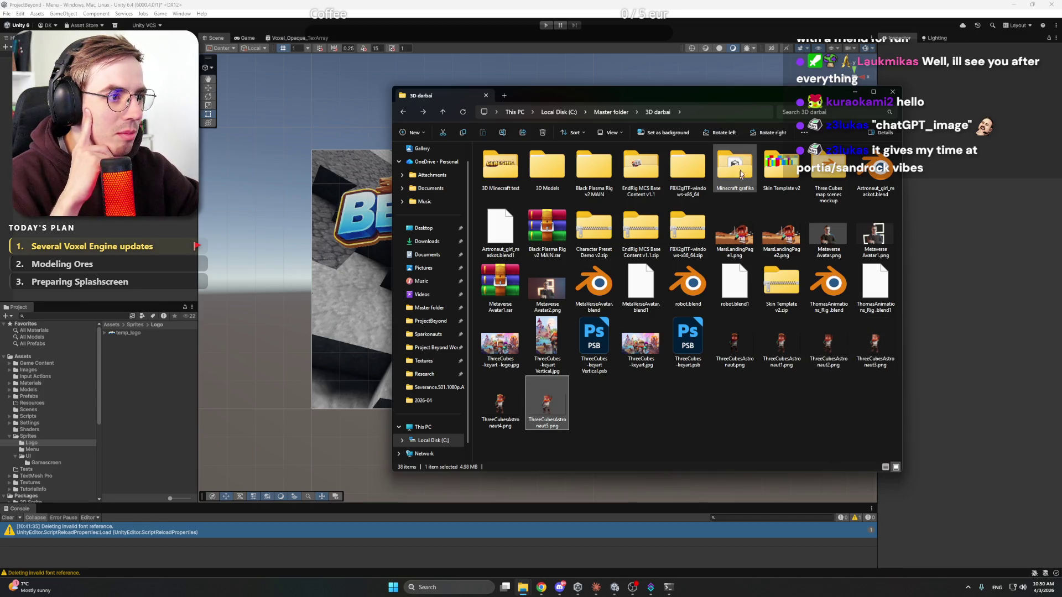
double_click(829, 171)
key(alt+Left)
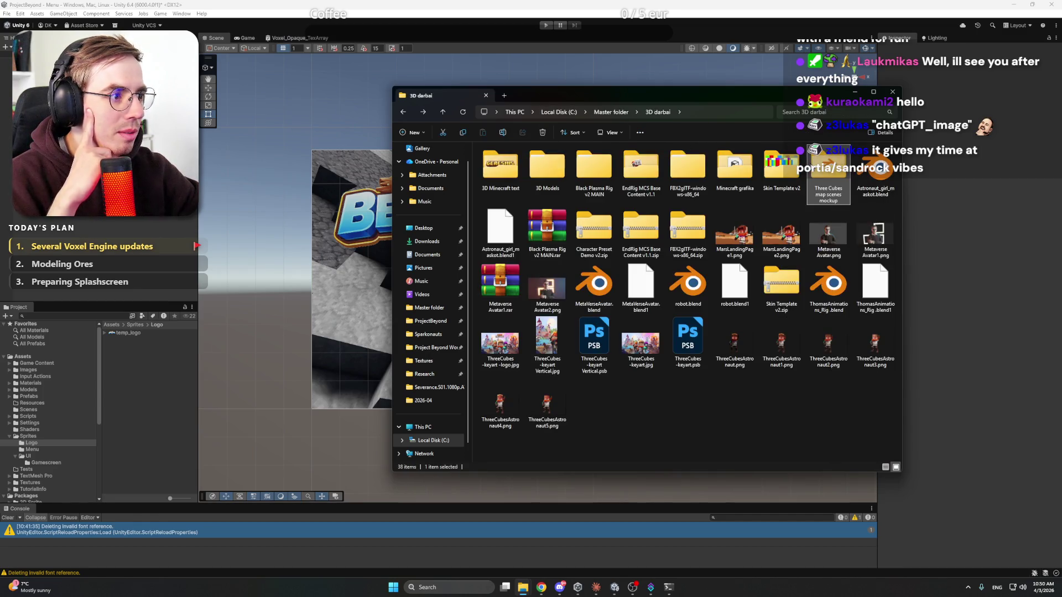
click(797, 418)
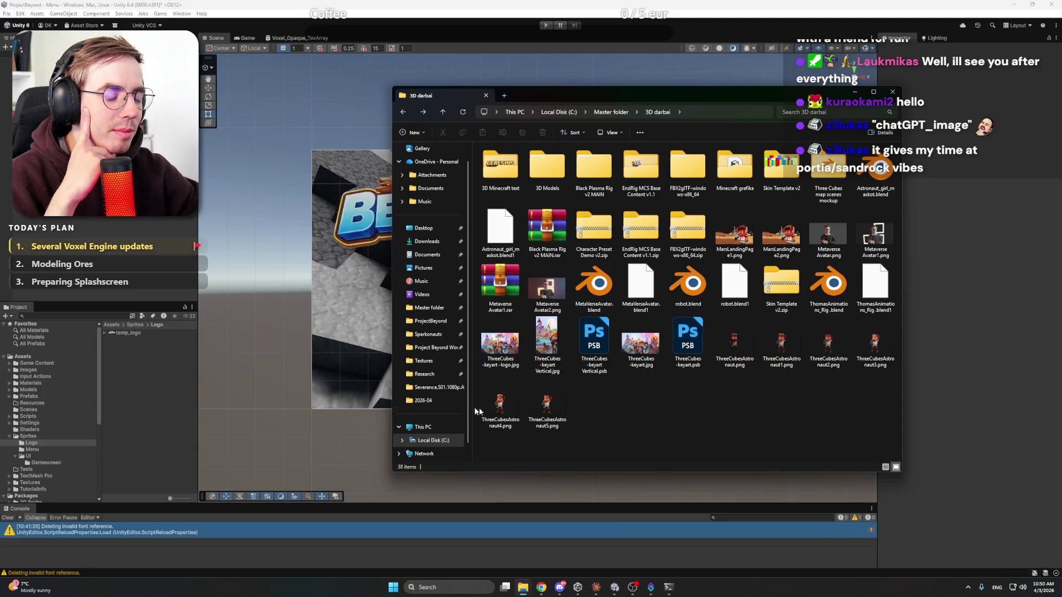
click(34, 449)
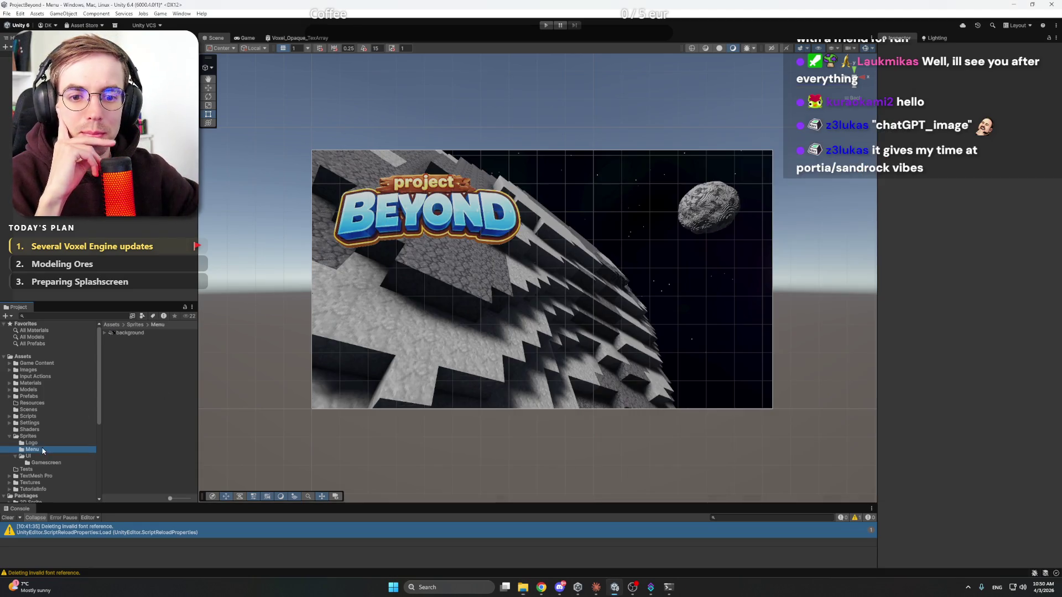
Step: Import ThreeCubesAstronaut1.png from Master/3D darbai into the Sprites/Menu folder
right_click(160, 370)
click(208, 250)
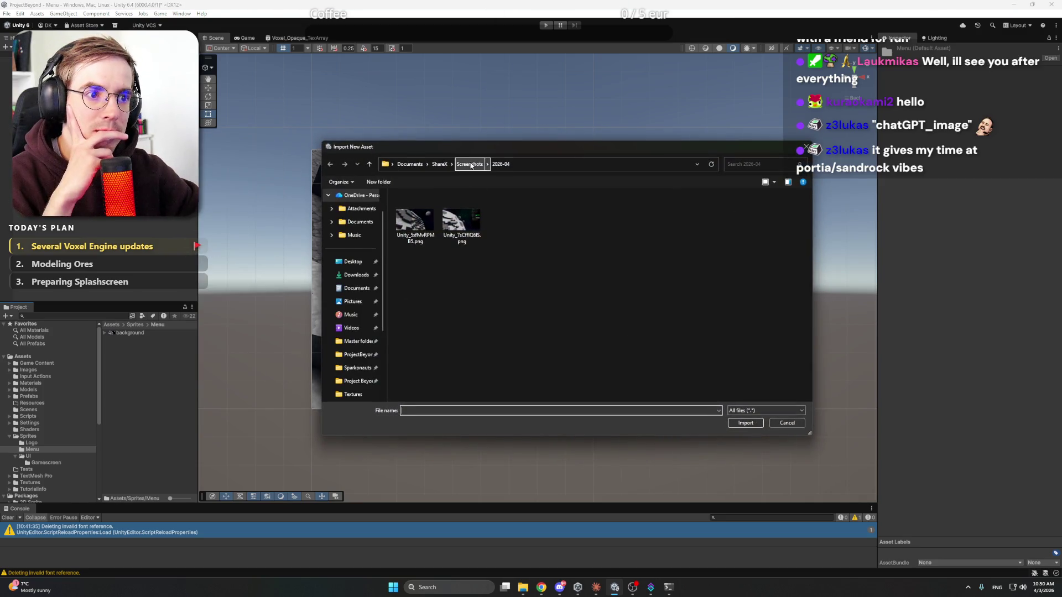
scroll(354, 310, down, 3)
click(359, 248)
double_click(421, 218)
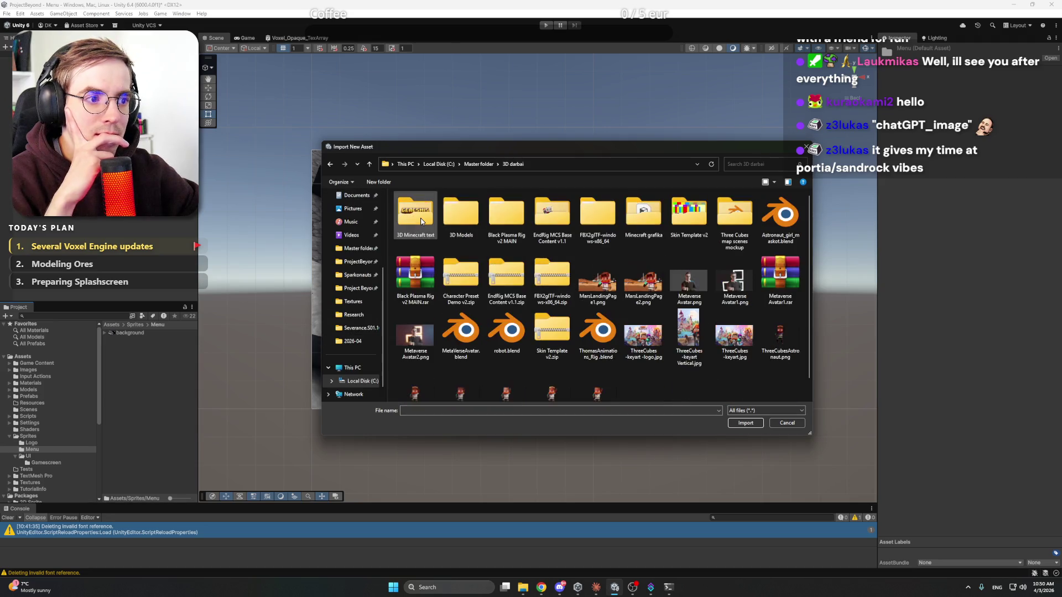
scroll(734, 331, down, 1)
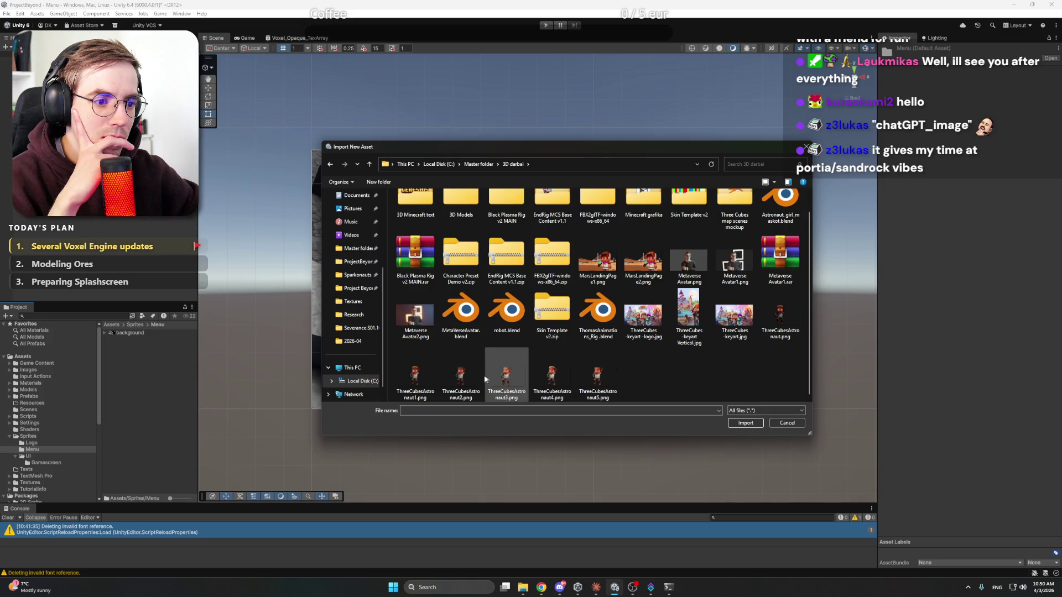
double_click(430, 378)
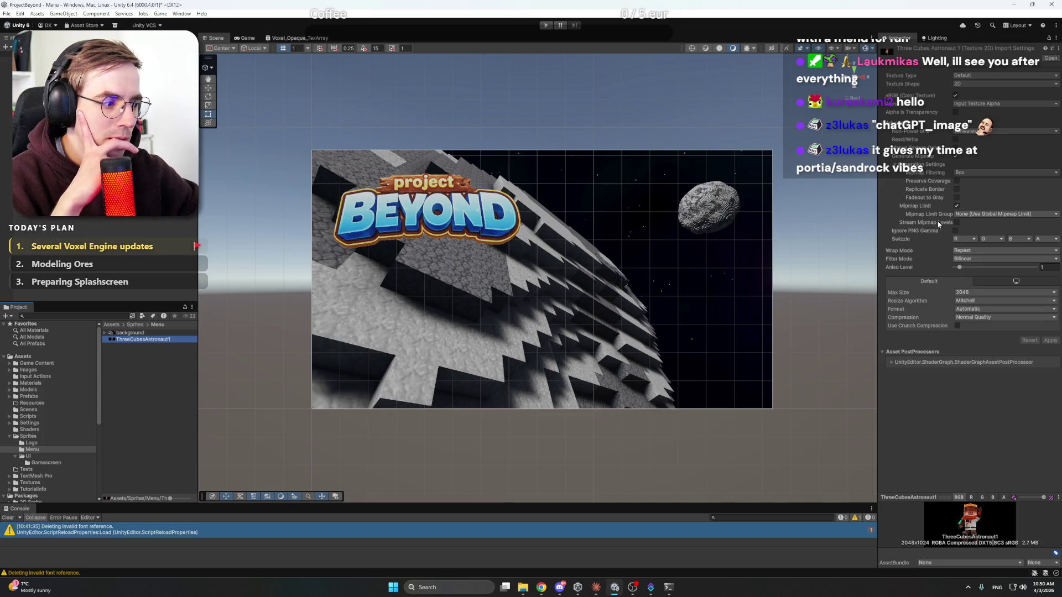
Step: Make ThreeCubesAstronaut1 a Sprite (2D and UI) texture and apply
click(975, 76)
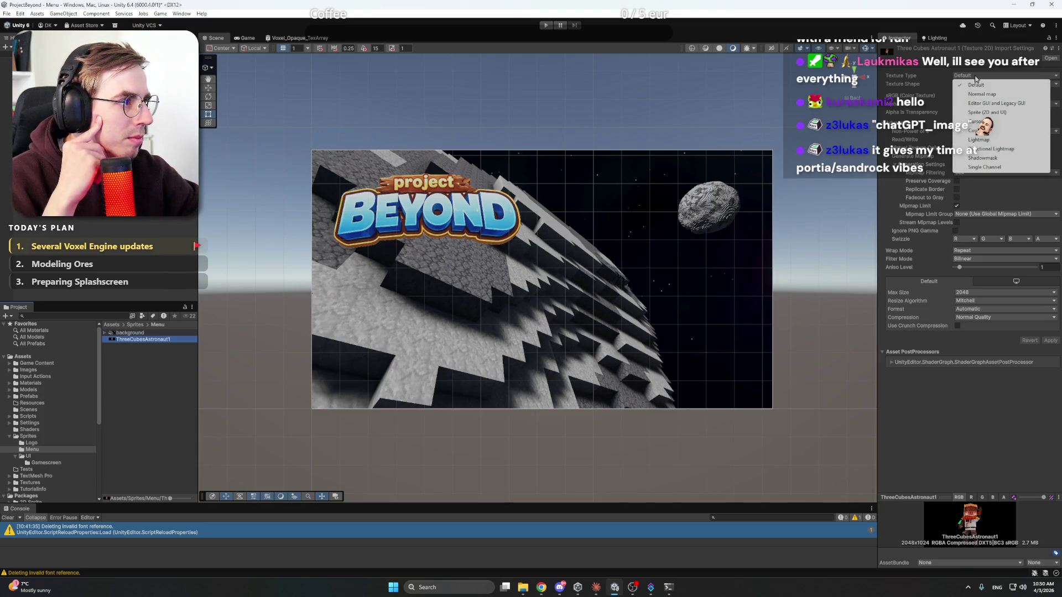
click(985, 112)
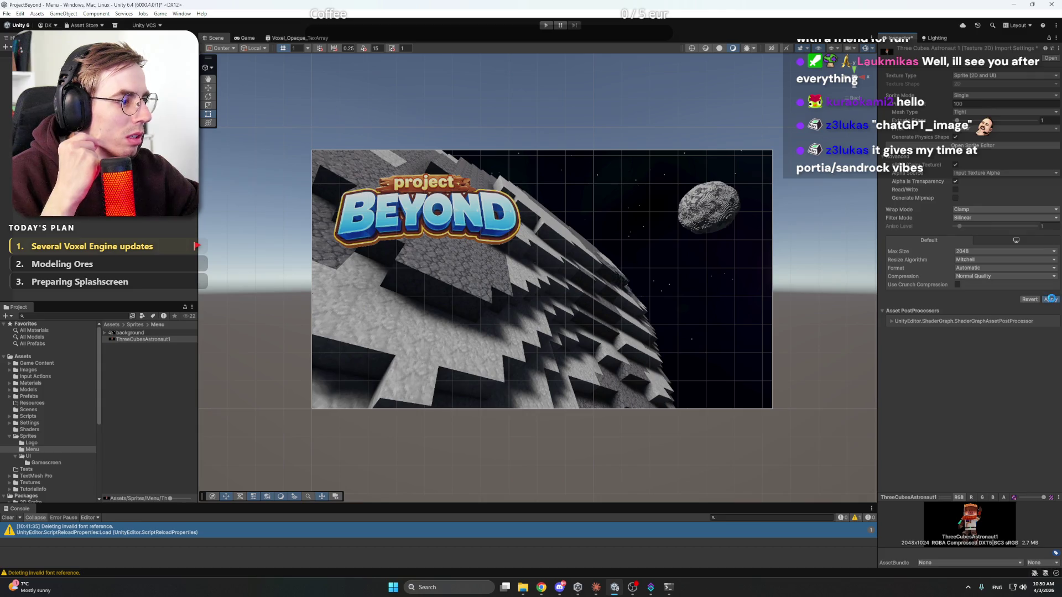
click(1050, 299)
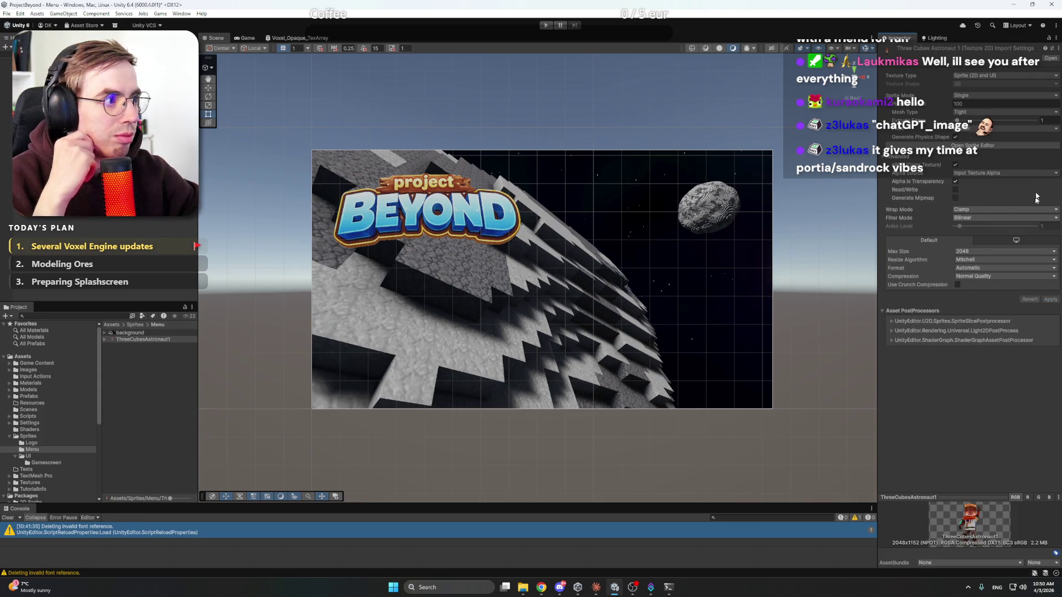
Step: In the Sprite Editor, pull the left and right borders in close around the astronaut
click(976, 146)
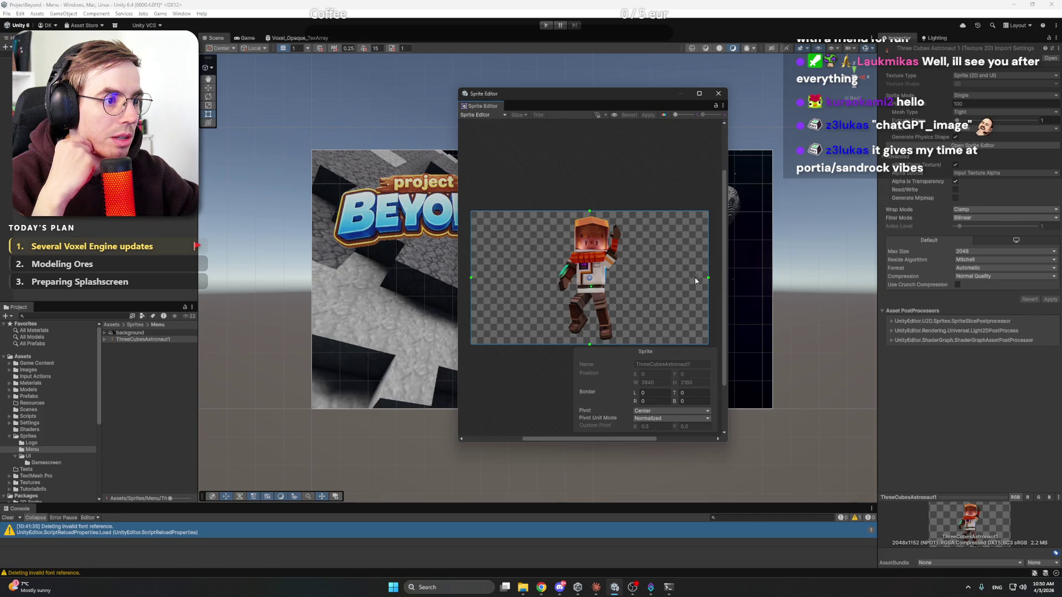
drag(707, 278, 624, 278)
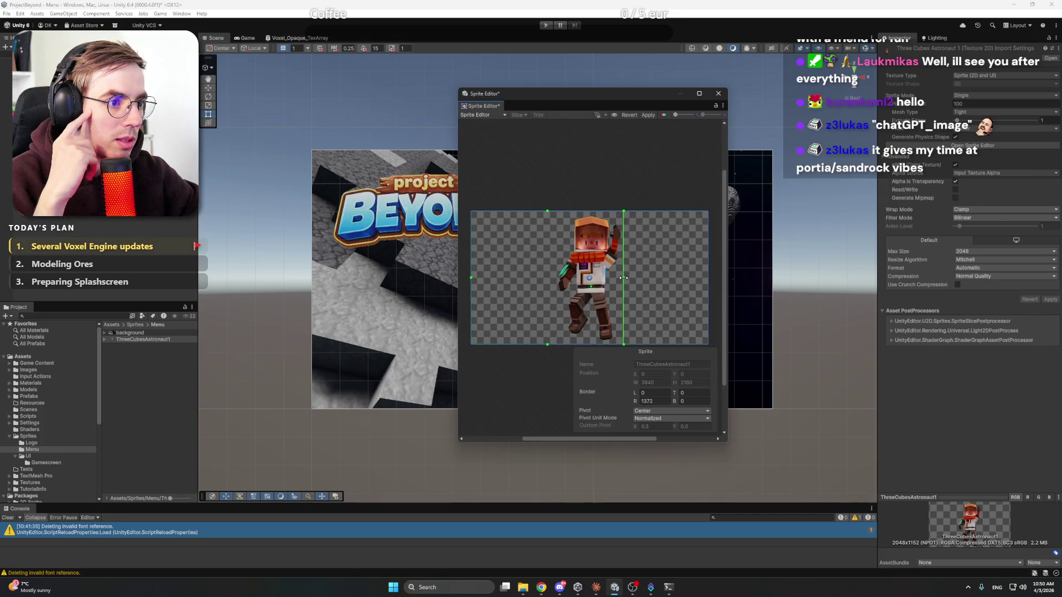
drag(530, 278, 553, 277)
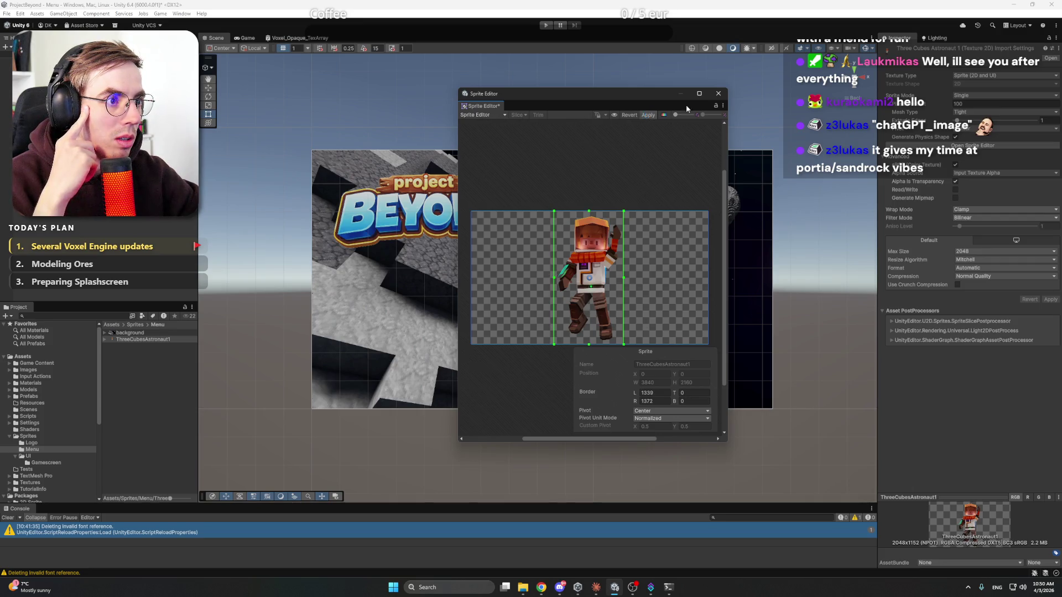
click(718, 94)
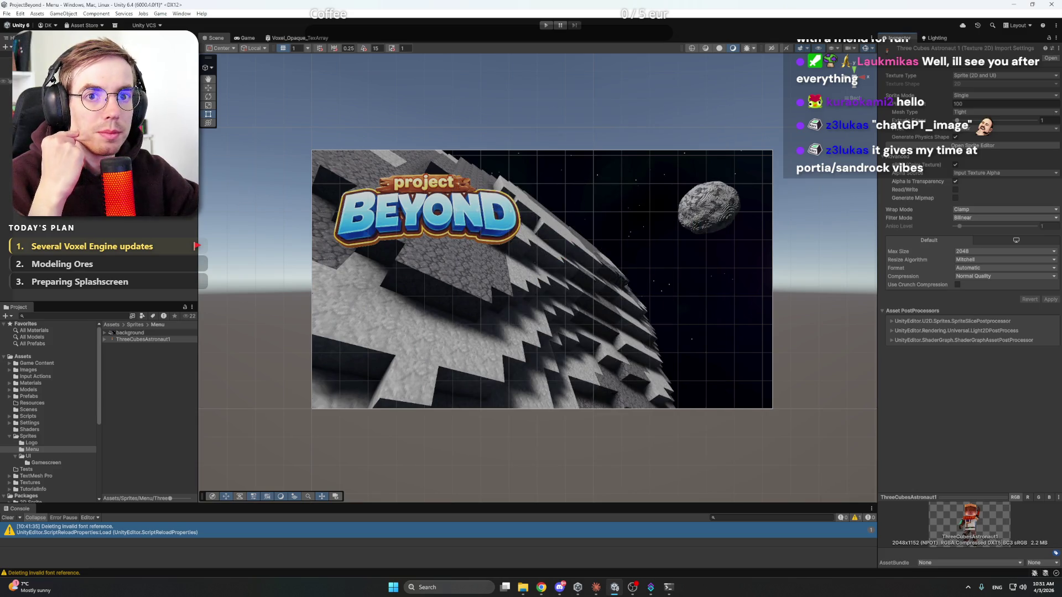
click(75, 75)
right_click(74, 75)
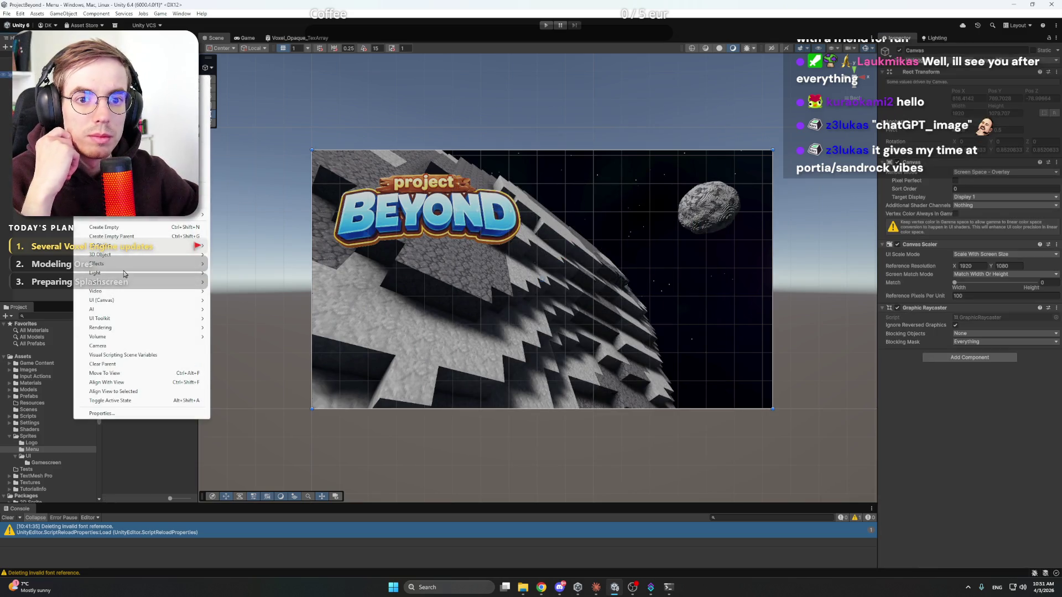
Step: Add a Character UI image with the ThreeCubesAstronaut1 sprite and widen its rect to the right
mouse_move(120, 284)
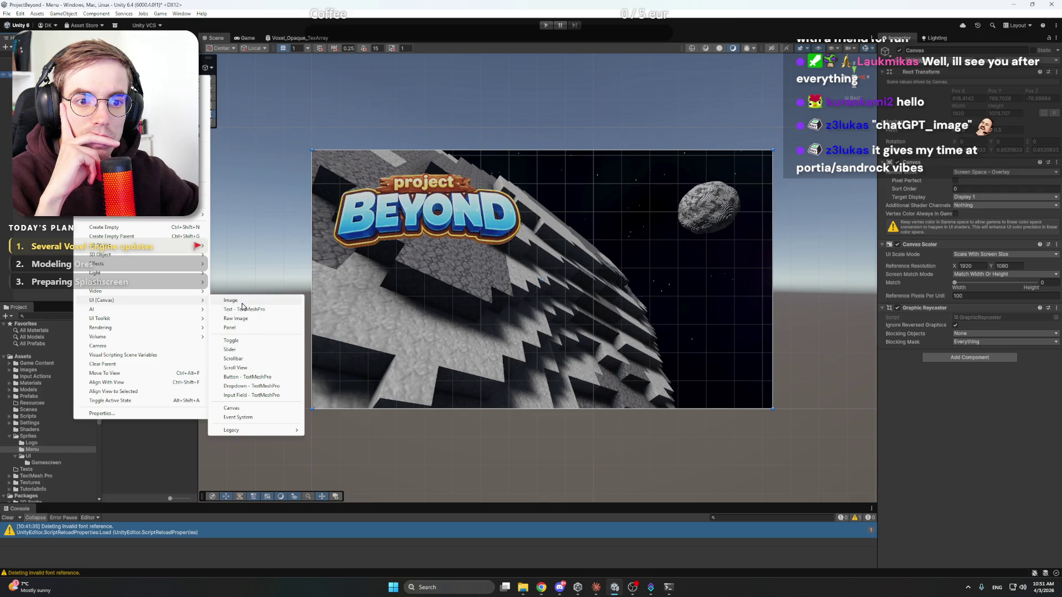
click(232, 300)
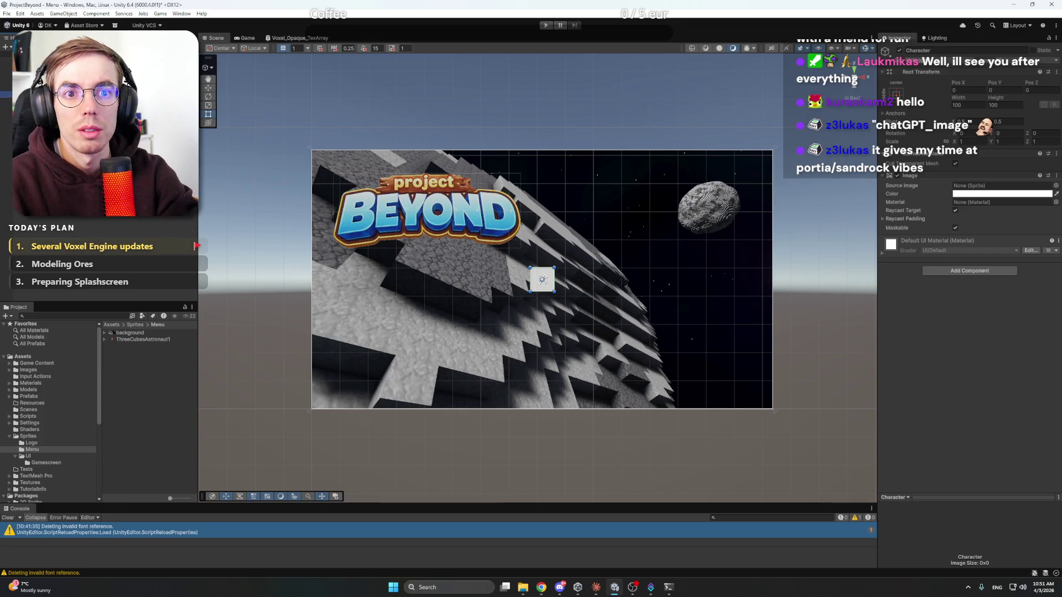
mouse_move(142, 339)
mouse_down()
mouse_move(999, 191)
mouse_move(988, 190)
mouse_up()
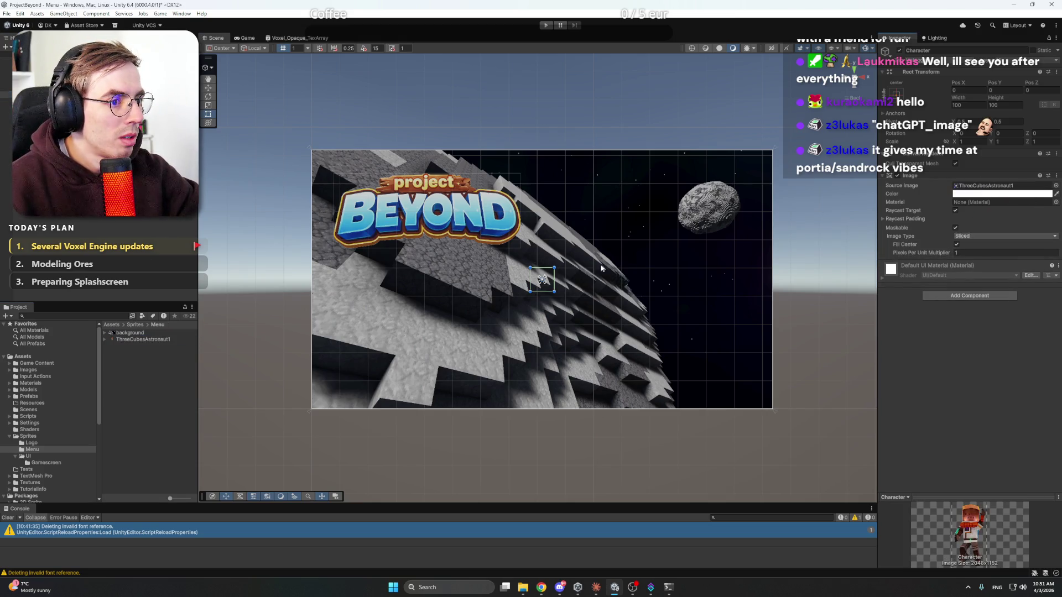
mouse_move(555, 267)
mouse_down()
mouse_move(590, 230)
mouse_move(592, 207)
mouse_move(619, 252)
mouse_move(669, 266)
mouse_move(754, 231)
mouse_move(839, 222)
mouse_move(716, 227)
mouse_move(676, 238)
mouse_move(670, 257)
mouse_up()
scroll(586, 210, up, 1)
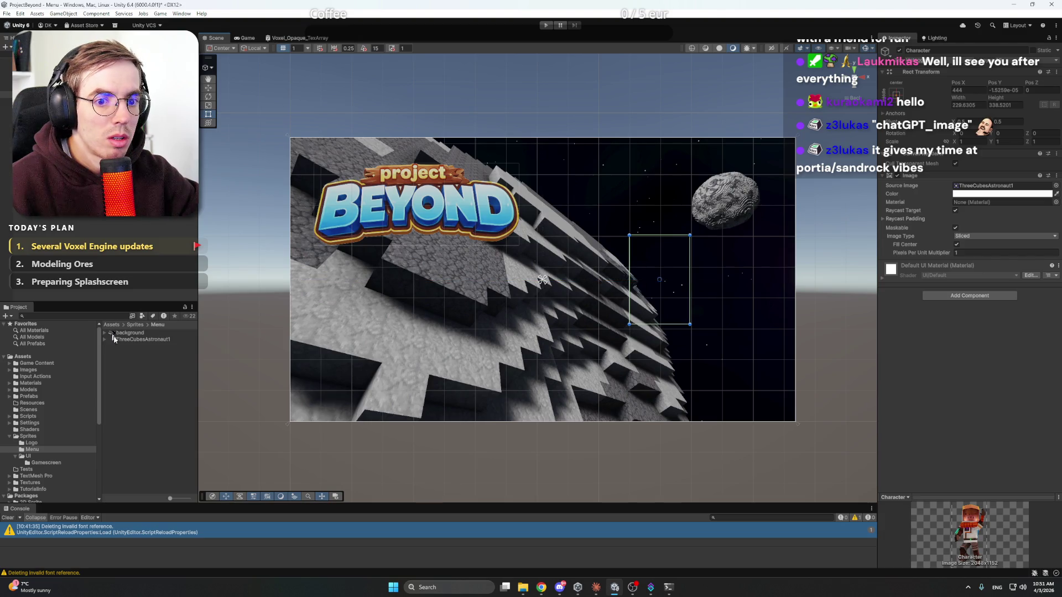
click(128, 340)
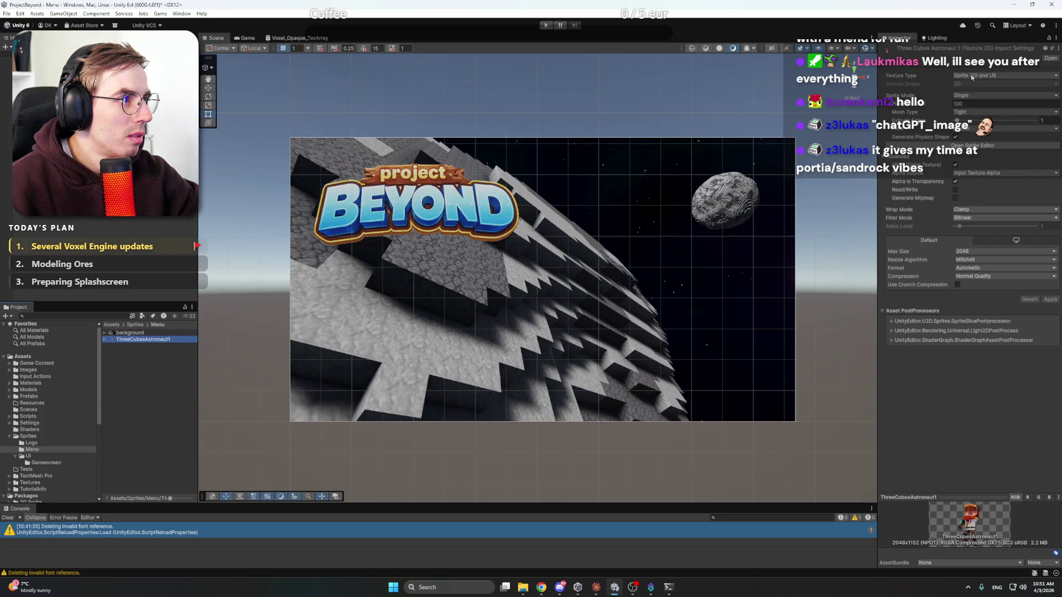
click(543, 280)
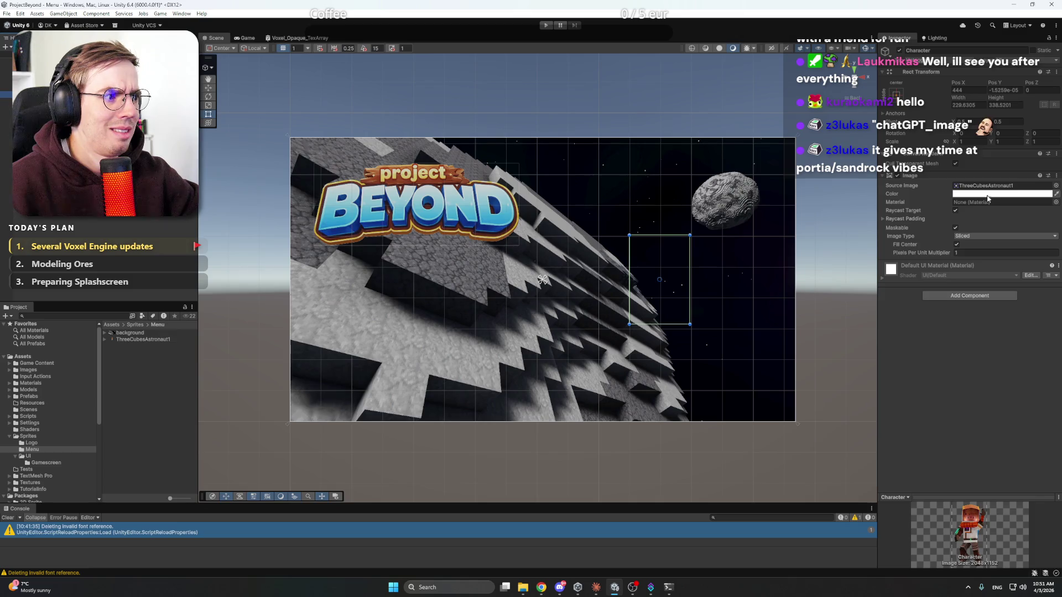
Step: Try the astronaut image as Simple with Preserve Aspect and resize it on the canvas's right
click(965, 237)
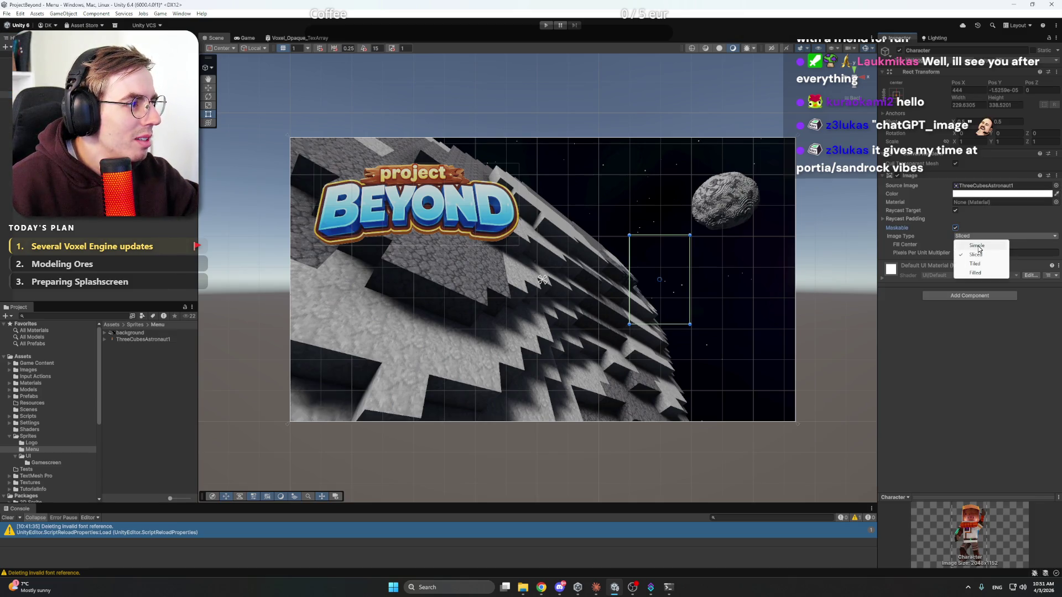
click(977, 246)
click(977, 236)
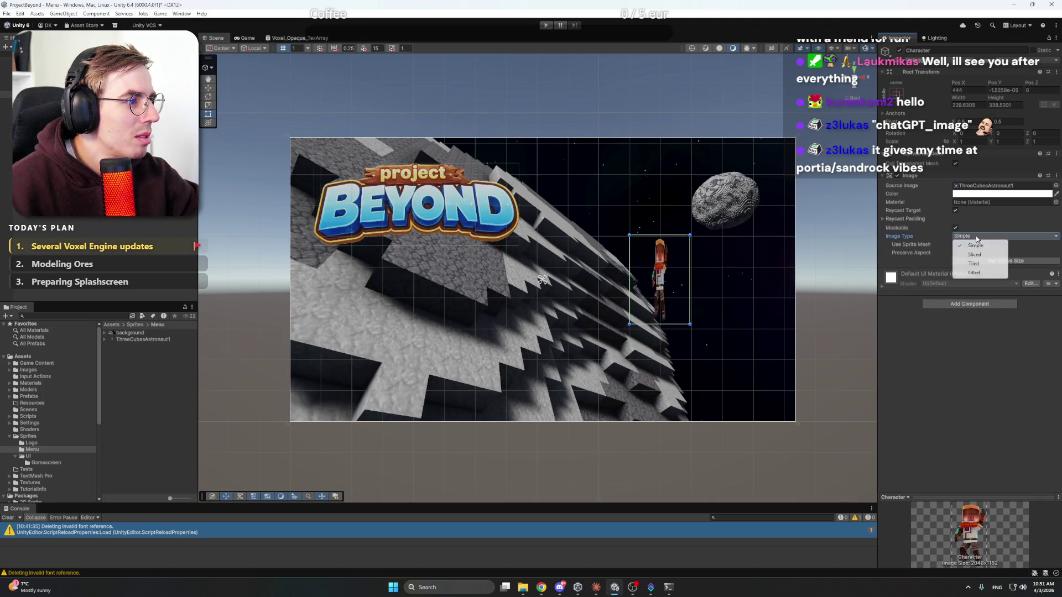
click(940, 323)
click(955, 253)
mouse_move(687, 235)
mouse_down()
mouse_move(718, 177)
mouse_move(801, 81)
mouse_move(805, 56)
mouse_move(777, 95)
mouse_move(762, 89)
mouse_up()
drag(727, 158, 713, 231)
Step: Toggle Use Sprite Mesh and Set Native Size on the astronaut, then undo the enlargement
click(987, 238)
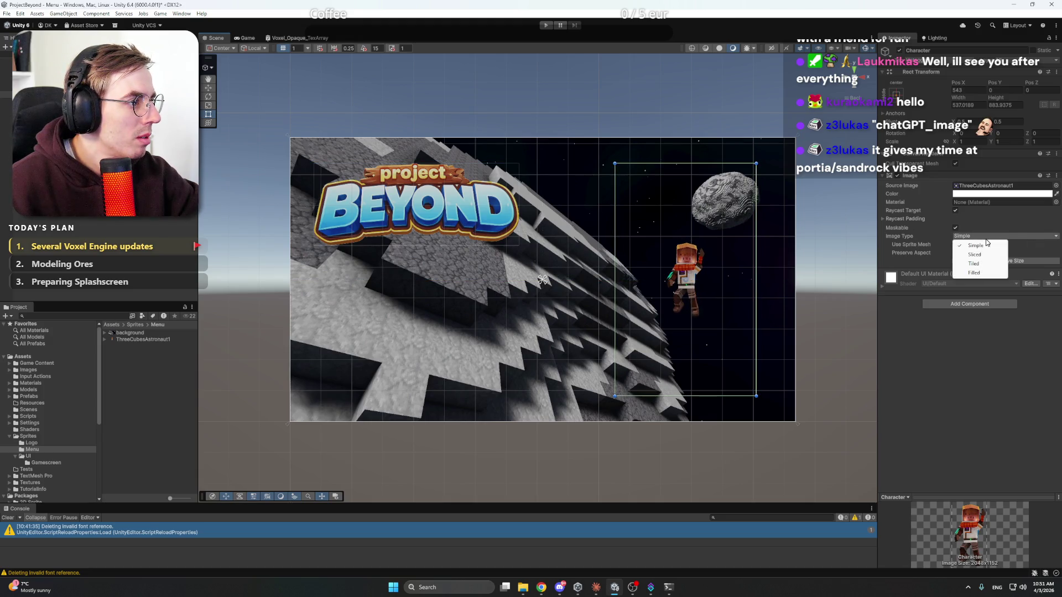
click(973, 245)
click(954, 245)
click(977, 260)
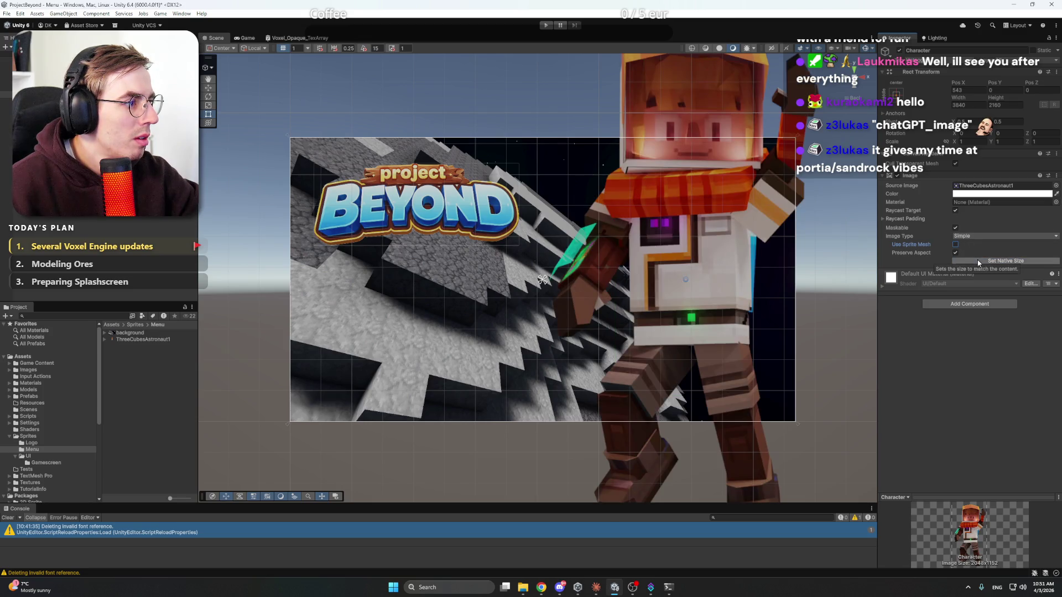
drag(686, 220, 602, 313)
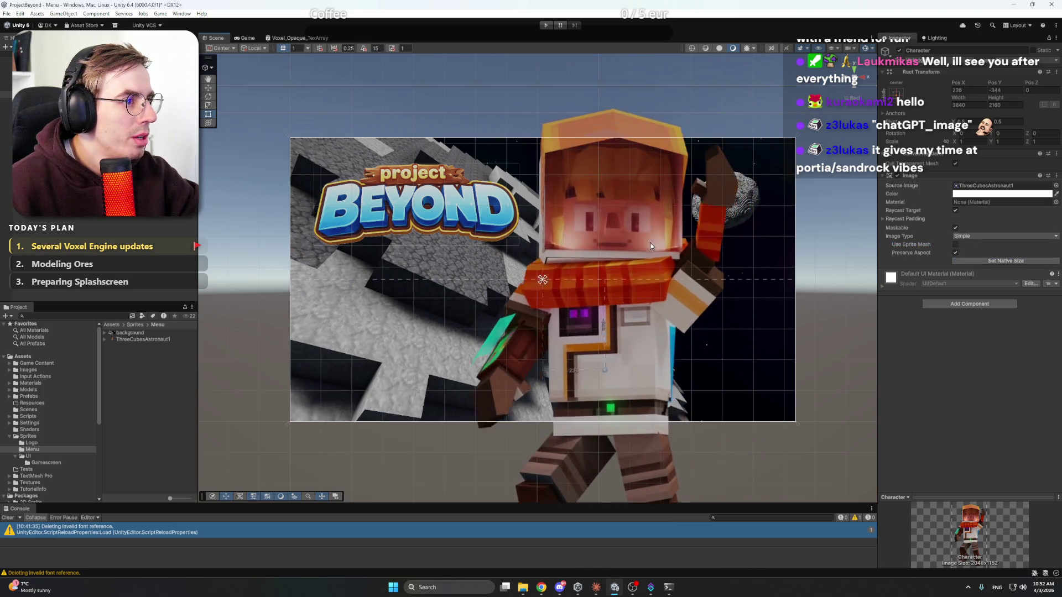
click(602, 314)
click(662, 227)
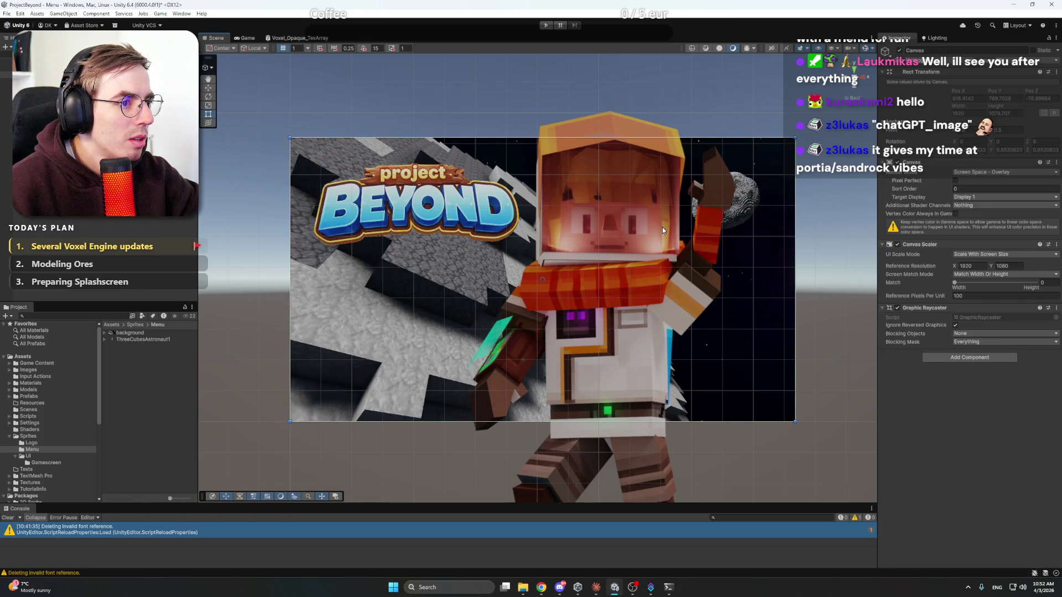
key(ctrl+z)
key(ctrl+z)
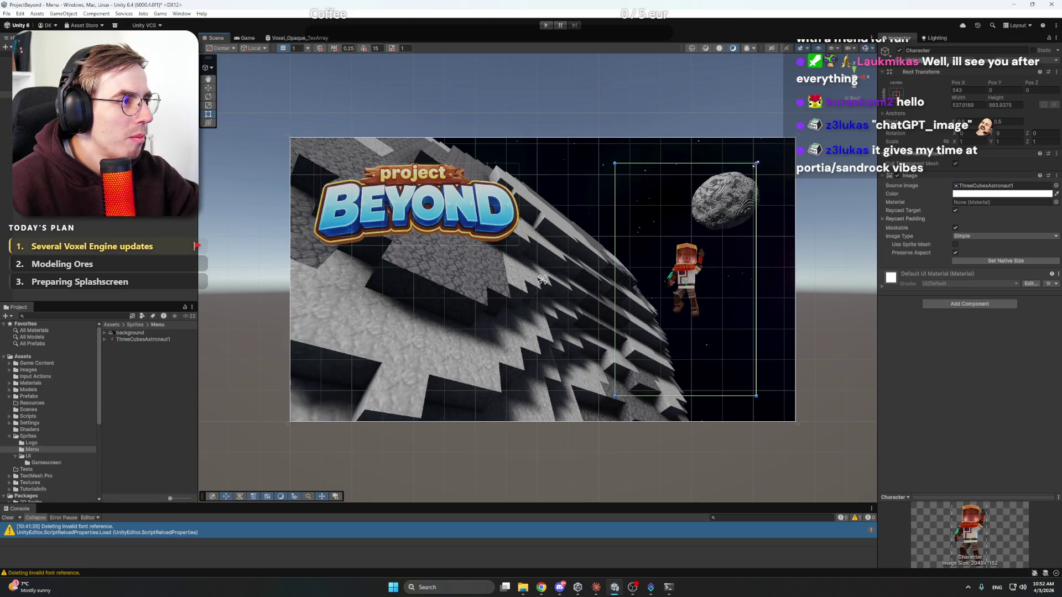
Step: Inspect the astronaut texture's import settings and its child sprite
click(109, 340)
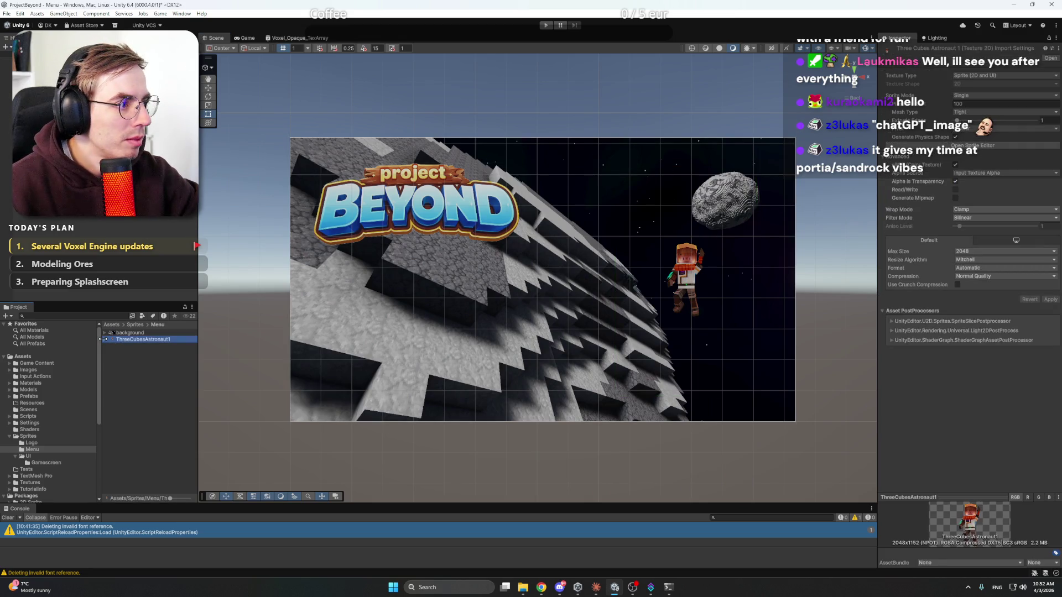
click(104, 339)
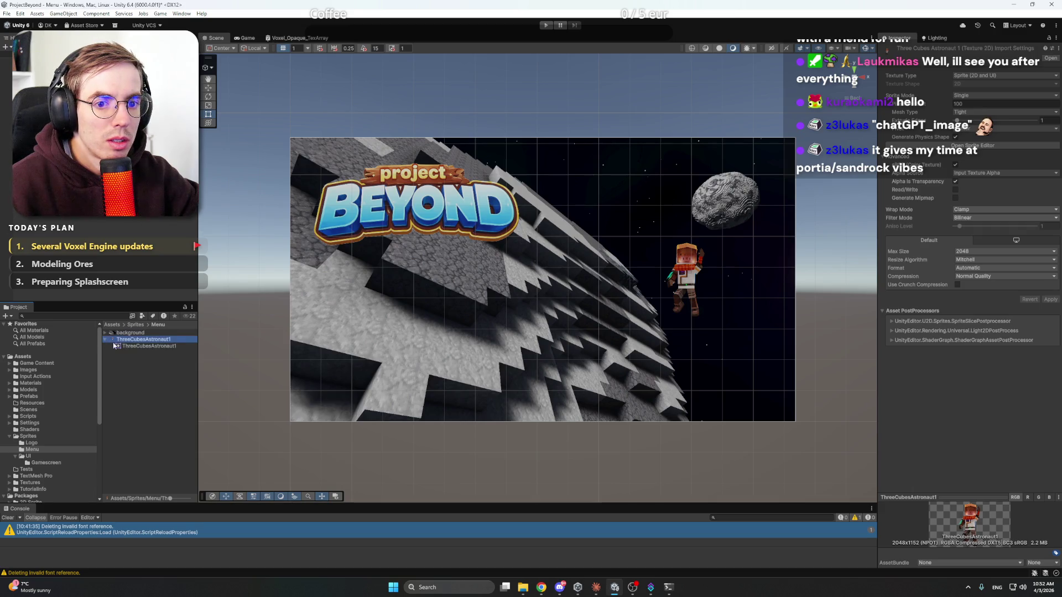
click(136, 346)
click(140, 339)
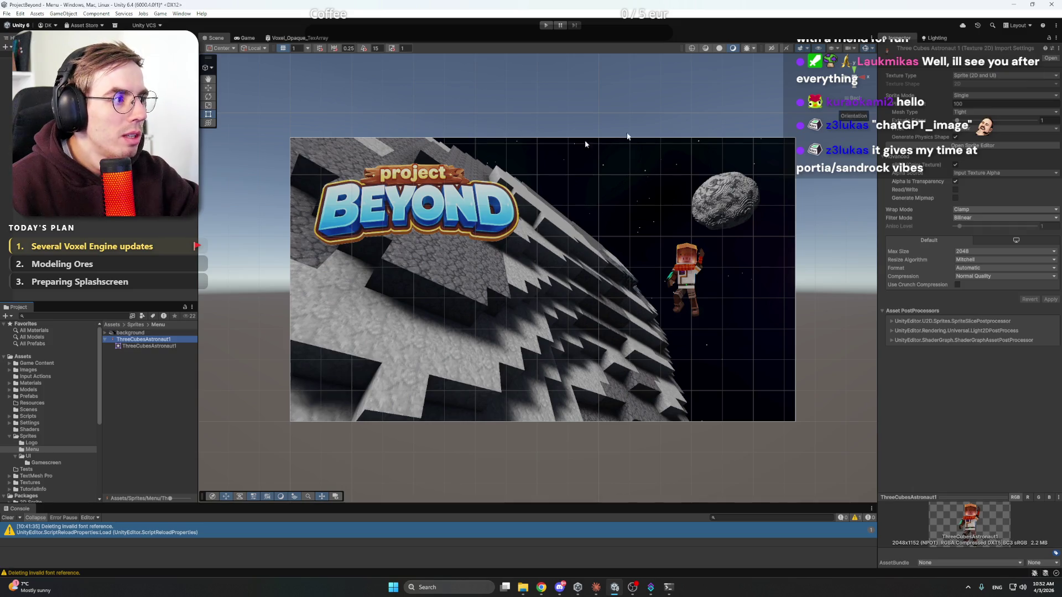
Step: Set the Character image type to Sliced with Pixels Per Unit Multiplier 100
click(684, 269)
click(984, 236)
click(984, 255)
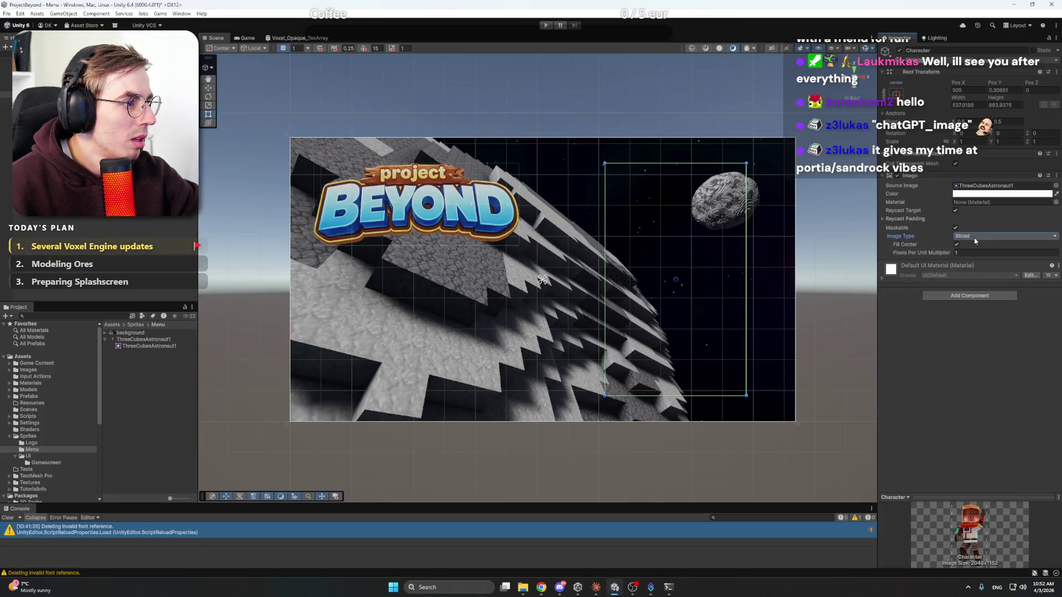
click(957, 245)
click(956, 244)
mouse_move(943, 256)
mouse_down()
mouse_move(1045, 255)
mouse_move(39, 257)
mouse_move(719, 282)
mouse_move(181, 298)
mouse_move(663, 320)
mouse_move(57, 340)
mouse_move(835, 360)
mouse_move(512, 377)
mouse_up()
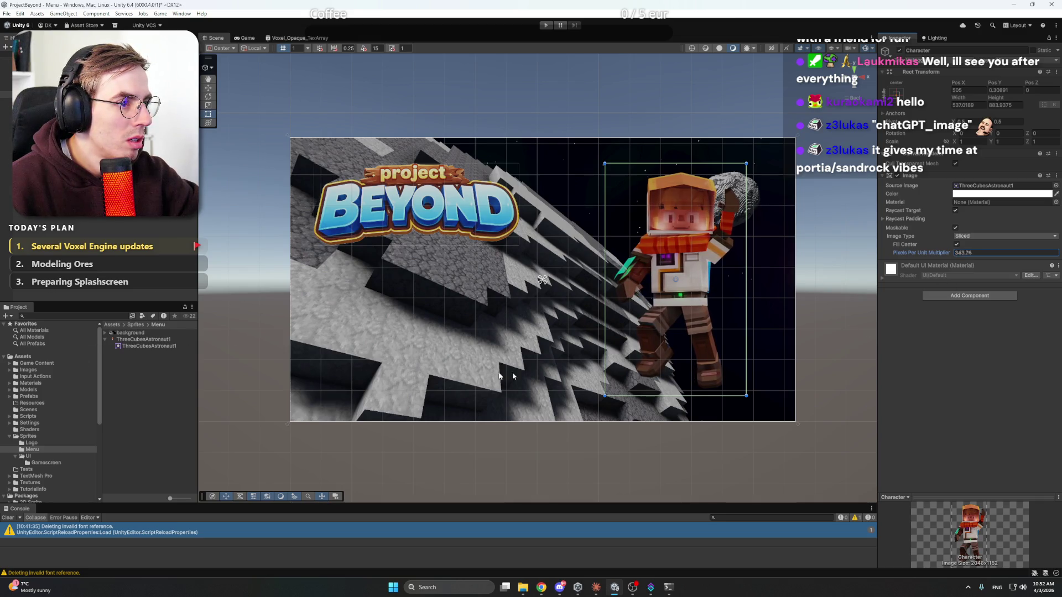
double_click(1016, 253)
text(100)
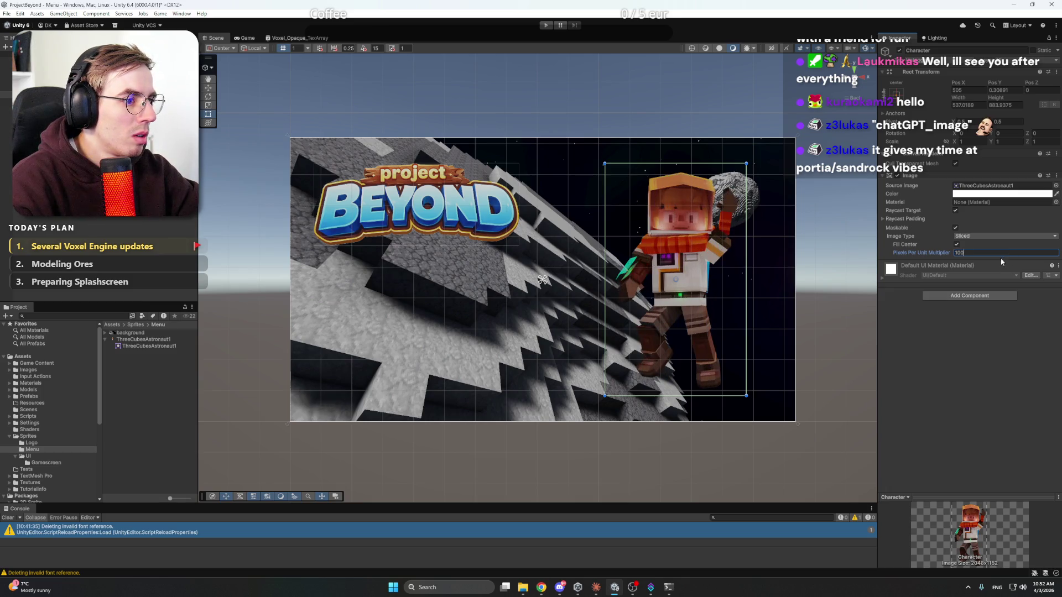
key(Return)
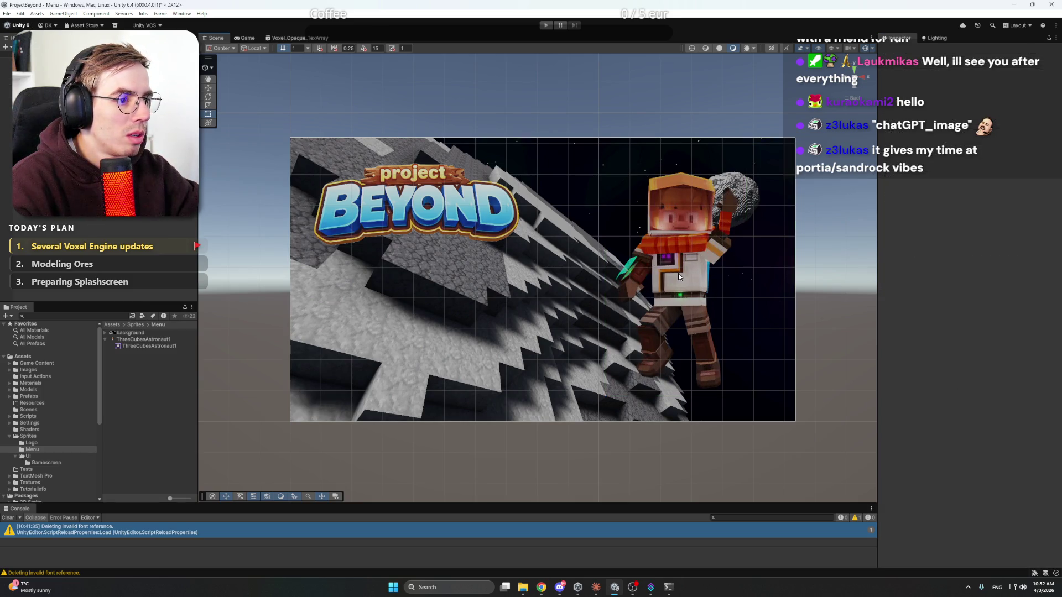
click(794, 272)
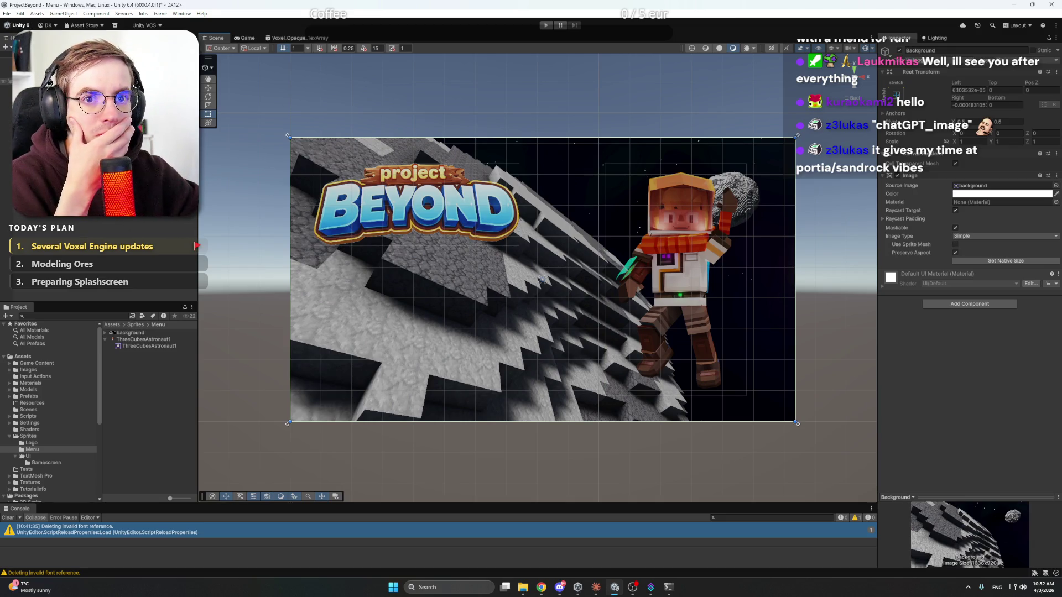
Step: Shrink the astronaut slightly and snap it up-right, just beneath the asteroid
click(34, 87)
click(718, 209)
mouse_move(747, 163)
mouse_down()
mouse_move(683, 265)
mouse_move(718, 212)
mouse_up()
mouse_move(667, 252)
mouse_down()
mouse_move(686, 227)
mouse_move(663, 233)
mouse_up()
click(810, 233)
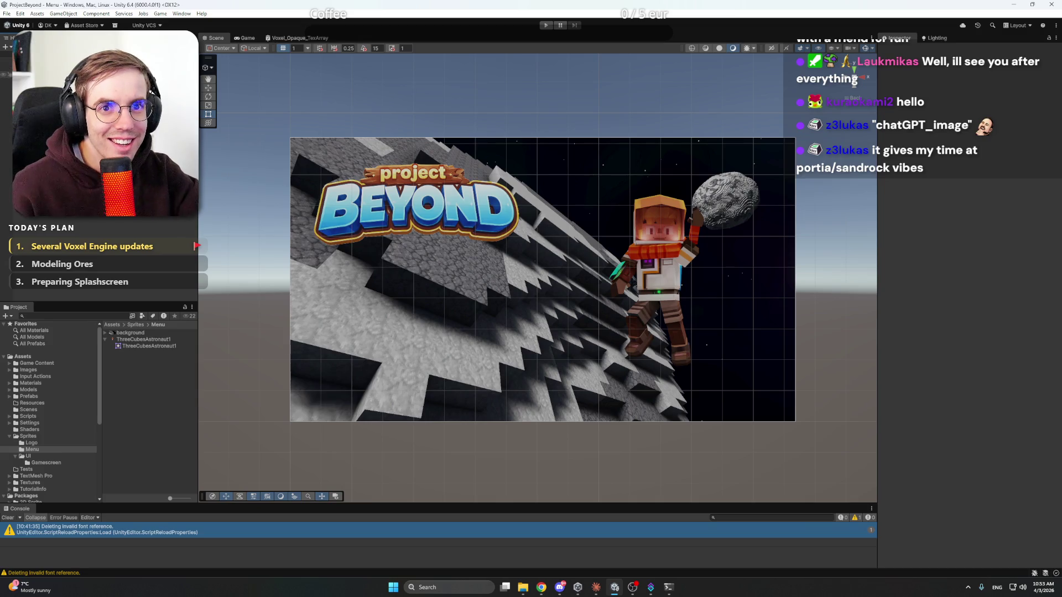
click(33, 74)
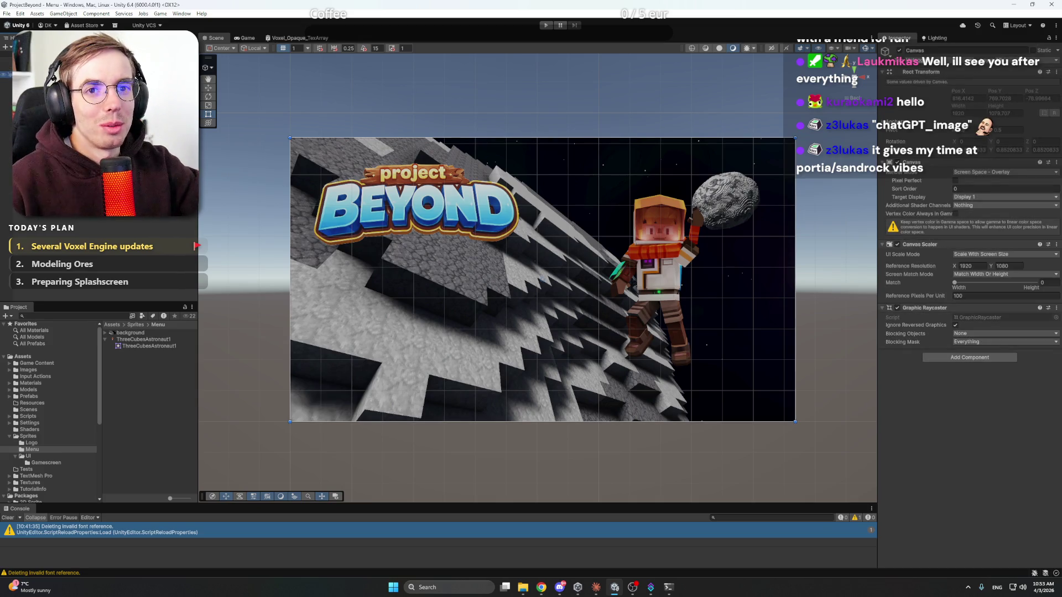
right_click(68, 222)
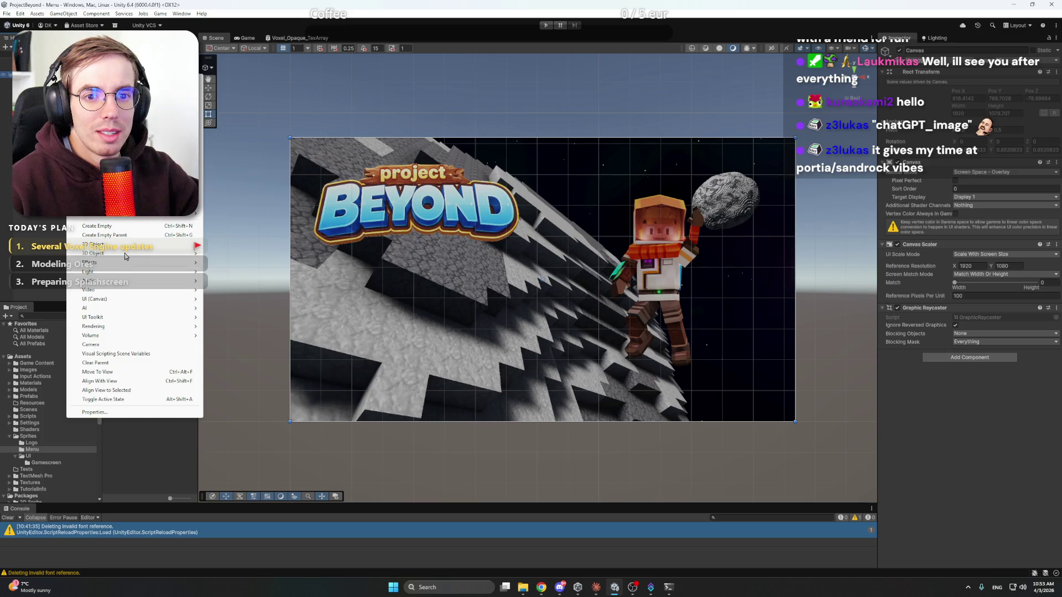
Step: Add a UI panel to the canvas named 'Main buttons'
mouse_move(130, 253)
mouse_move(116, 299)
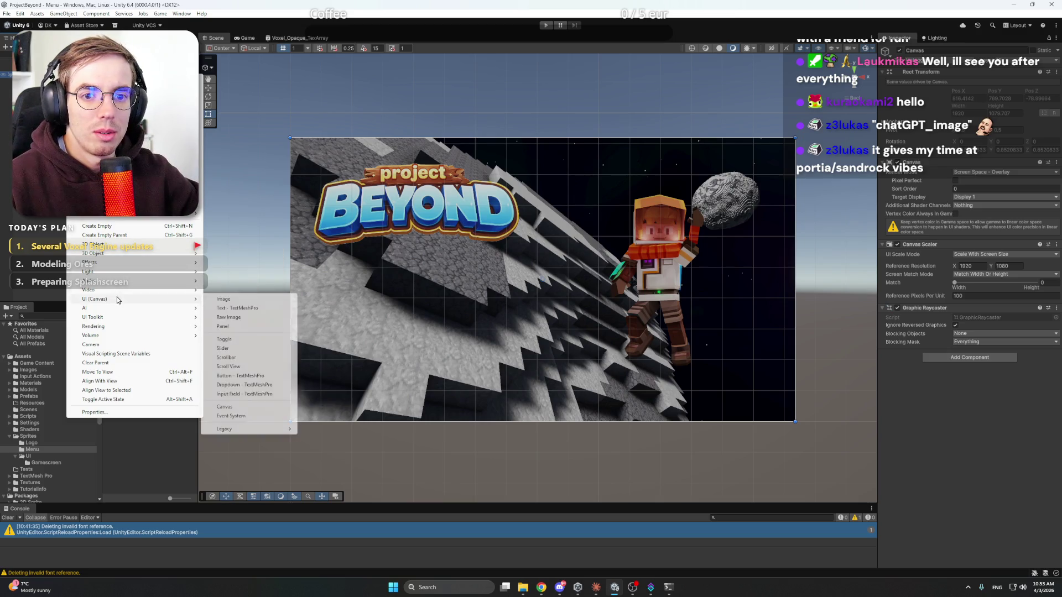
click(249, 328)
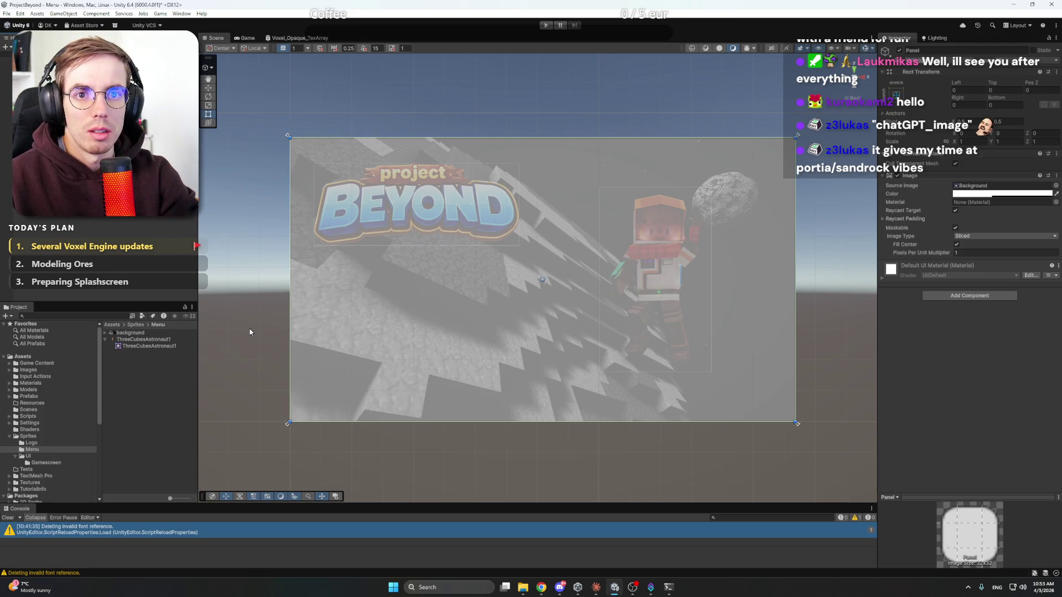
text(Main buttons)
key(Return)
Step: Re-anchor the Main buttons panel and fit it into the lower-left area below the logo
mouse_move(795, 137)
mouse_down()
mouse_move(628, 178)
mouse_move(705, 175)
mouse_up()
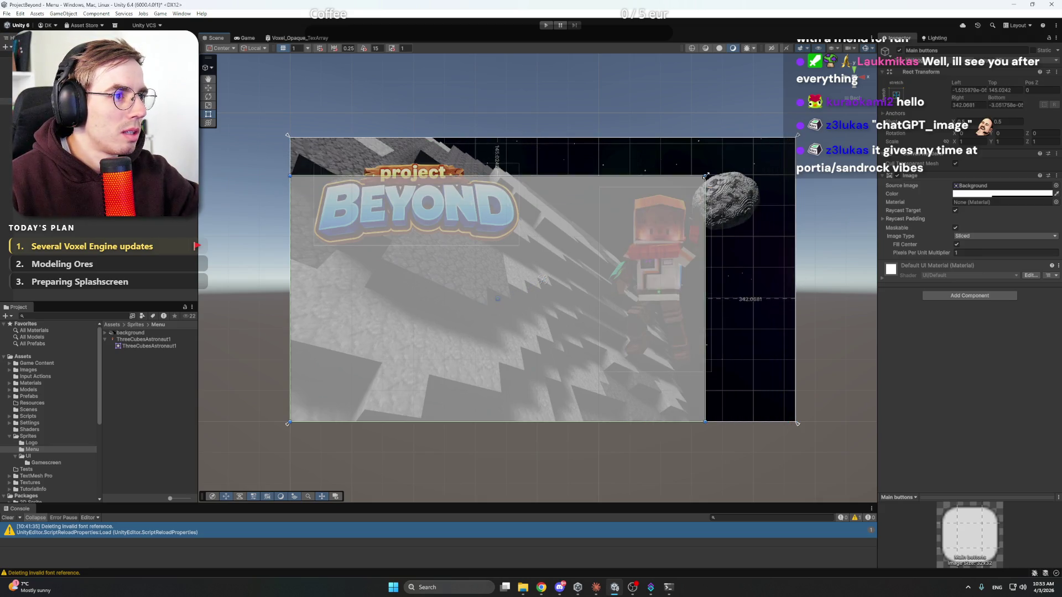
key(ctrl+z)
click(896, 94)
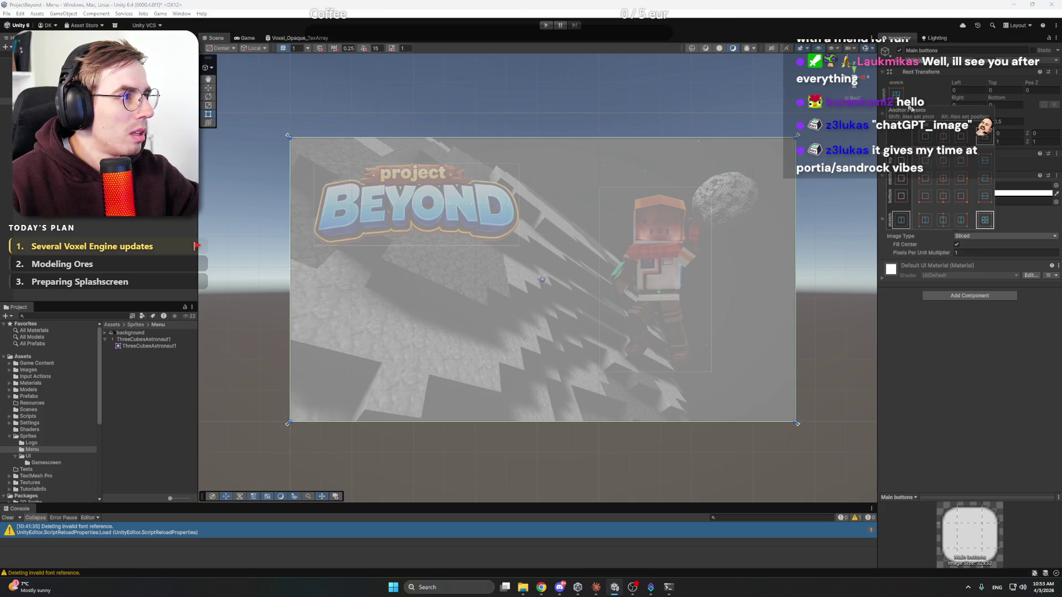
click(926, 180)
mouse_move(795, 140)
mouse_down()
mouse_move(725, 172)
mouse_move(338, 267)
mouse_move(436, 264)
mouse_move(456, 281)
mouse_move(519, 298)
mouse_up()
drag(392, 298, 314, 298)
drag(412, 245, 414, 244)
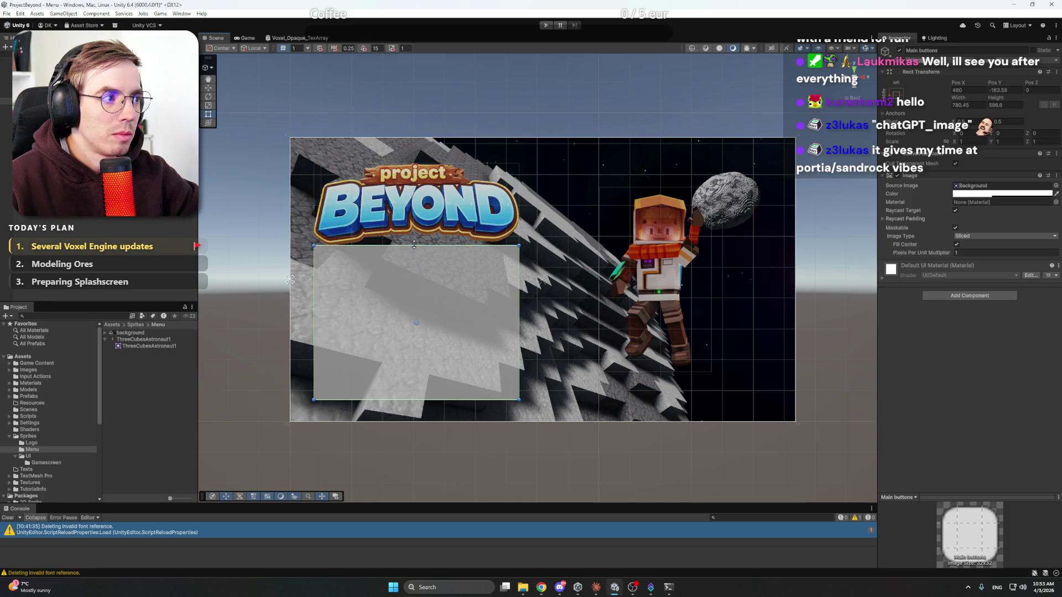
Step: Adjust the panel's colour and zoom the Scene view to frame the whole menu canvas
click(1001, 193)
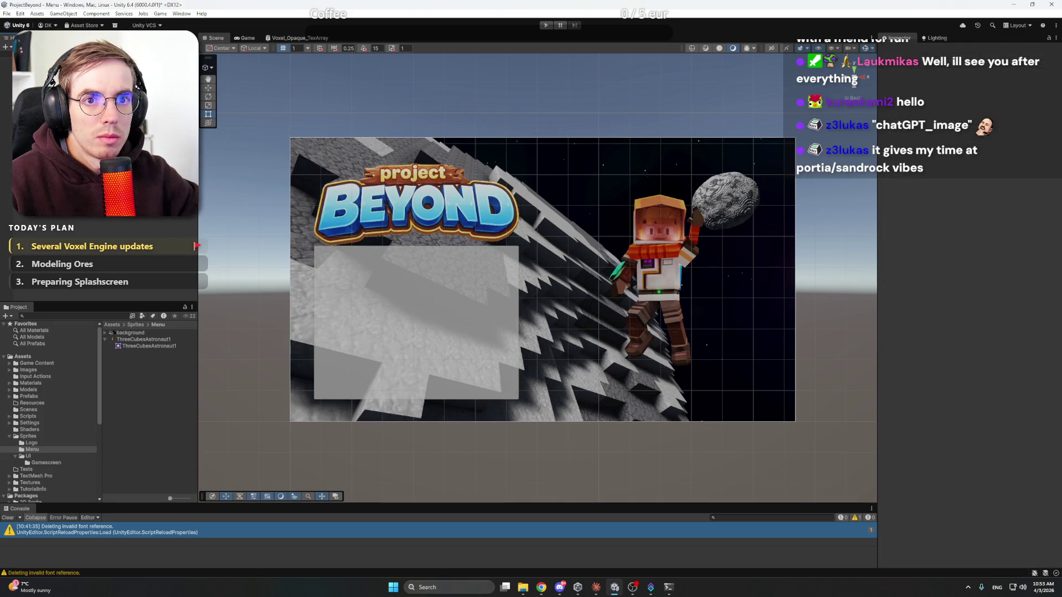
scroll(492, 240, up, 3)
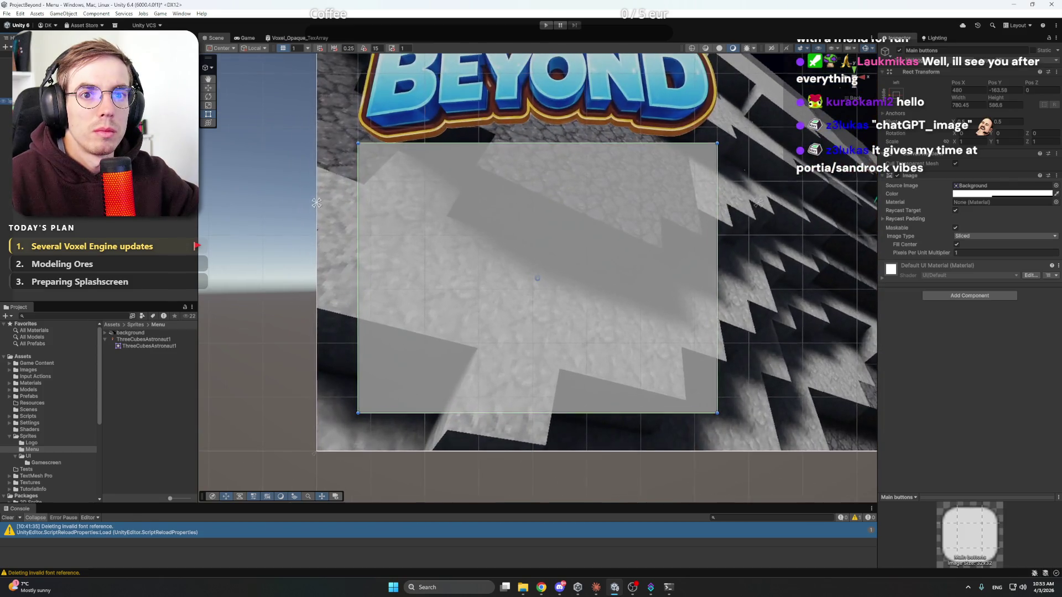
scroll(492, 240, down, 4)
scroll(492, 239, up, 2)
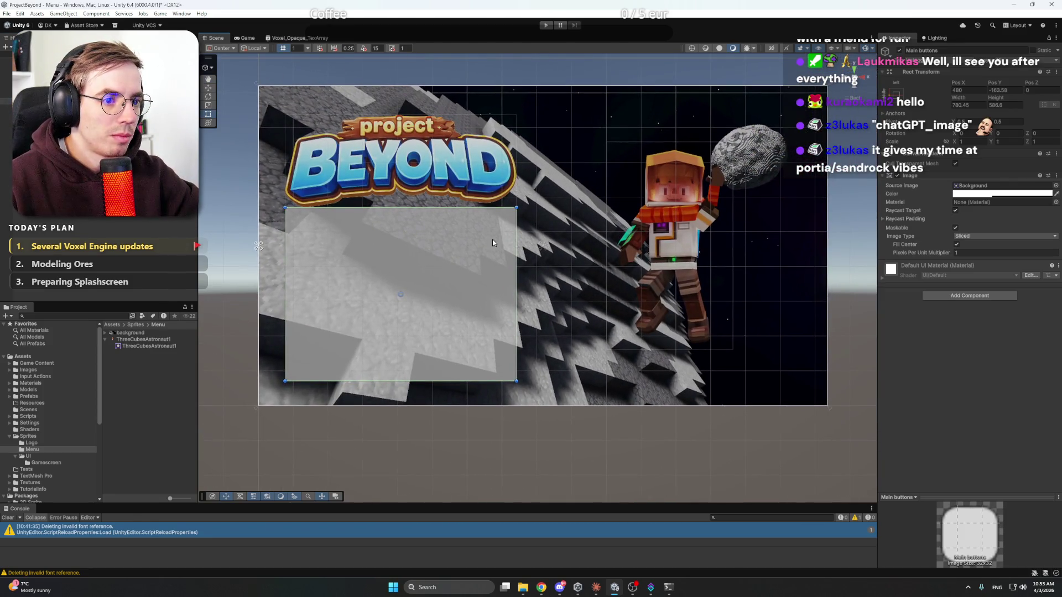
click(596, 587)
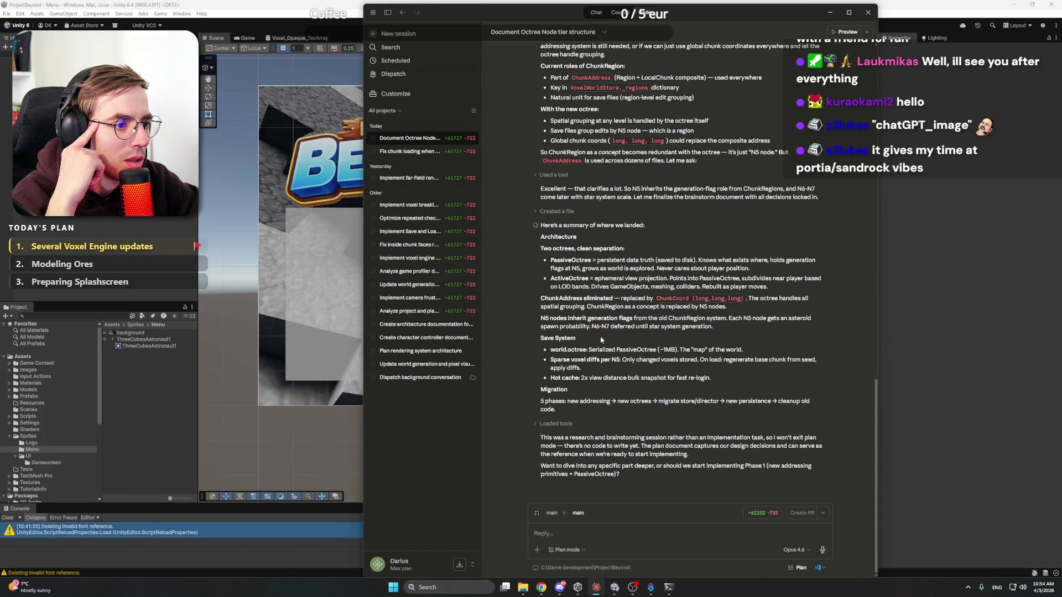
Step: Ask Claude whether long ChunkCoord coordinates limit a vast space game, then return to Unity
drag(657, 299, 736, 299)
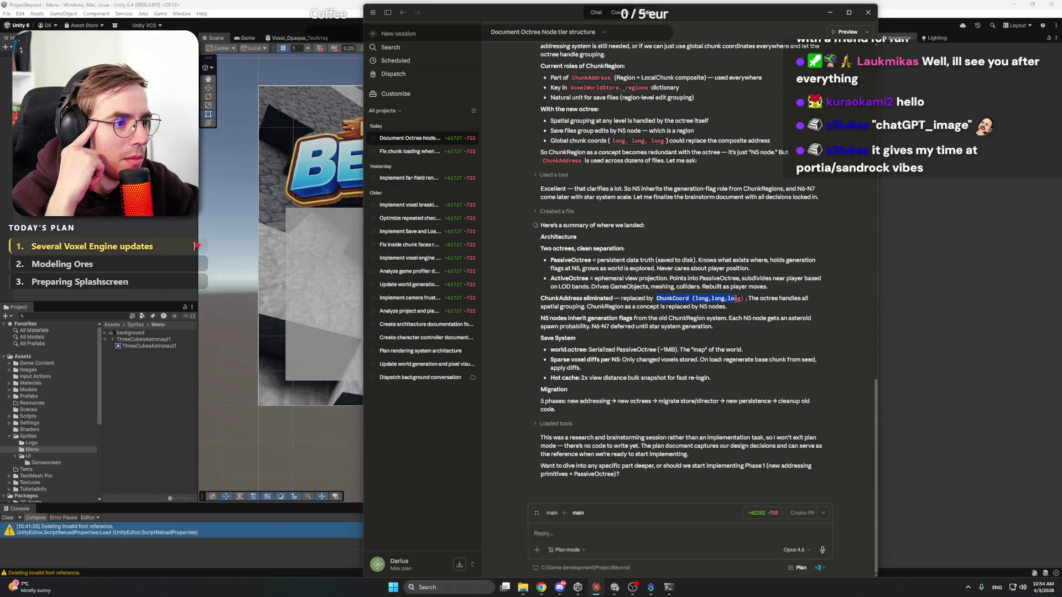
click(744, 301)
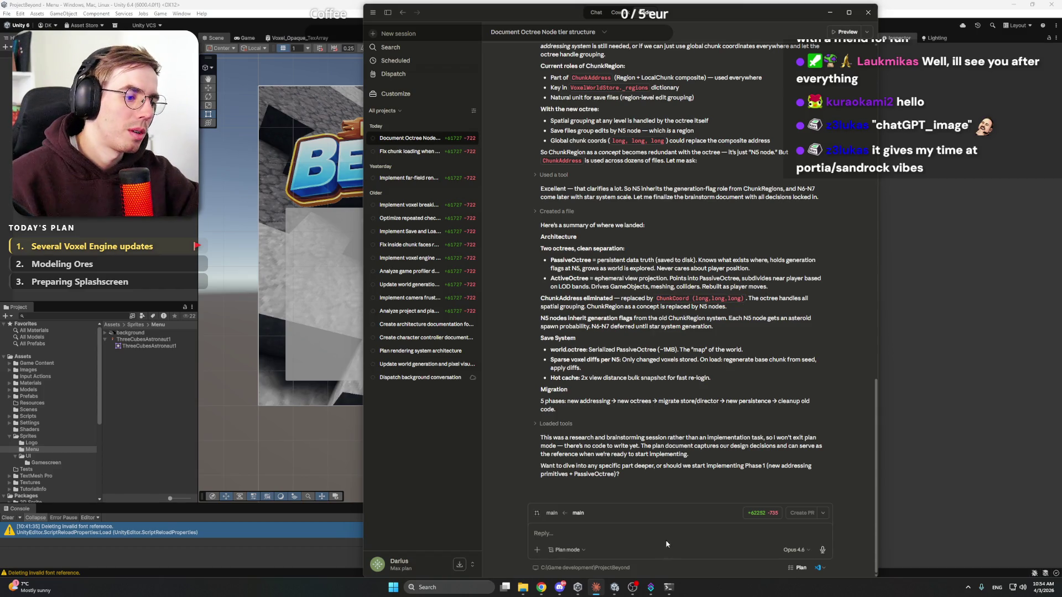
text(c)
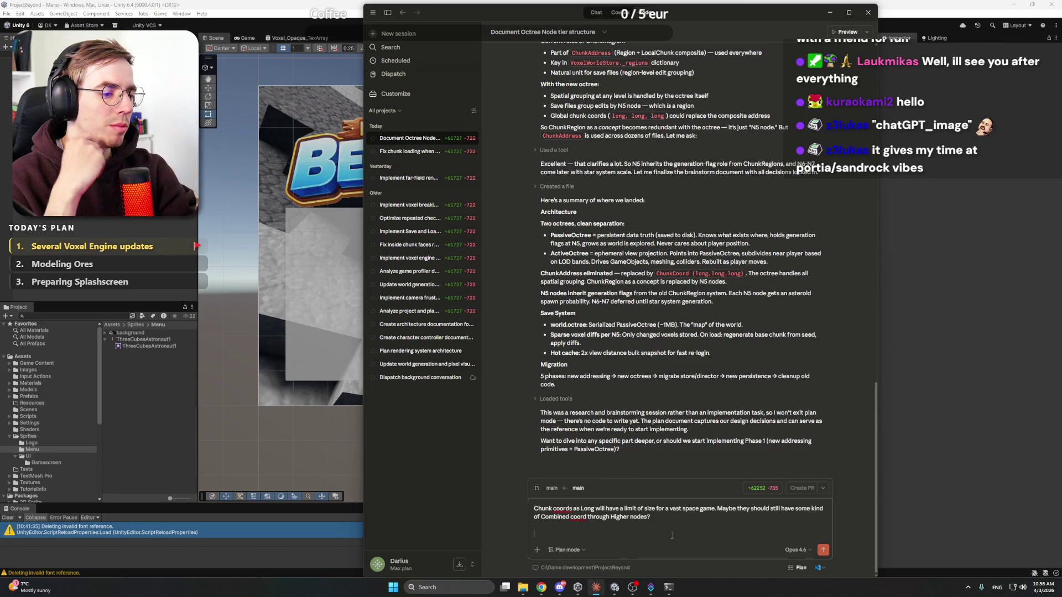
key(Return)
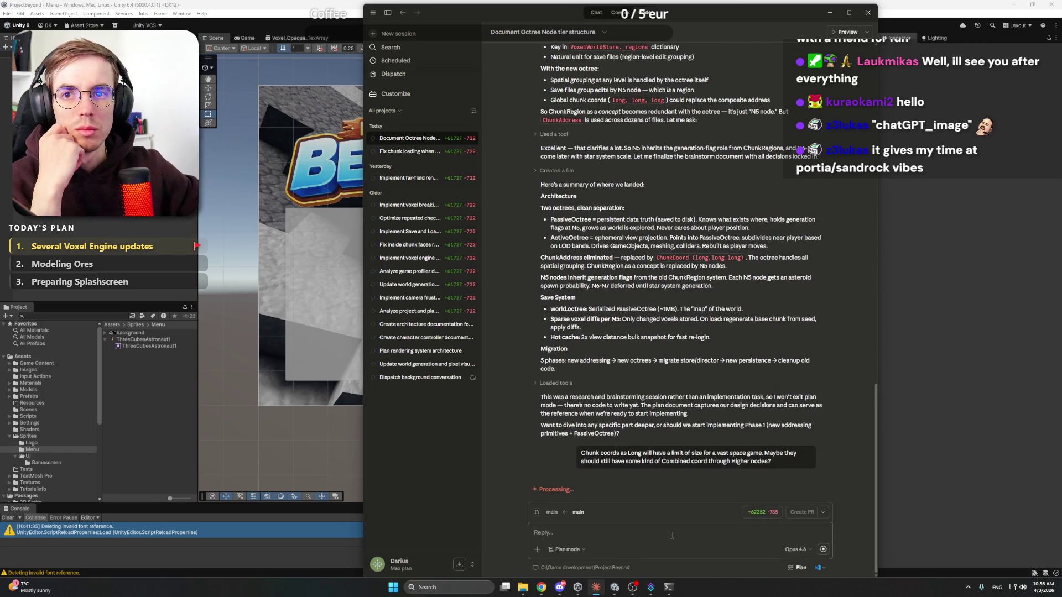
click(301, 104)
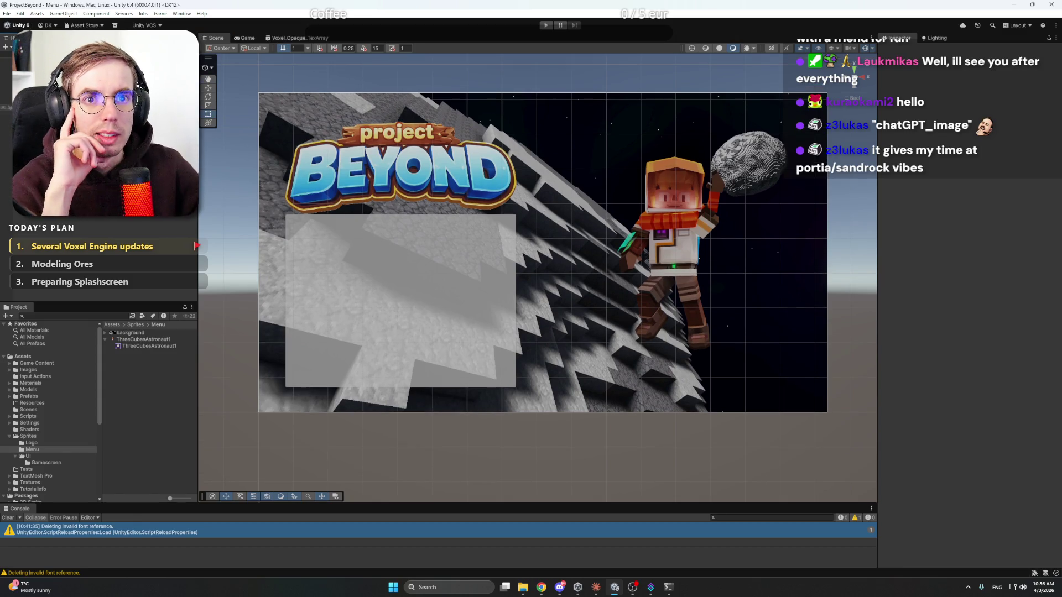
Step: Add a Button - TextMeshPro inside the Main buttons panel
click(33, 107)
right_click(89, 103)
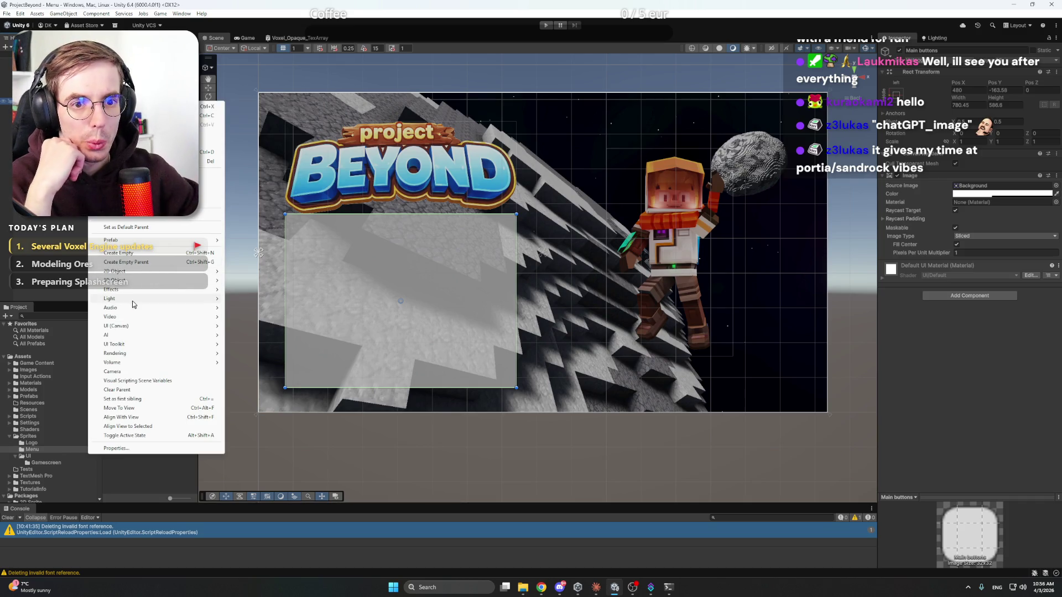
mouse_move(134, 300)
mouse_move(131, 327)
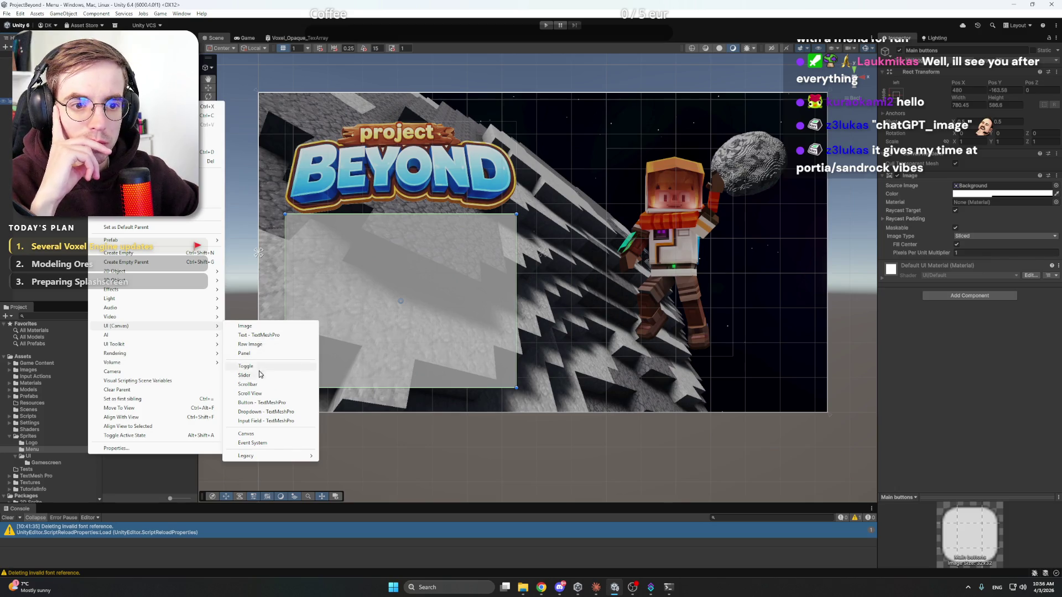
click(268, 405)
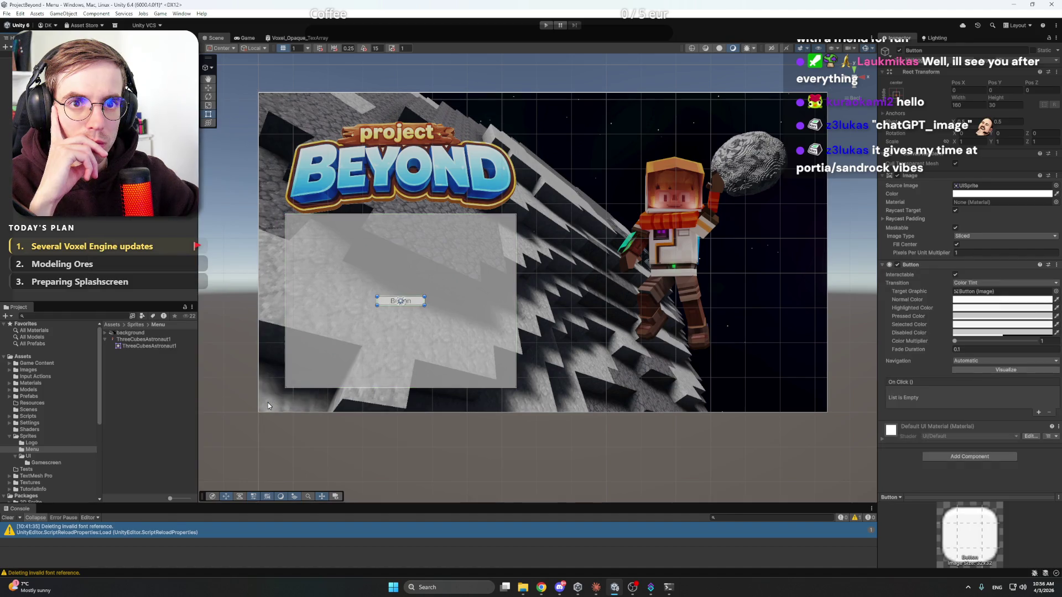
scroll(420, 287, up, 3)
drag(432, 264, 476, 274)
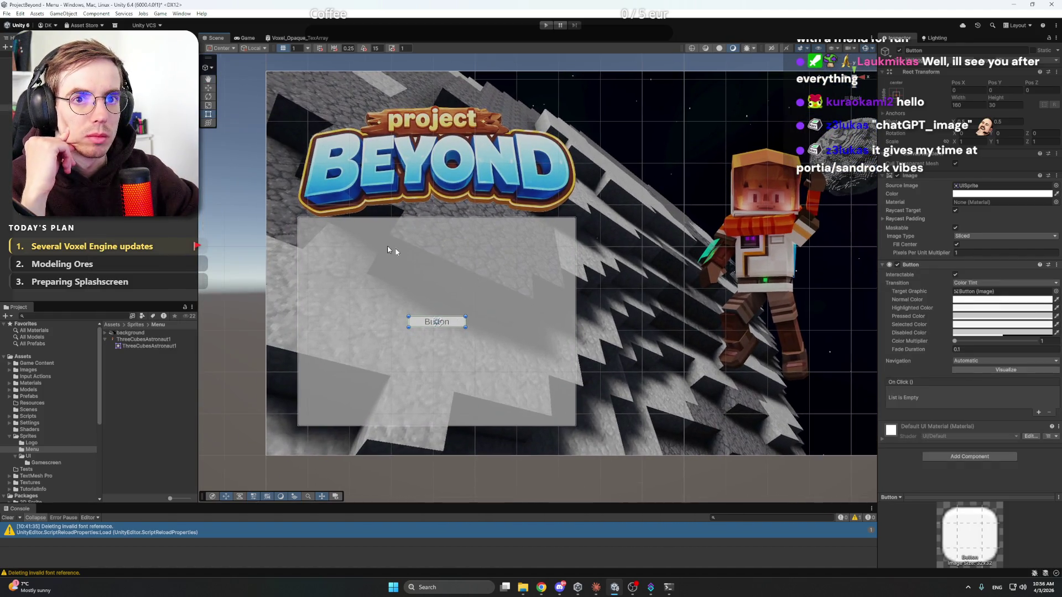
Step: Rename the button 'Play' and enlarge it to about 317×68 near the panel's top
right_click(56, 119)
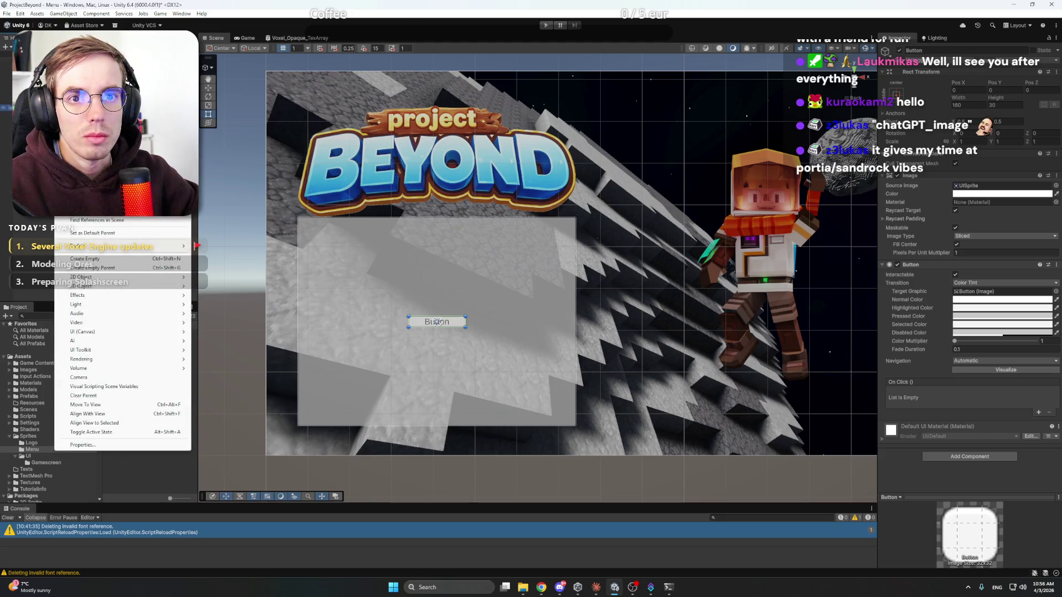
key(Escape)
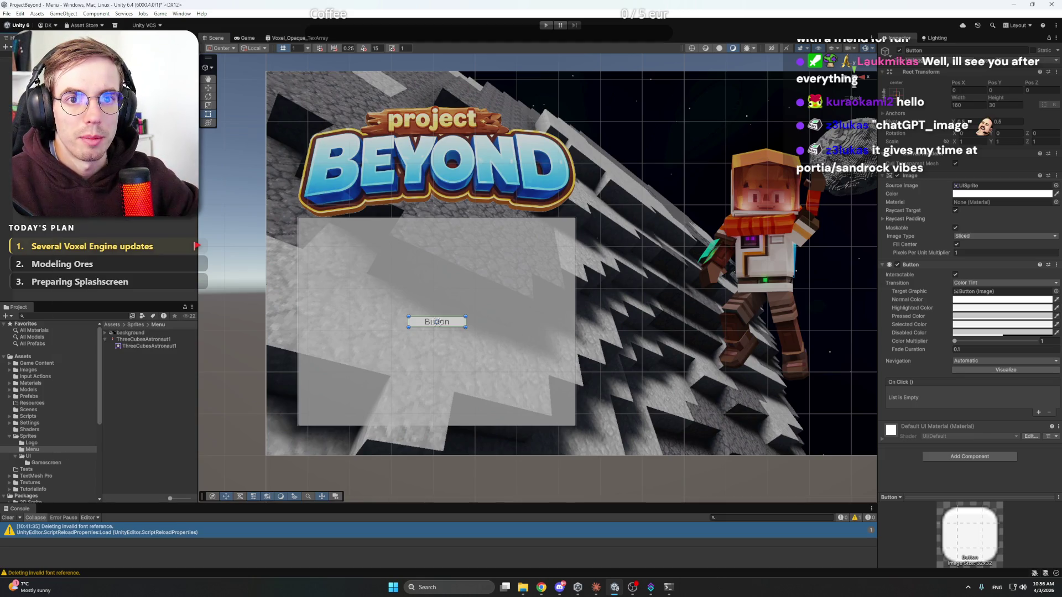
text(Play)
key(Return)
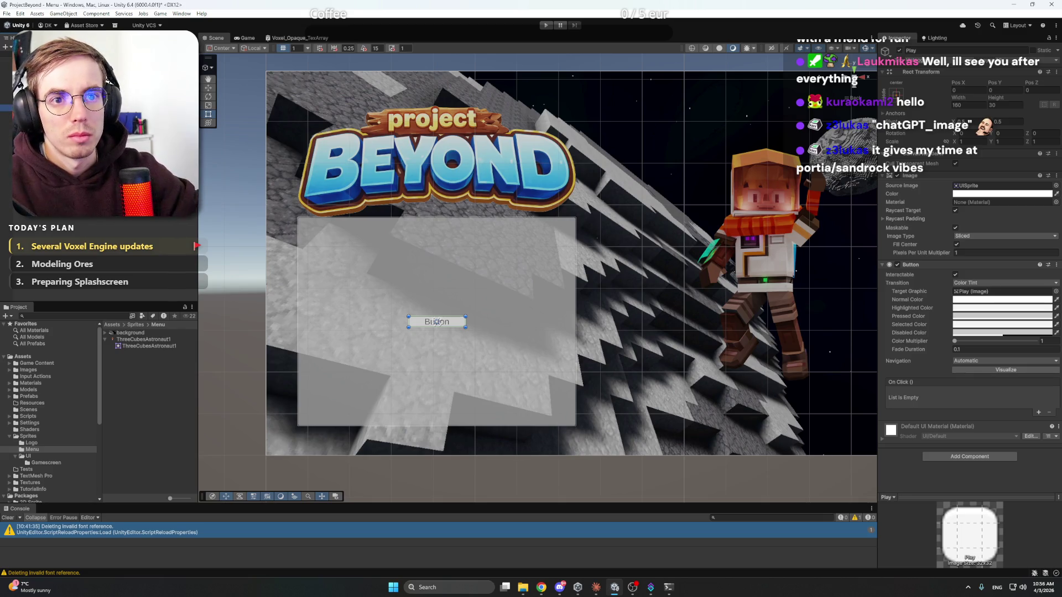
mouse_move(455, 319)
mouse_down()
mouse_move(455, 253)
mouse_move(504, 283)
mouse_move(538, 284)
mouse_move(470, 252)
mouse_up()
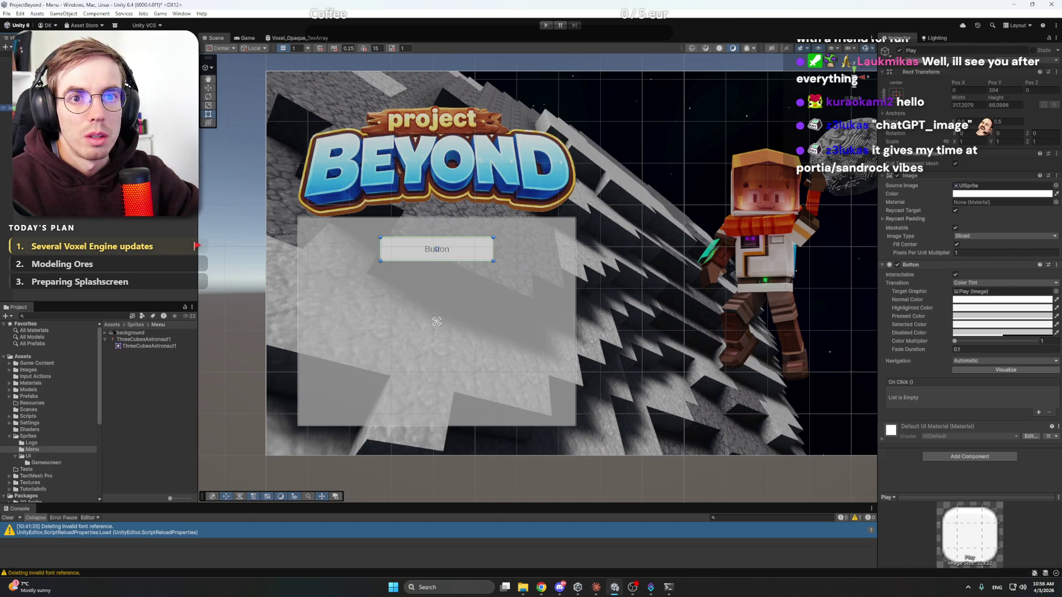
click(470, 251)
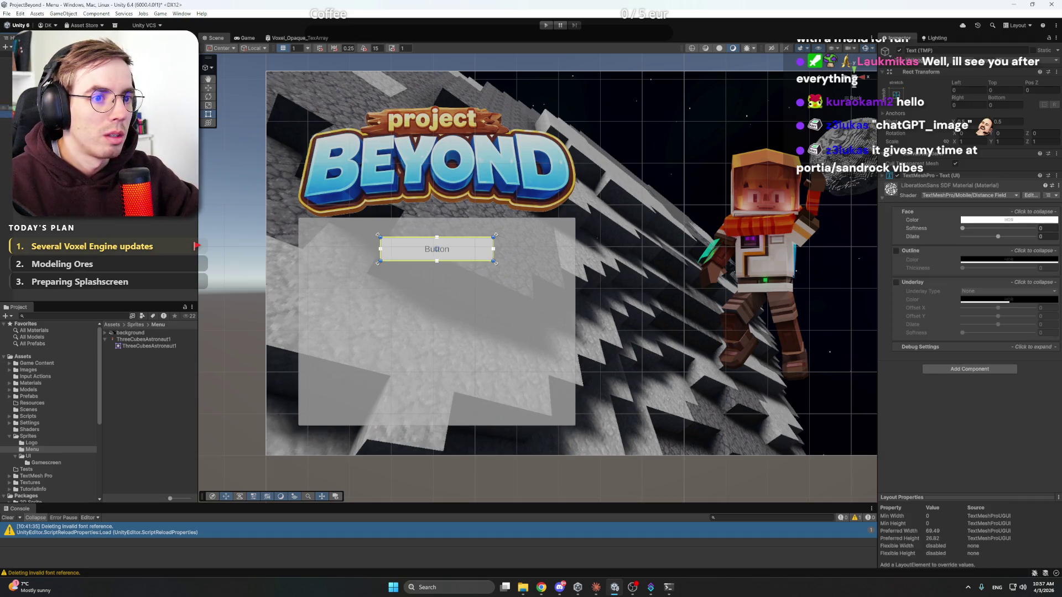
Step: Change the Play button's Text (TMP) label from 'Button' to 'Play', then bring Claude forward
click(436, 249)
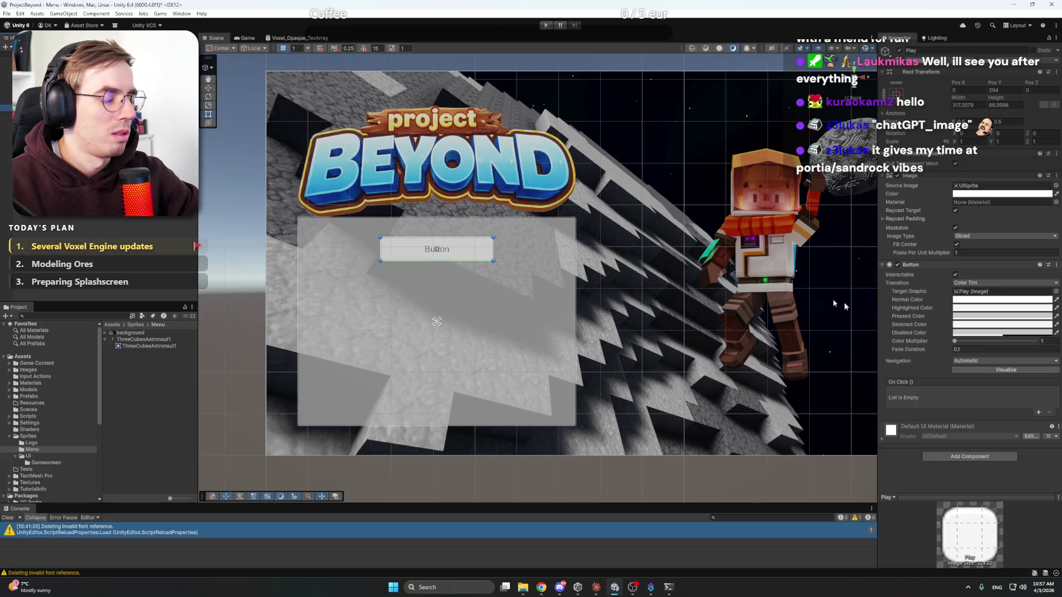
key(ctrl+z)
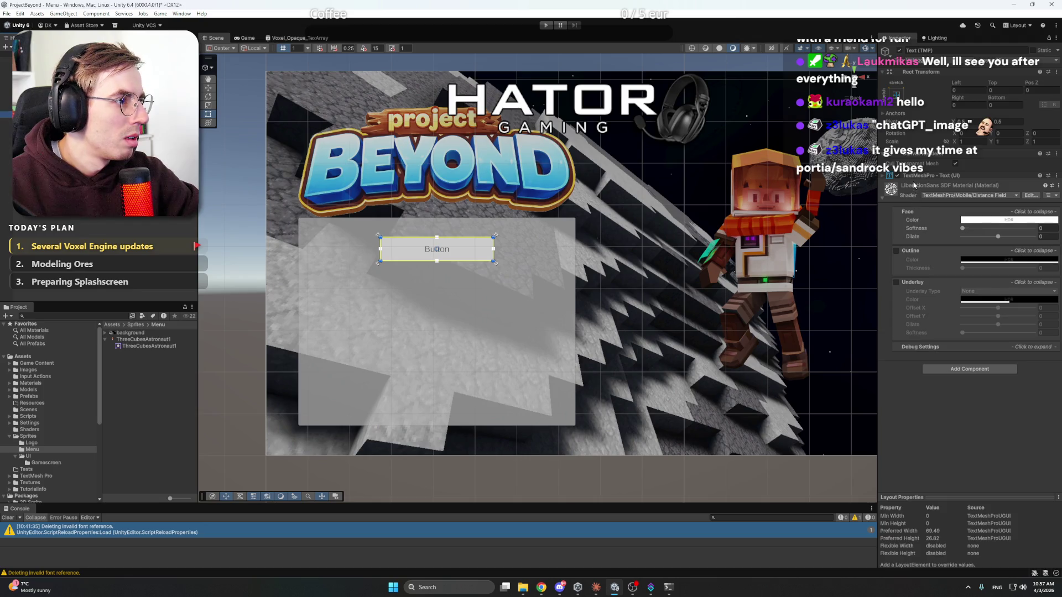
click(885, 176)
double_click(924, 211)
text(Play)
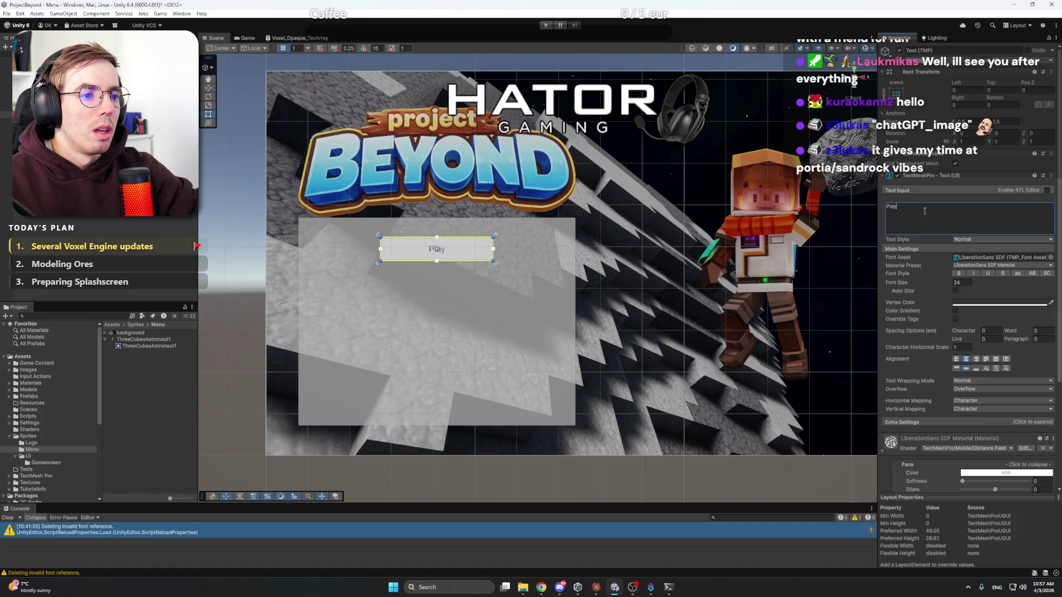
click(325, 171)
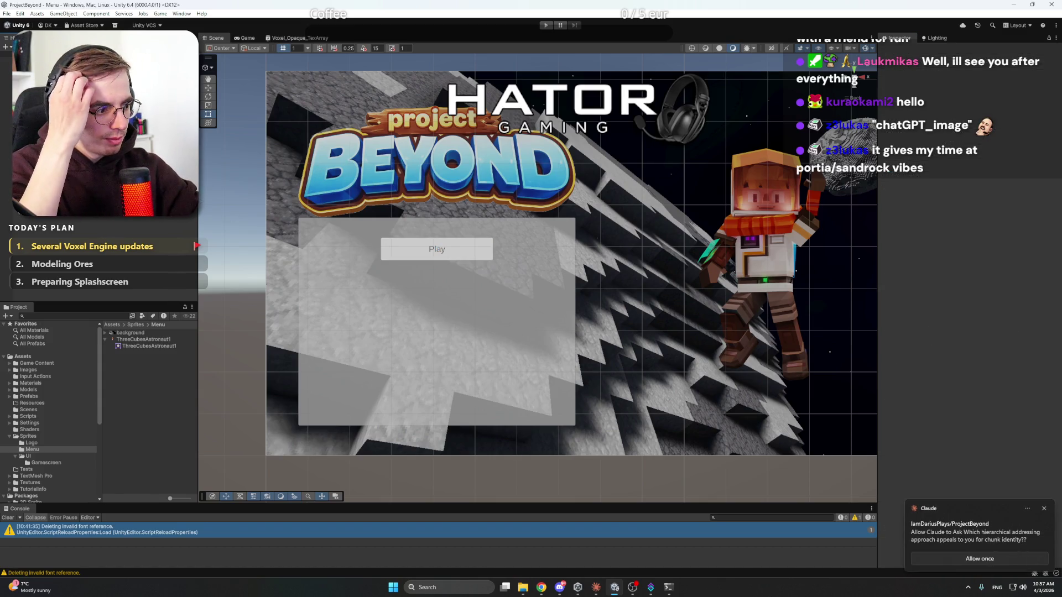
click(596, 587)
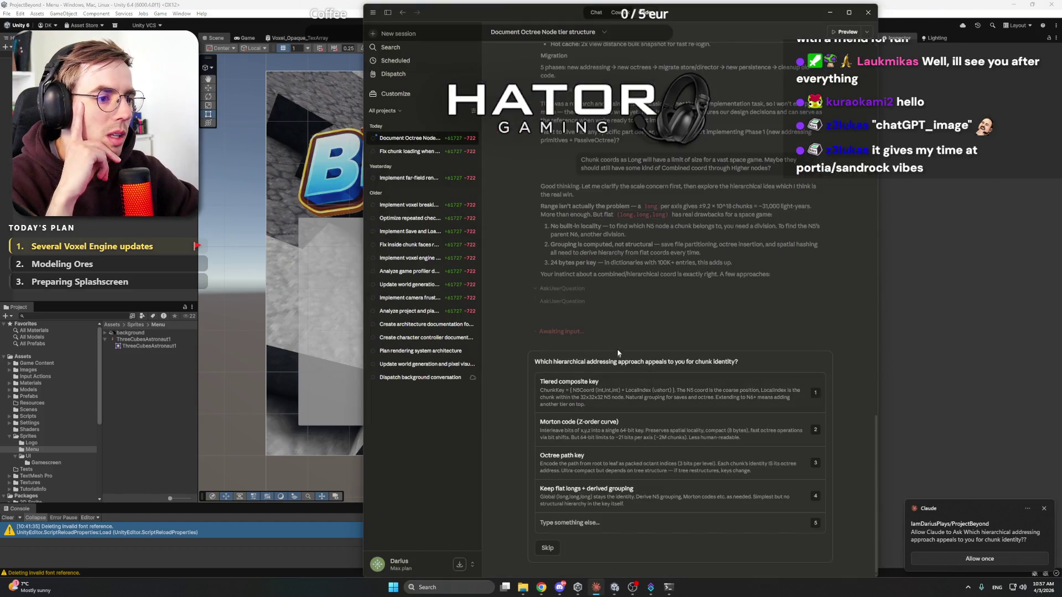
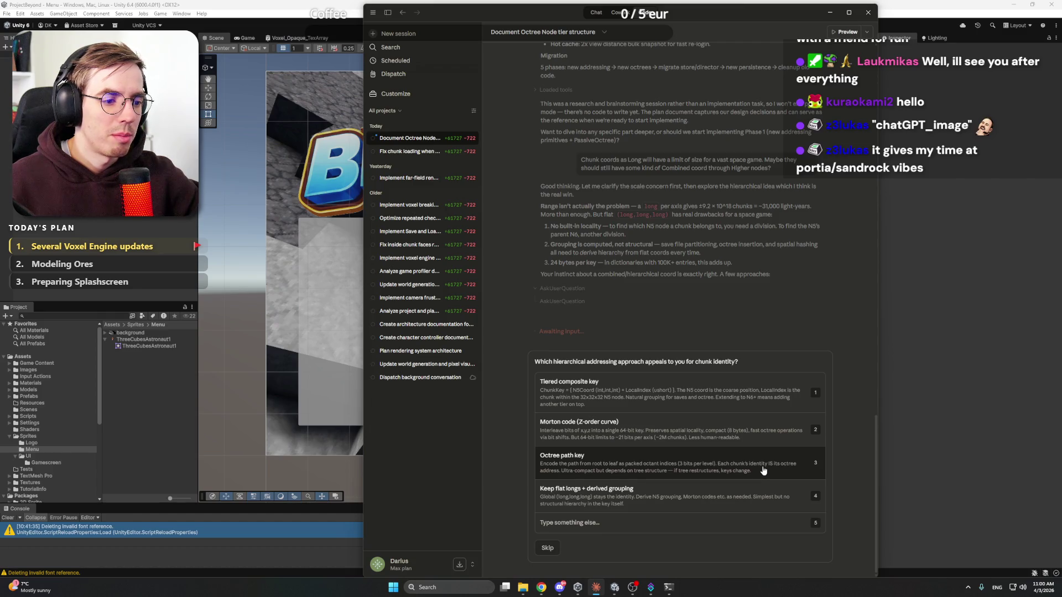
Step: Pick 'Octree path key' as the chunk-identity approach in Claude, then return to Unity
click(763, 470)
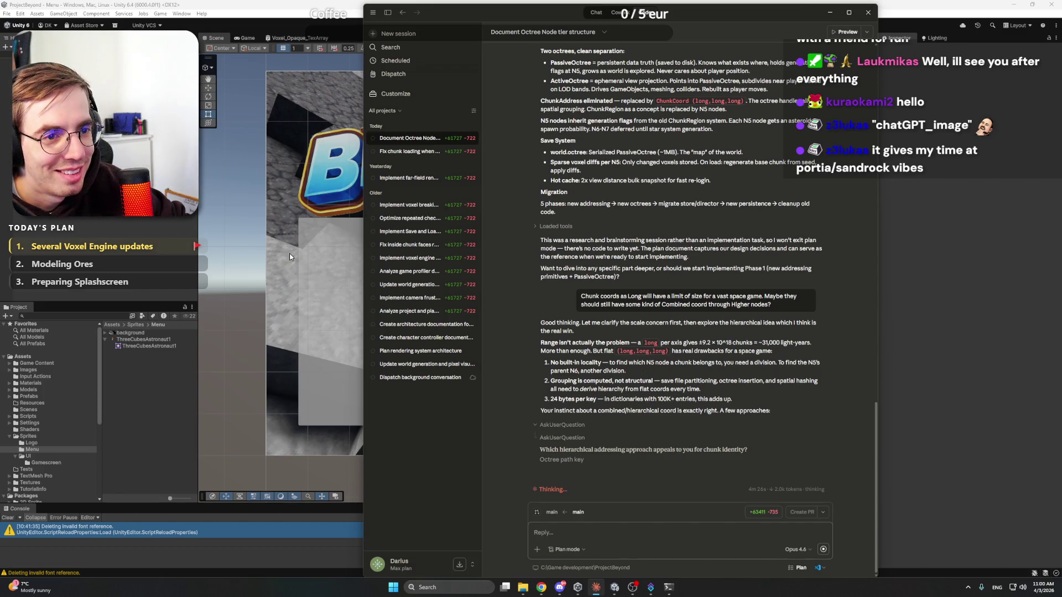
click(291, 4)
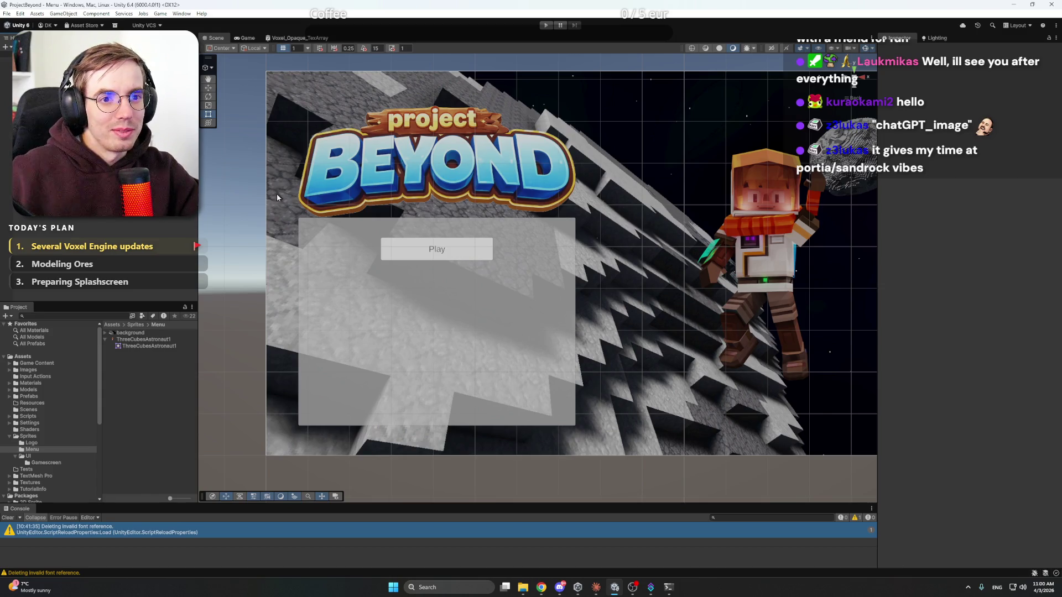
Step: Duplicate the Main menu panel under the Canvas with Ctrl+D
click(55, 106)
click(253, 266)
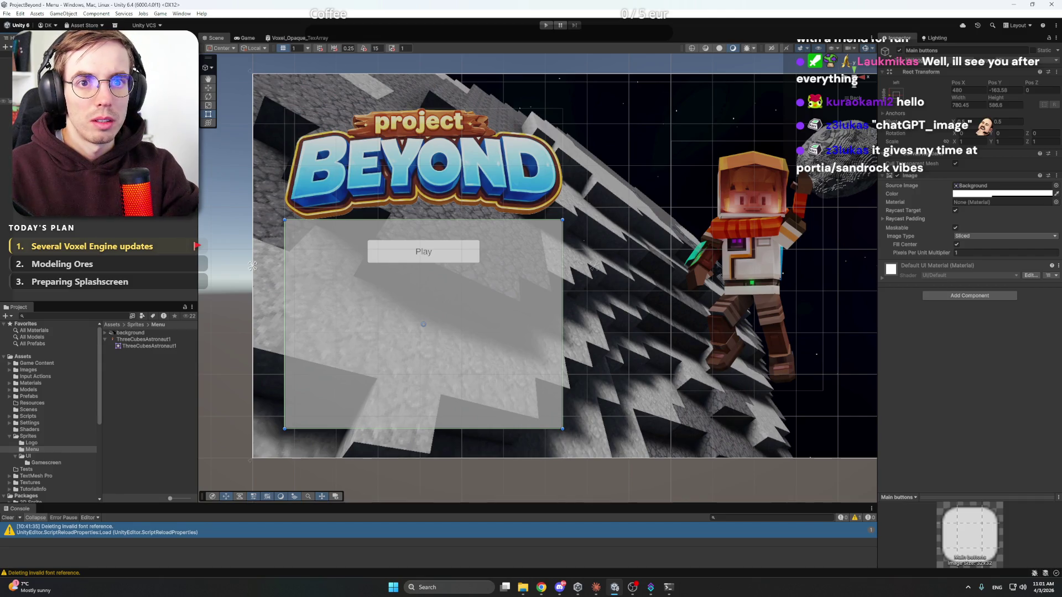
click(33, 73)
right_click(62, 216)
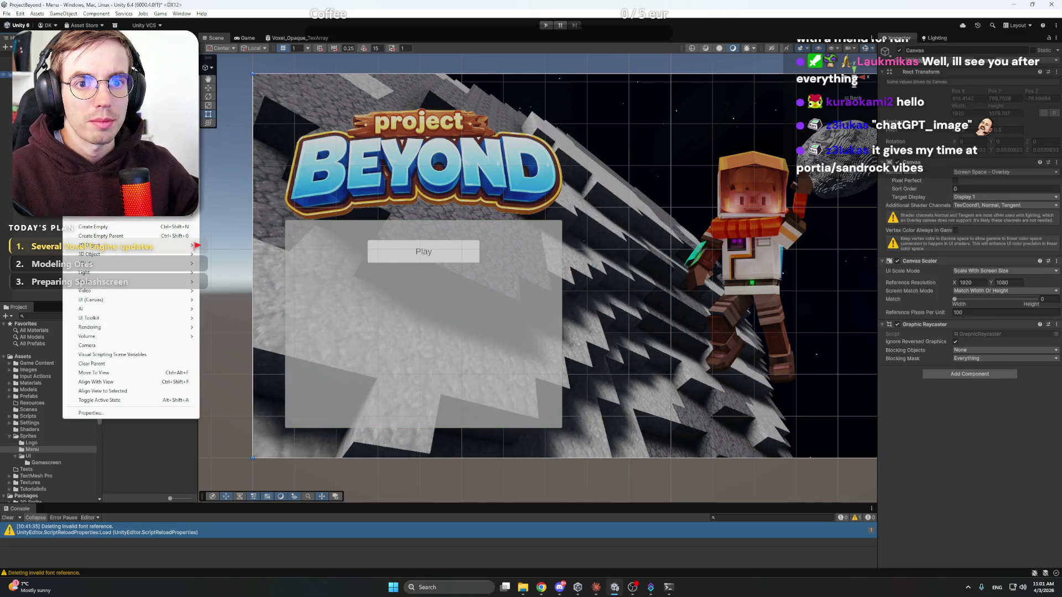
mouse_move(118, 301)
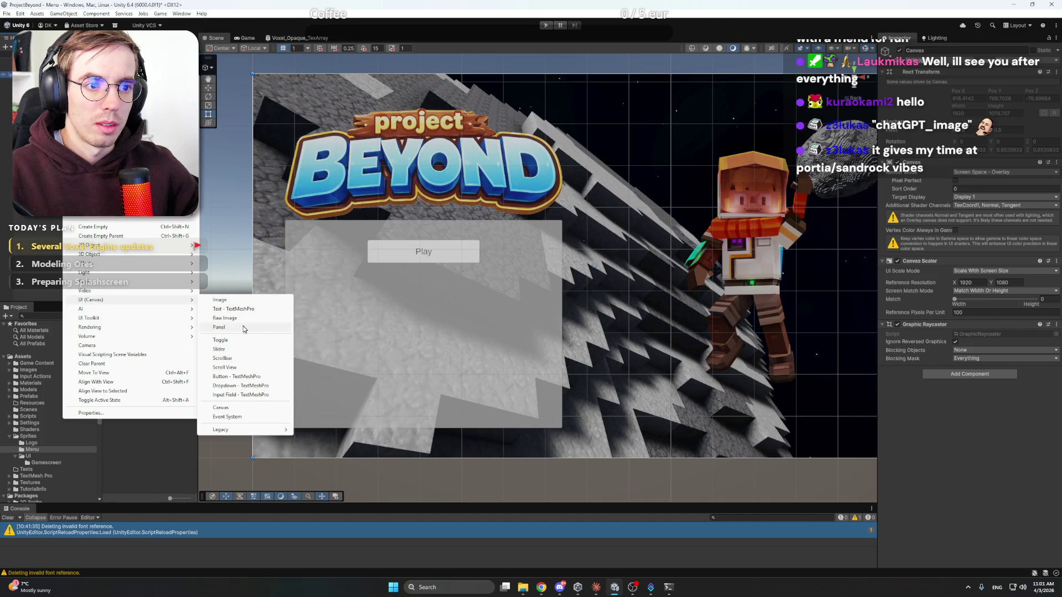
click(252, 266)
click(252, 266)
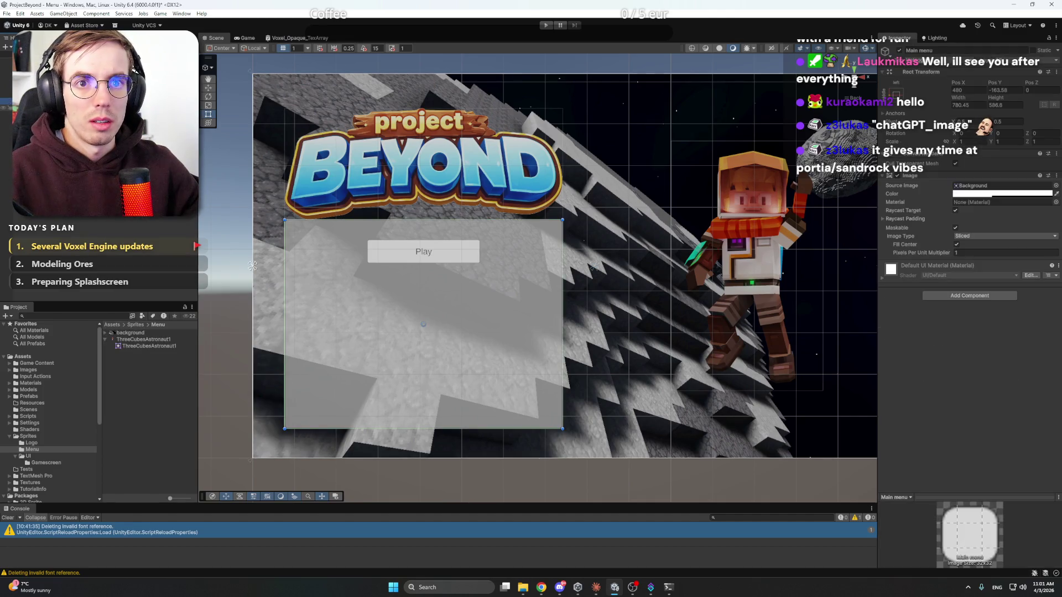
key(ctrl+d)
key(f)
Step: Rename the duplicated panel to 'Play menu' and select it alongside Main menu
right_click(76, 136)
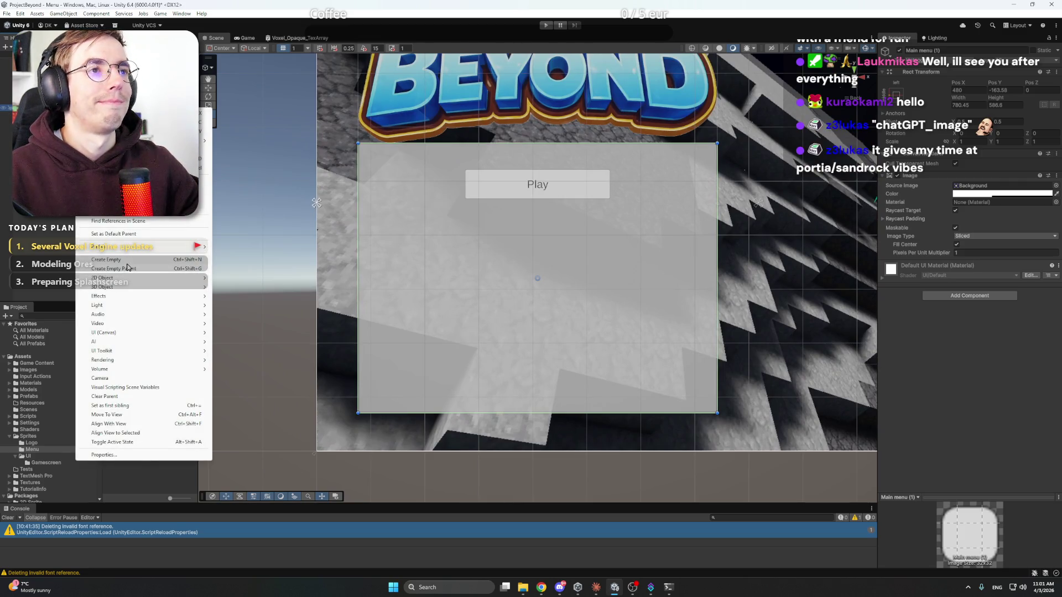
click(948, 50)
text(Play menu)
key(Return)
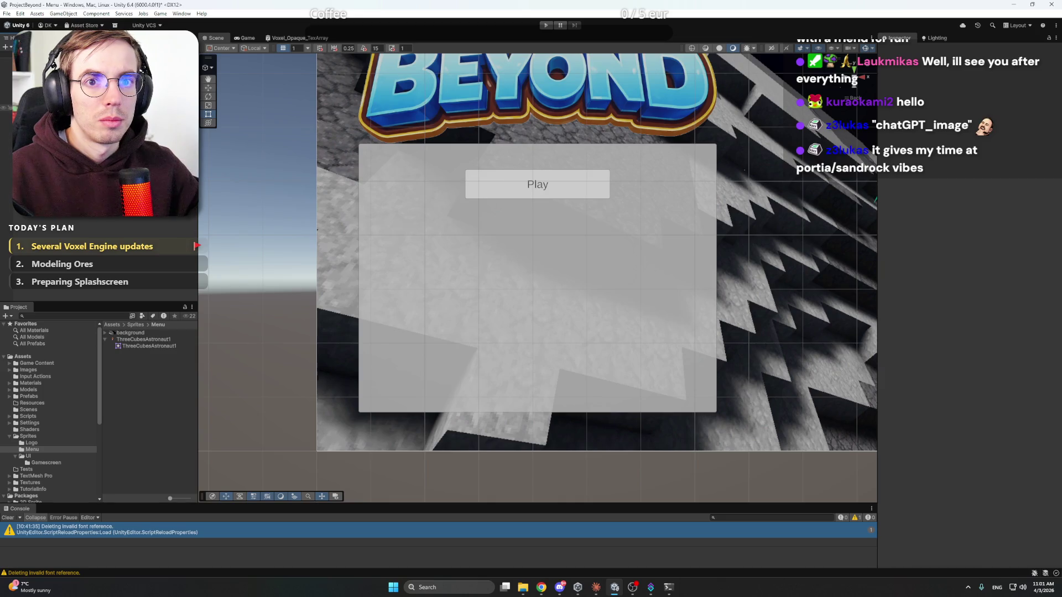
click(22, 101)
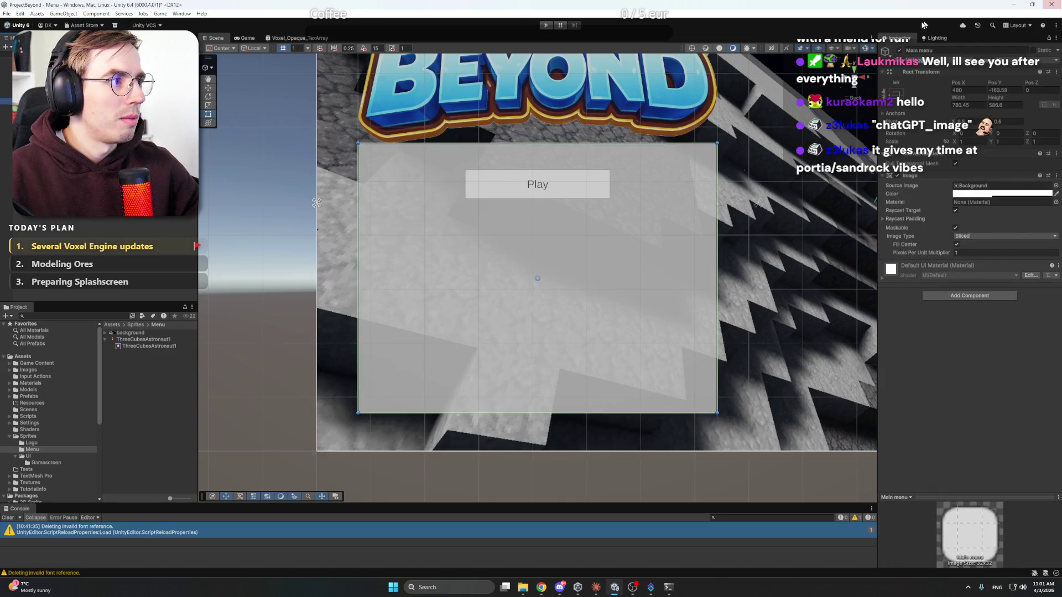
click(899, 51)
click(316, 203)
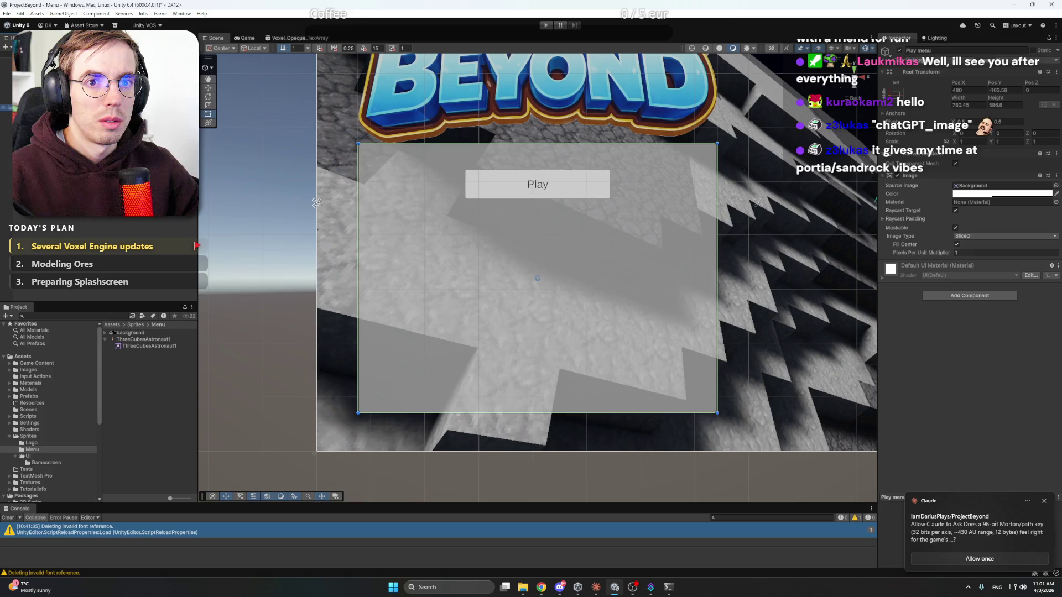
click(956, 560)
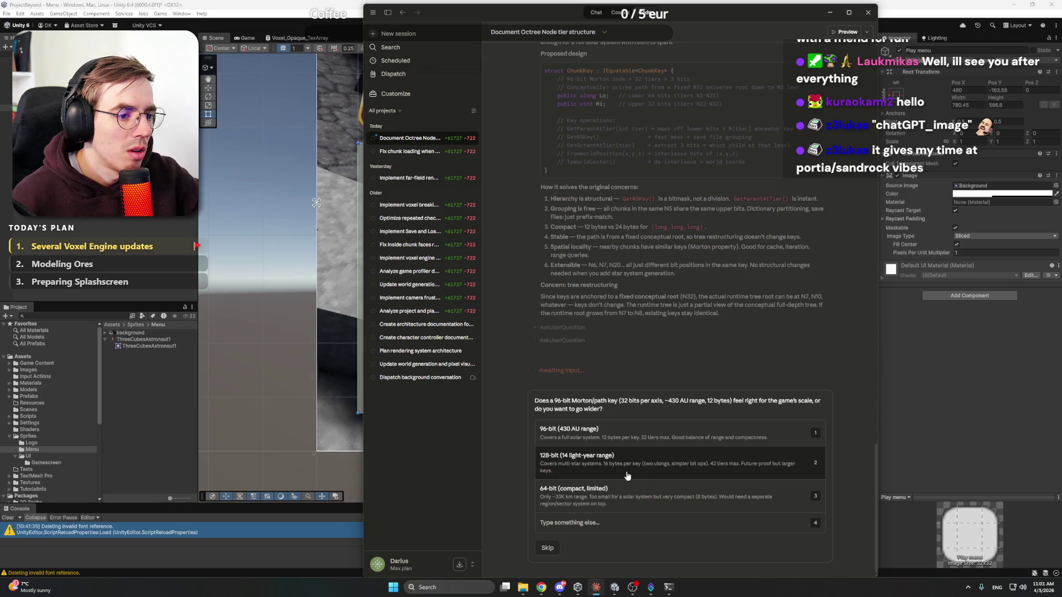
Step: Answer Claude's key-size question with '128-bit (14 light-year range)' and switch back to Unity
click(610, 524)
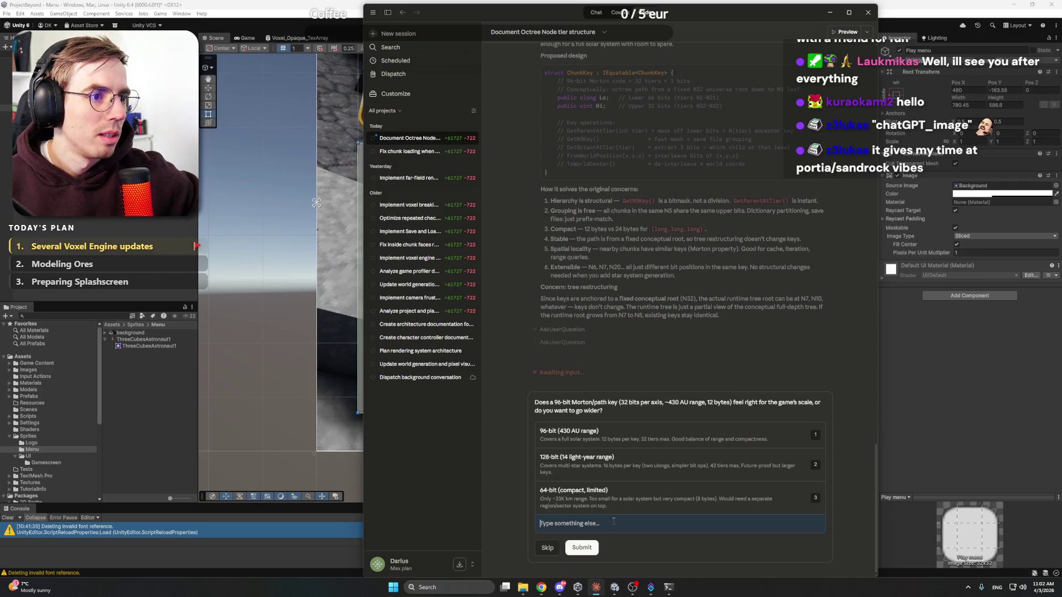
click(627, 466)
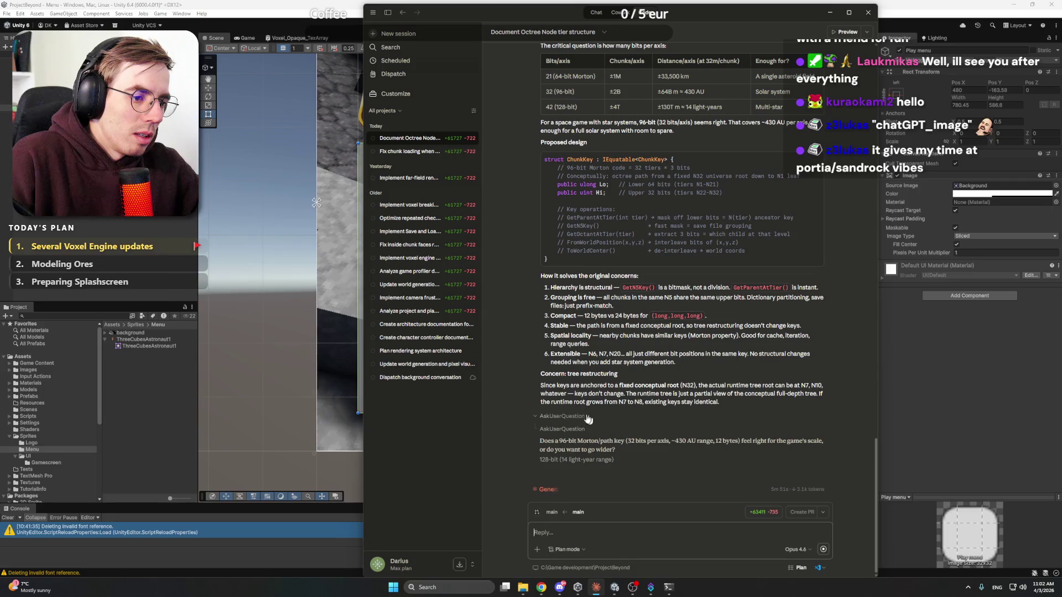
scroll(509, 354, up, 3)
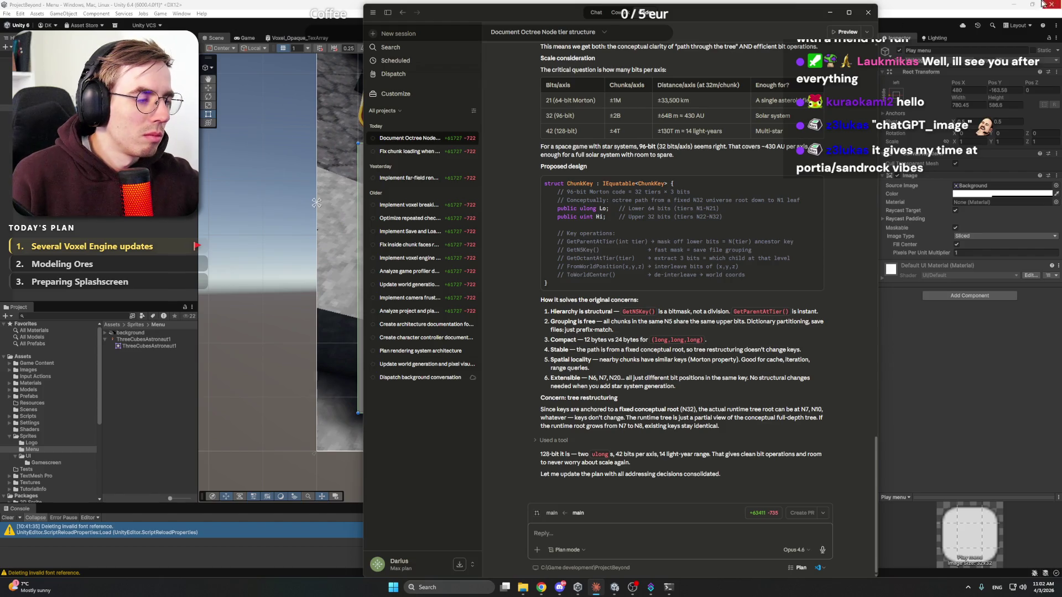
key(alt+Tab)
scroll(532, 237, down, 3)
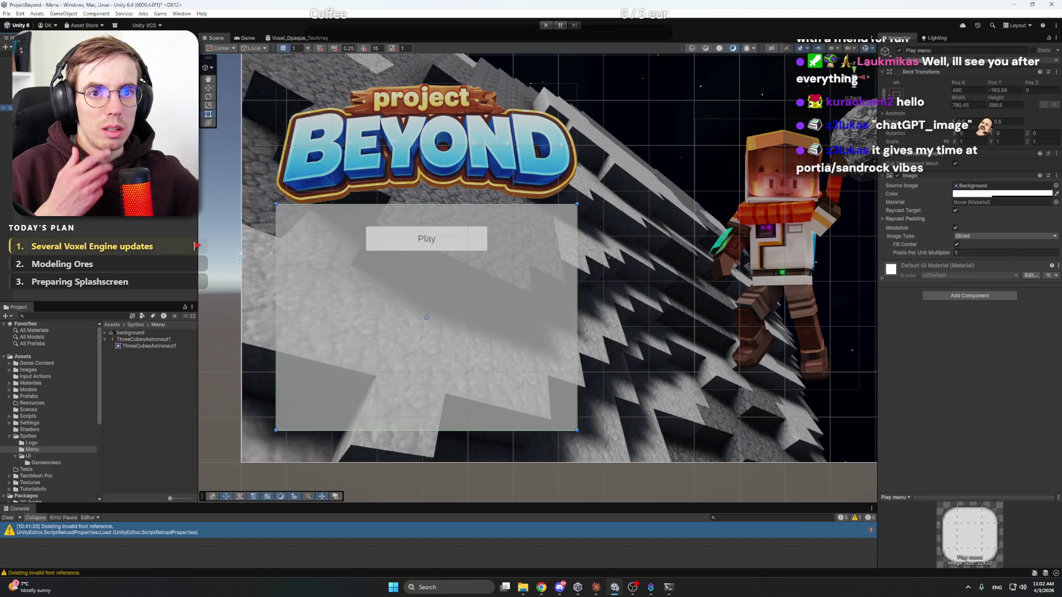
Step: Add a World slot panel to the menu and delete the Play button
click(476, 244)
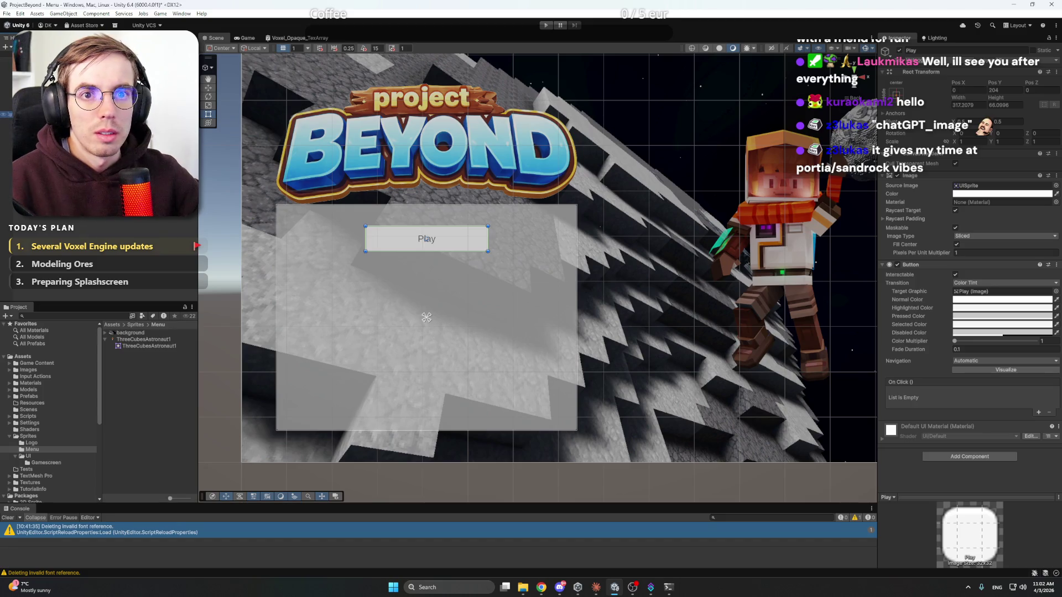
right_click(64, 117)
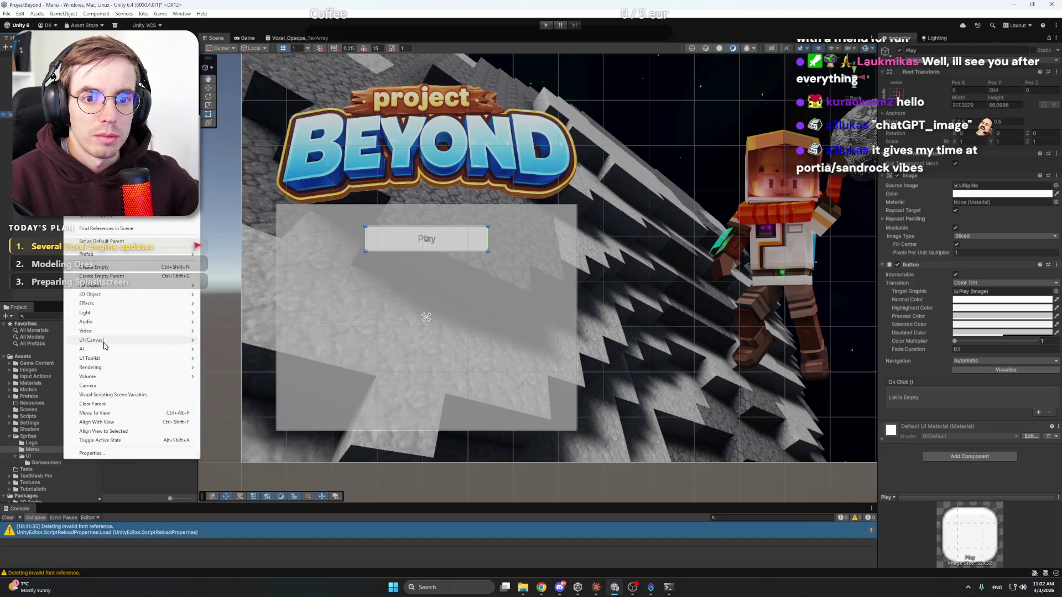
mouse_move(109, 343)
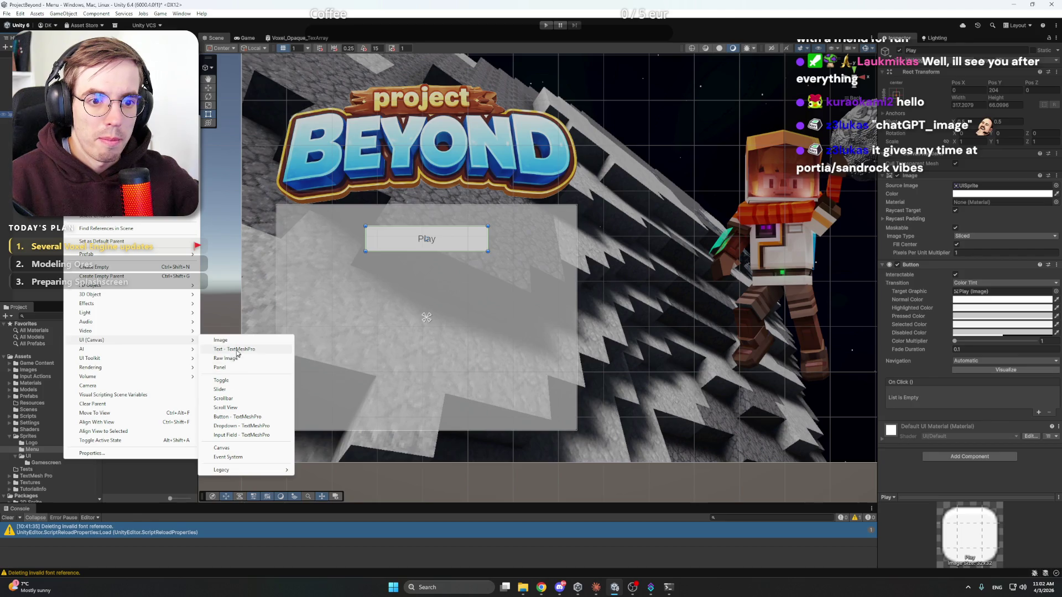
click(232, 367)
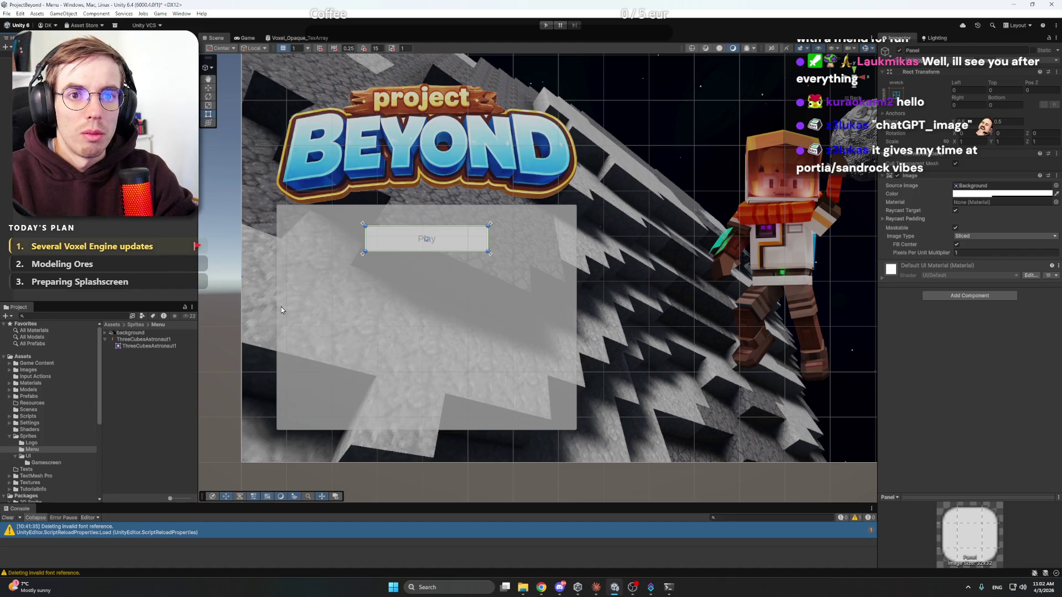
key(Return)
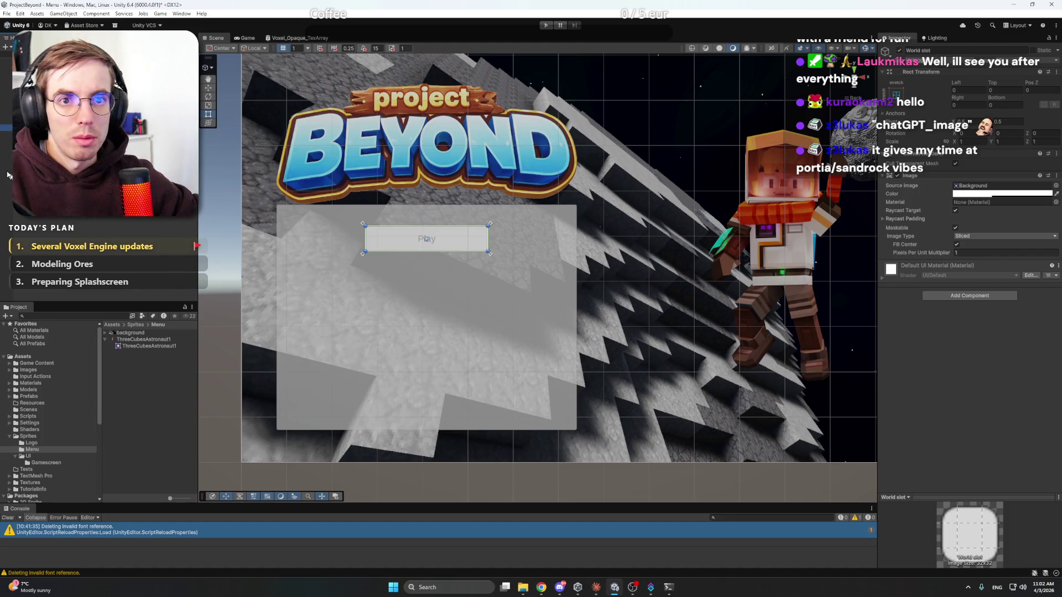
click(427, 239)
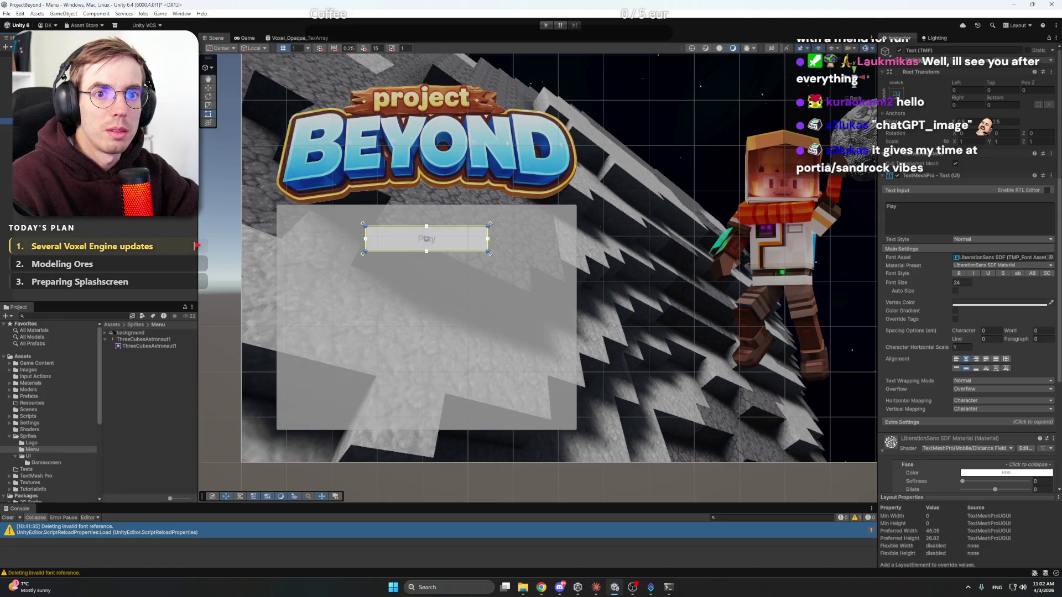
click(426, 239)
key(Delete)
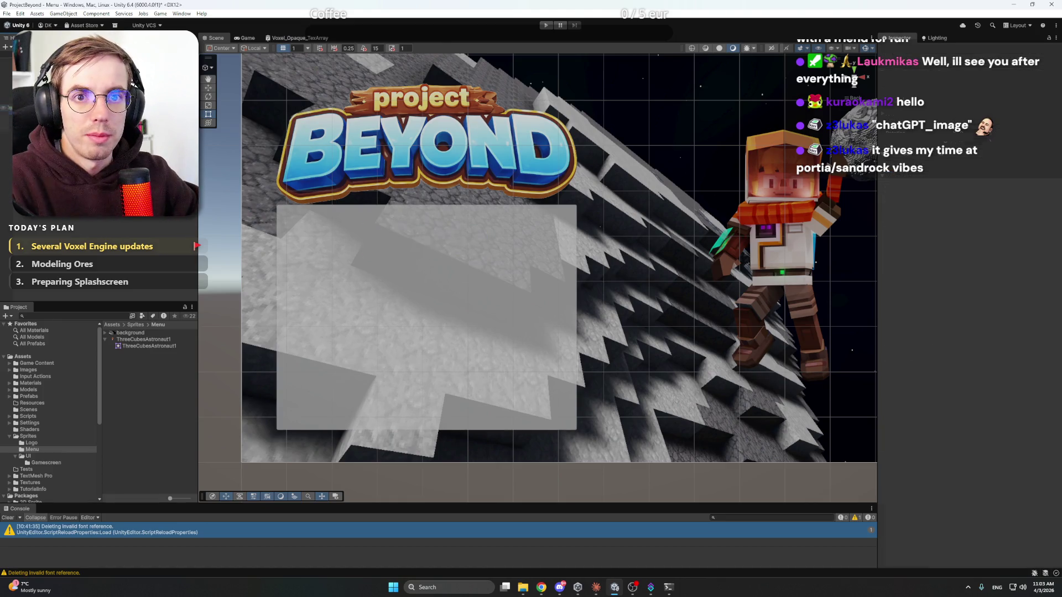
Step: Create a 'World slot 1' panel inside Play menu and shrink it by dragging its corners
right_click(67, 111)
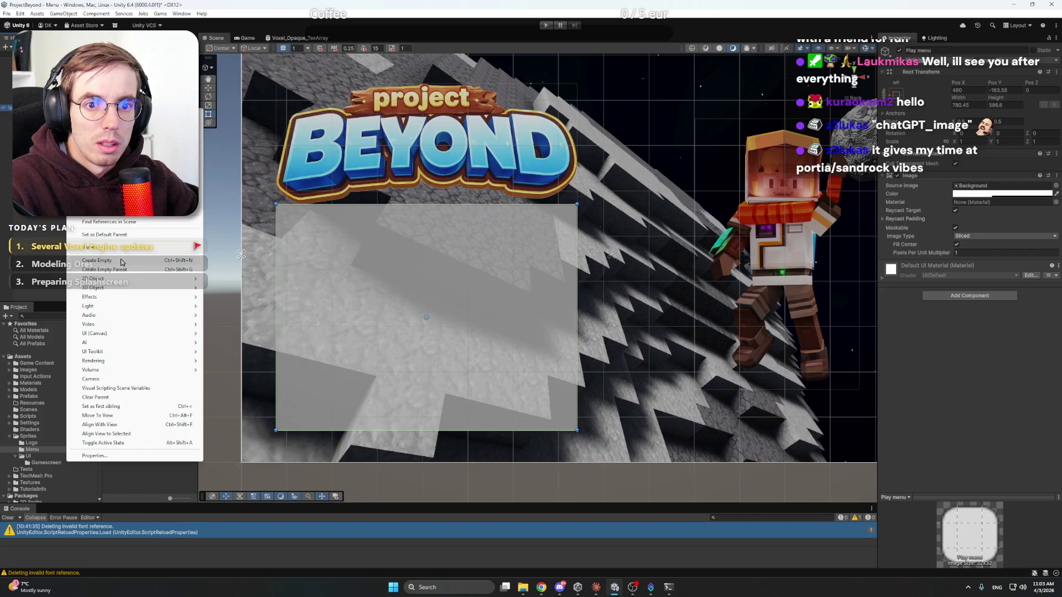
mouse_move(111, 308)
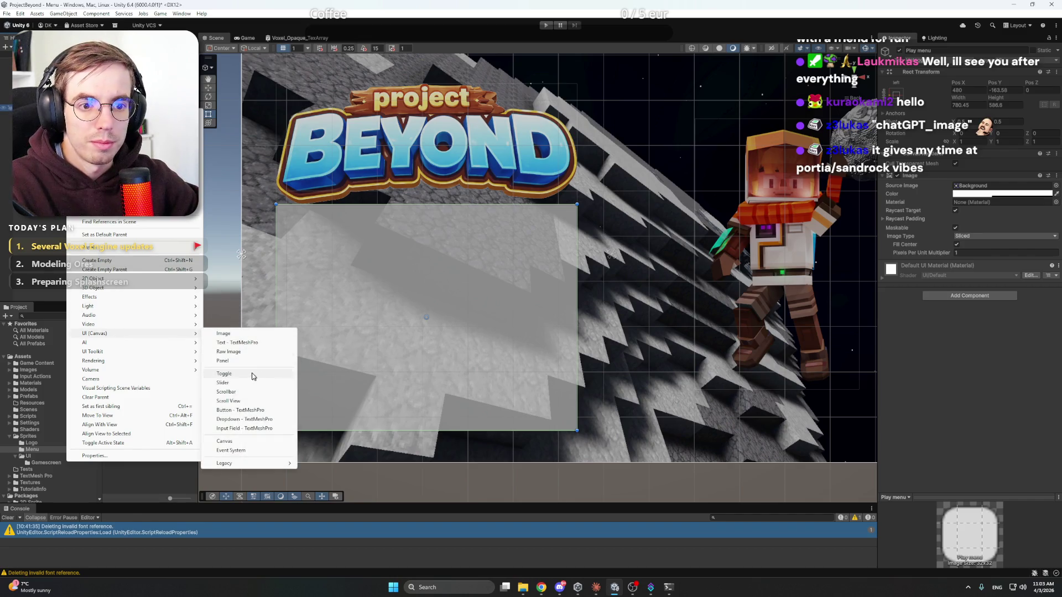
click(242, 362)
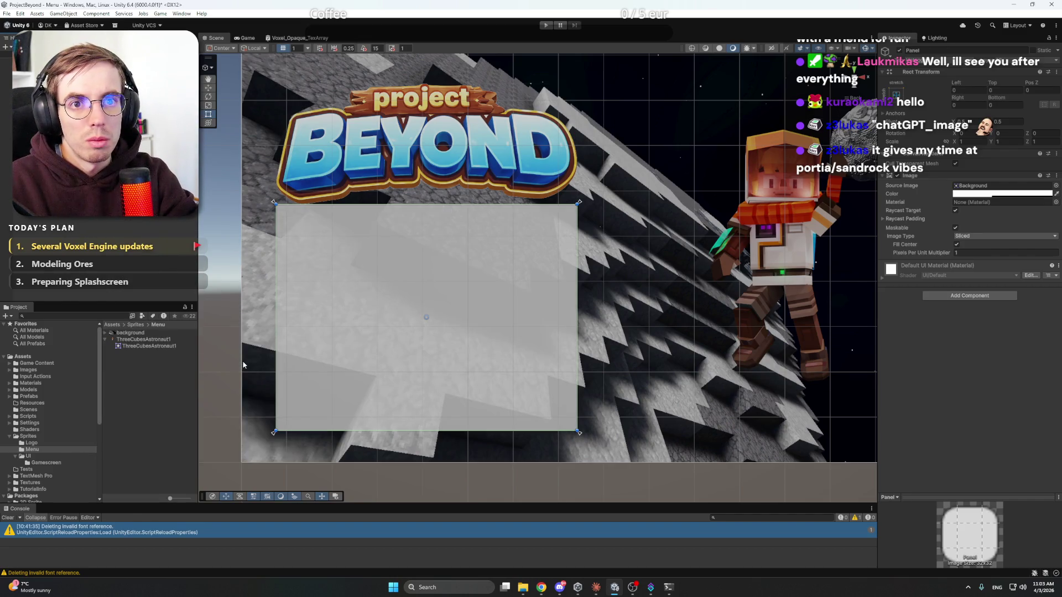
text(World slot 1)
key(Return)
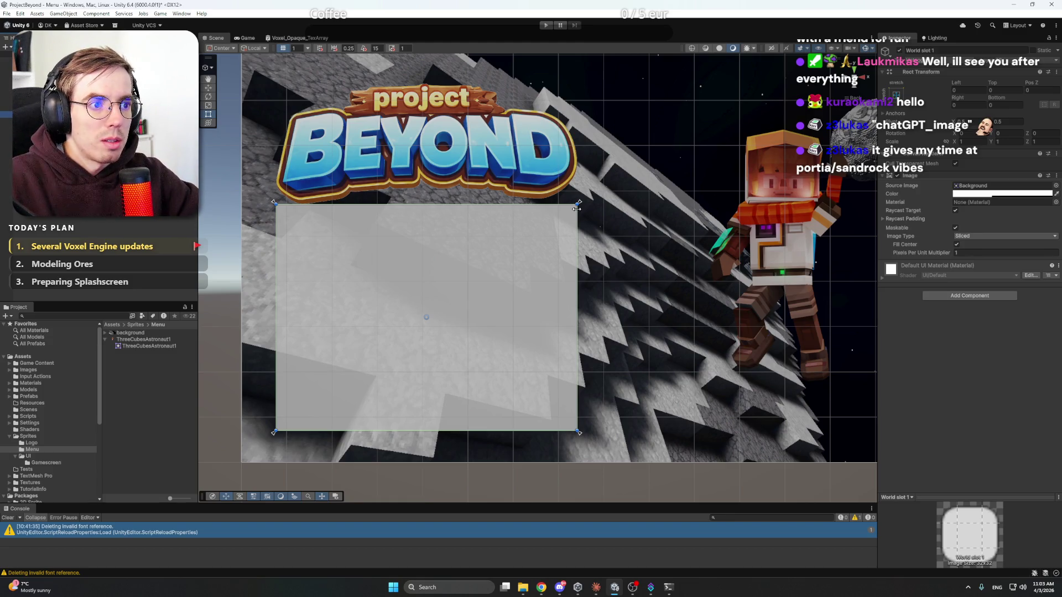
mouse_move(578, 203)
mouse_down()
mouse_move(460, 360)
mouse_move(466, 261)
mouse_up()
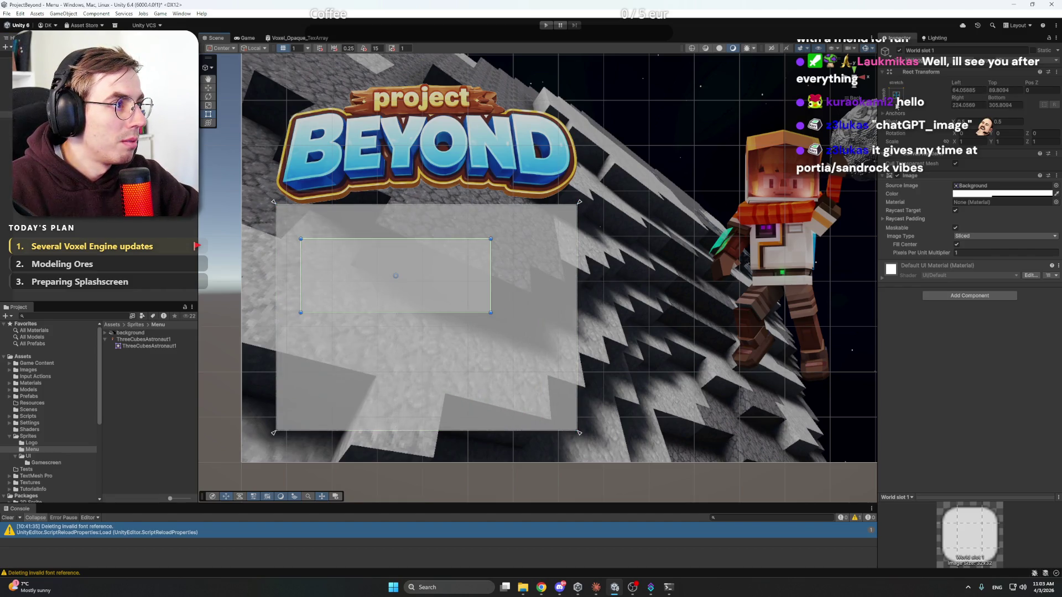
mouse_move(490, 313)
mouse_down()
mouse_move(453, 274)
mouse_move(394, 269)
mouse_move(434, 271)
mouse_move(416, 240)
mouse_move(575, 271)
mouse_move(571, 246)
mouse_up()
Step: Add a UI Button - TextMeshPro to the menu canvas, then bring up the browser
right_click(64, 114)
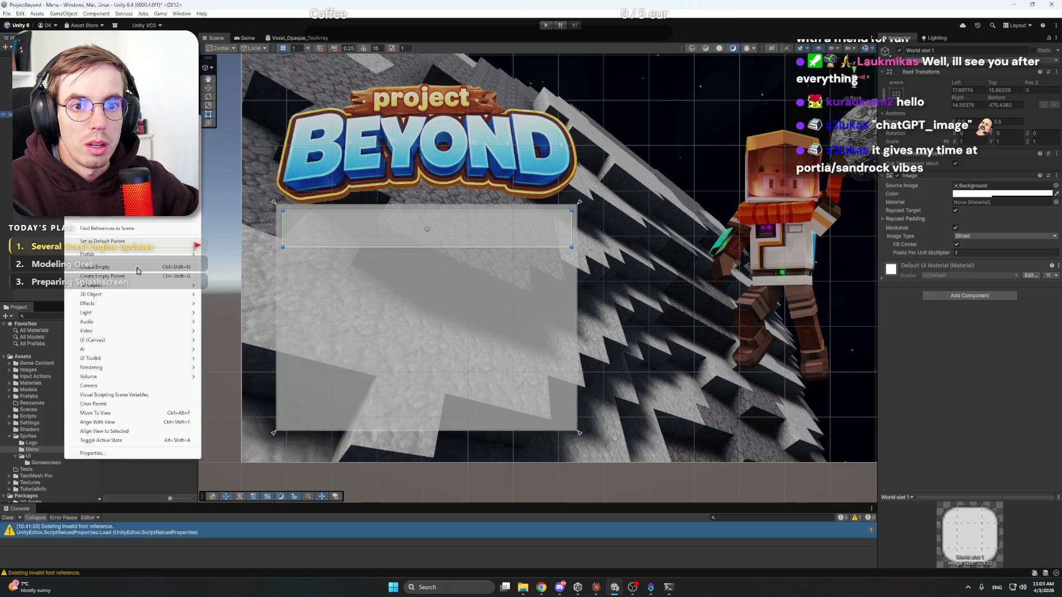
mouse_move(112, 312)
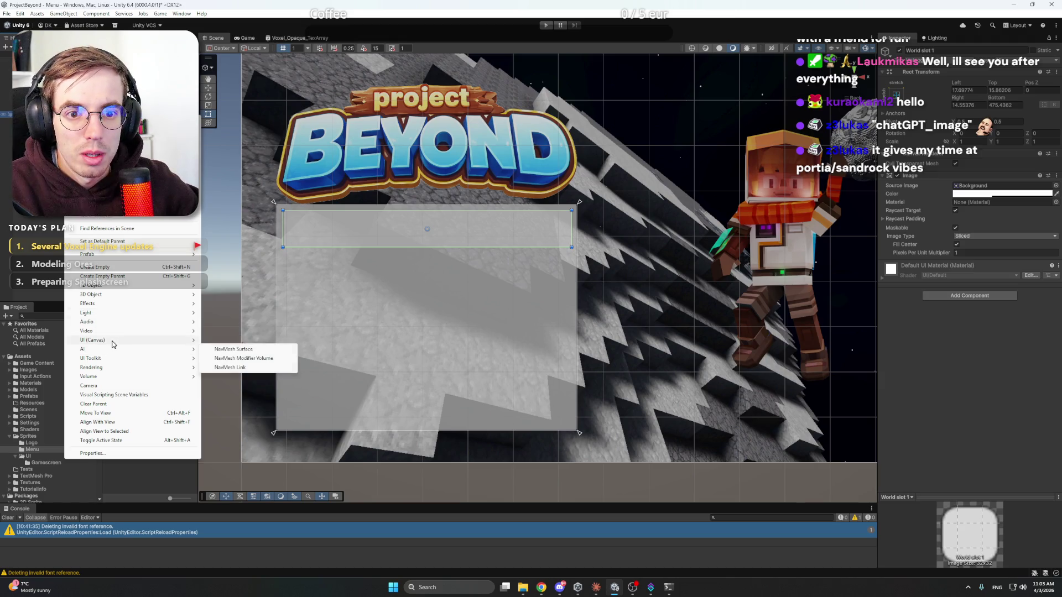
mouse_move(94, 340)
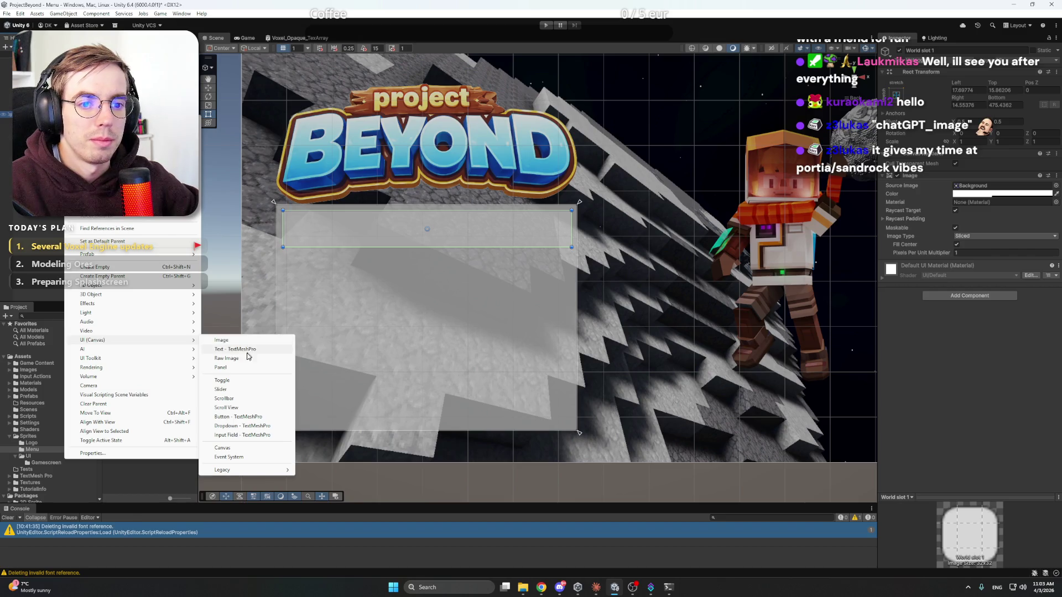
click(244, 417)
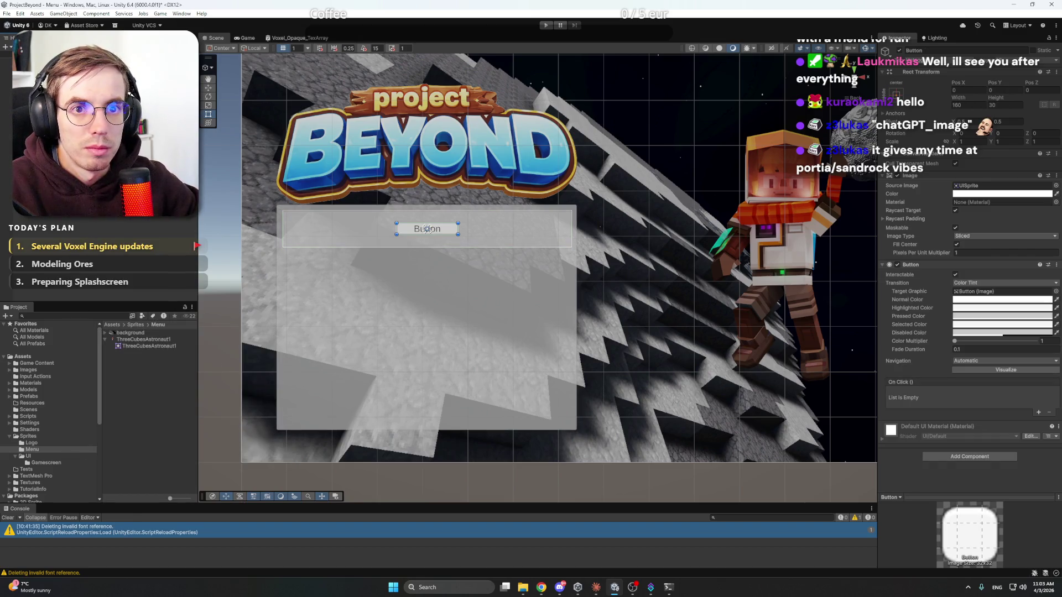
mouse_move(541, 587)
click(520, 547)
click(458, 26)
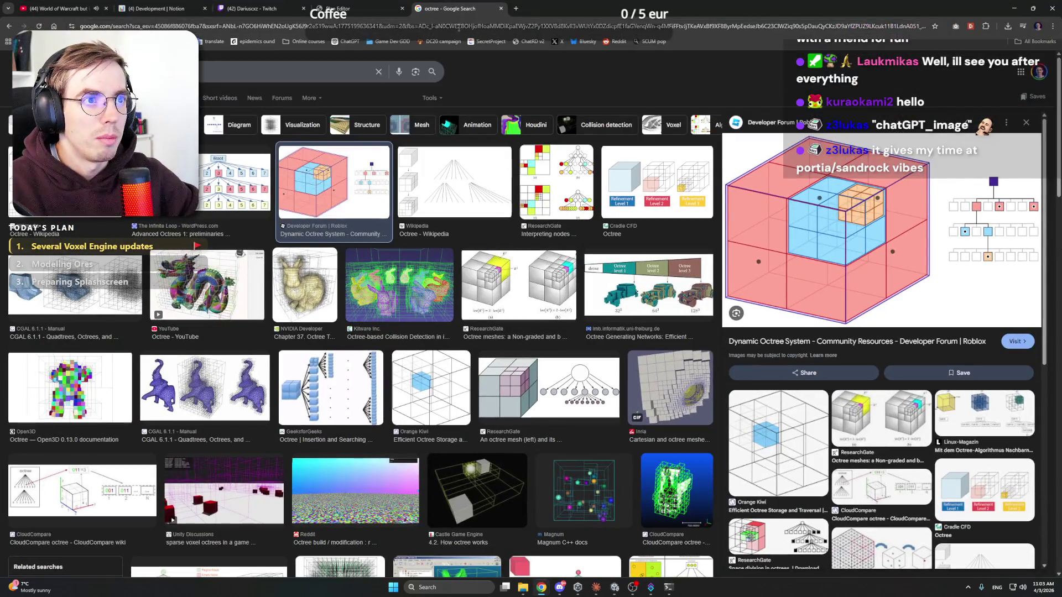
Step: Browse Google image results for 'old Minecraft world menu'
text(old Minecraft world menu)
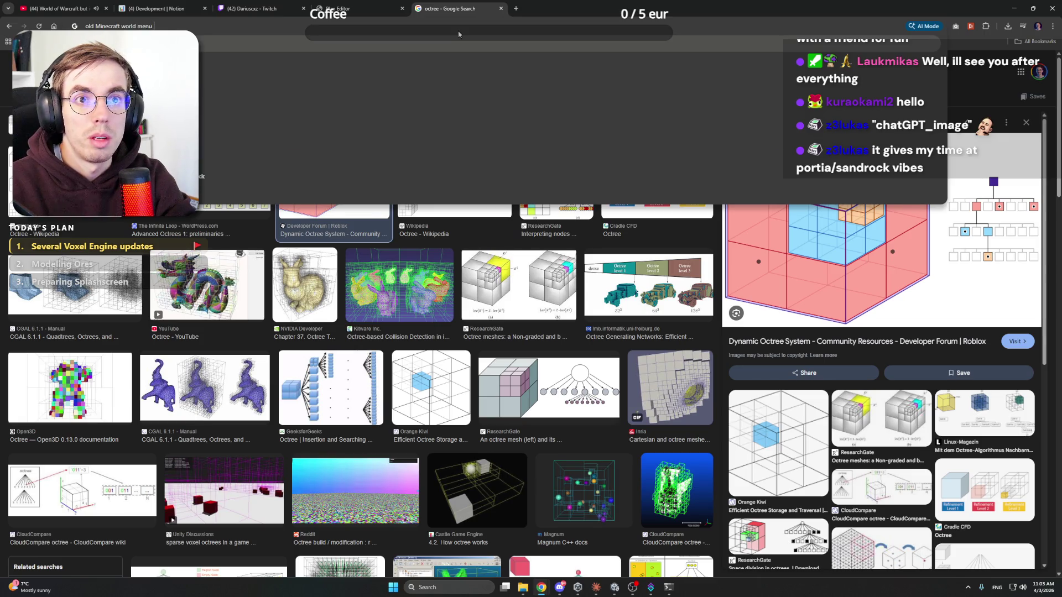
key(Return)
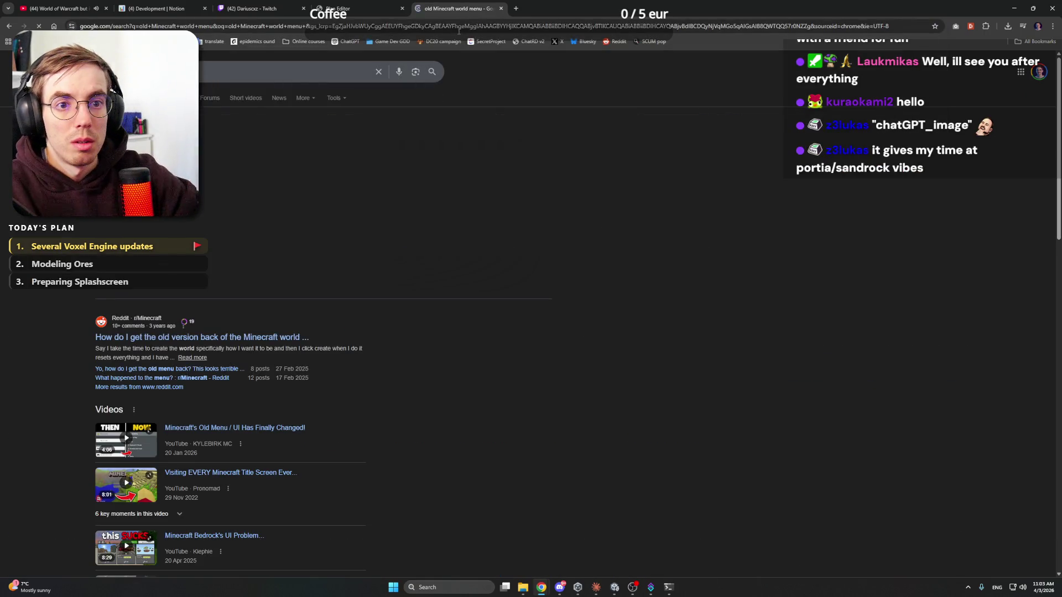
click(141, 98)
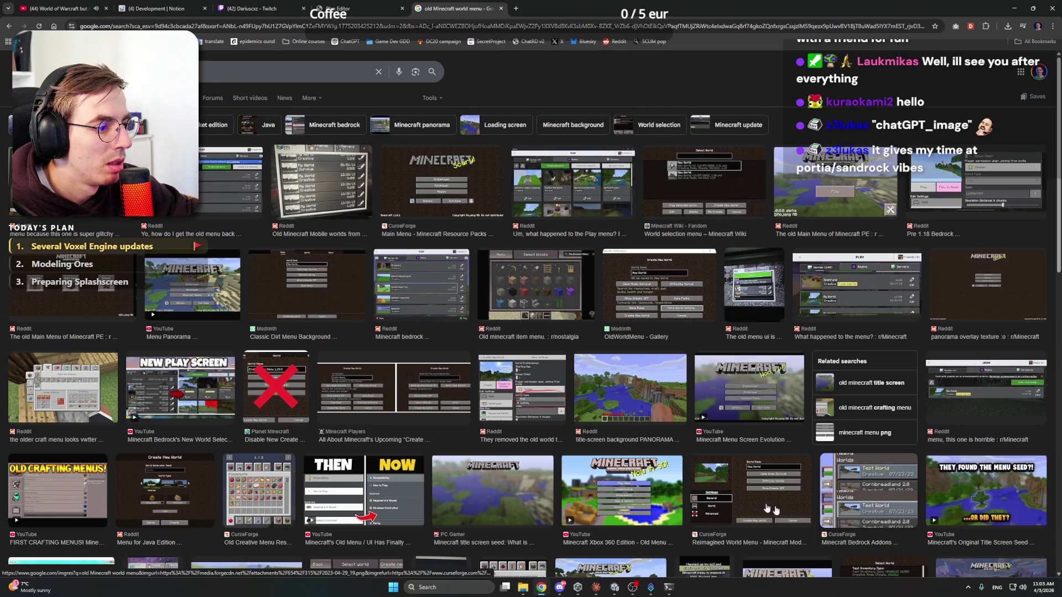
scroll(752, 498, down, 1)
scroll(752, 498, down, 4)
scroll(198, 247, down, 6)
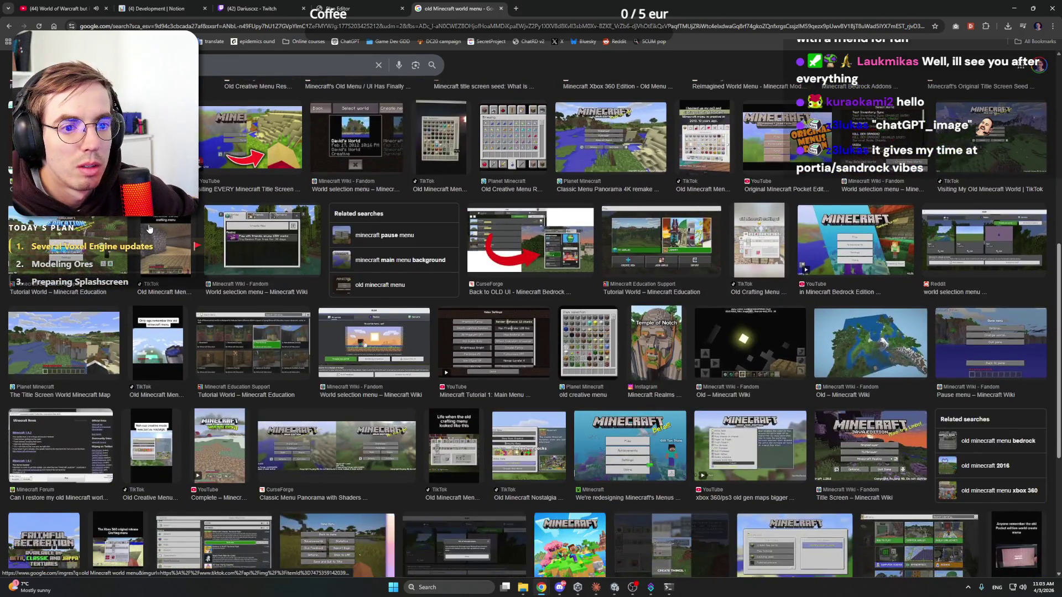
scroll(198, 248, up, 10)
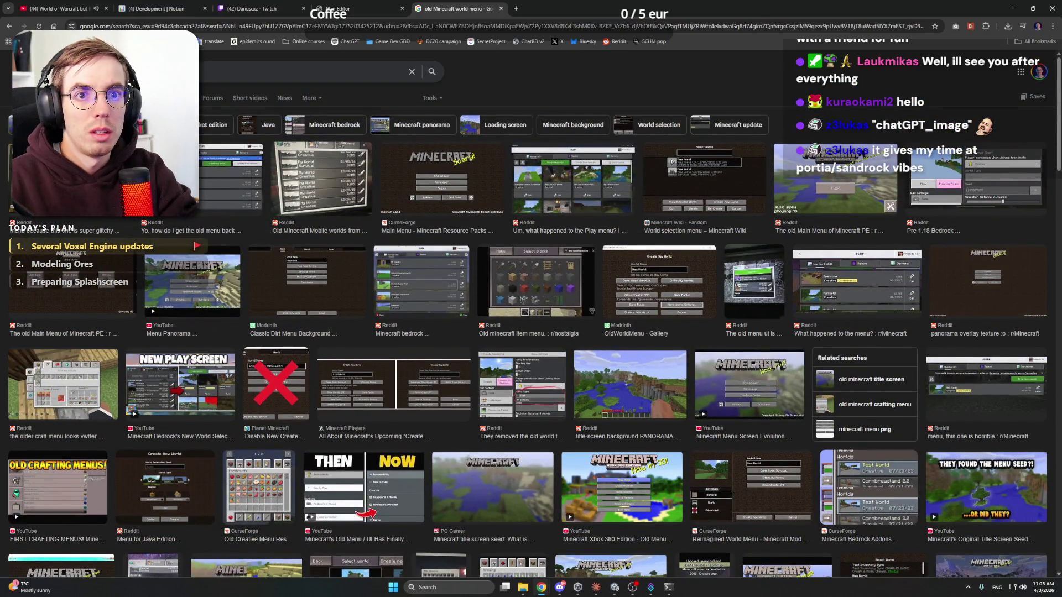
Step: Search 'alpha Minecraft world menu', switch the music to a house mix, and return to Unity
key(Return)
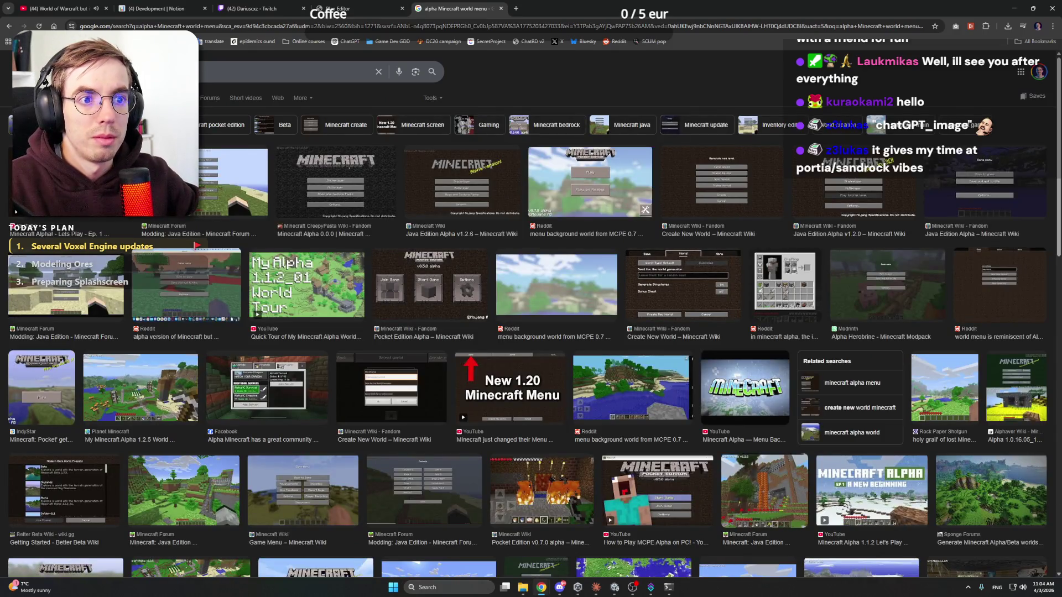
click(221, 182)
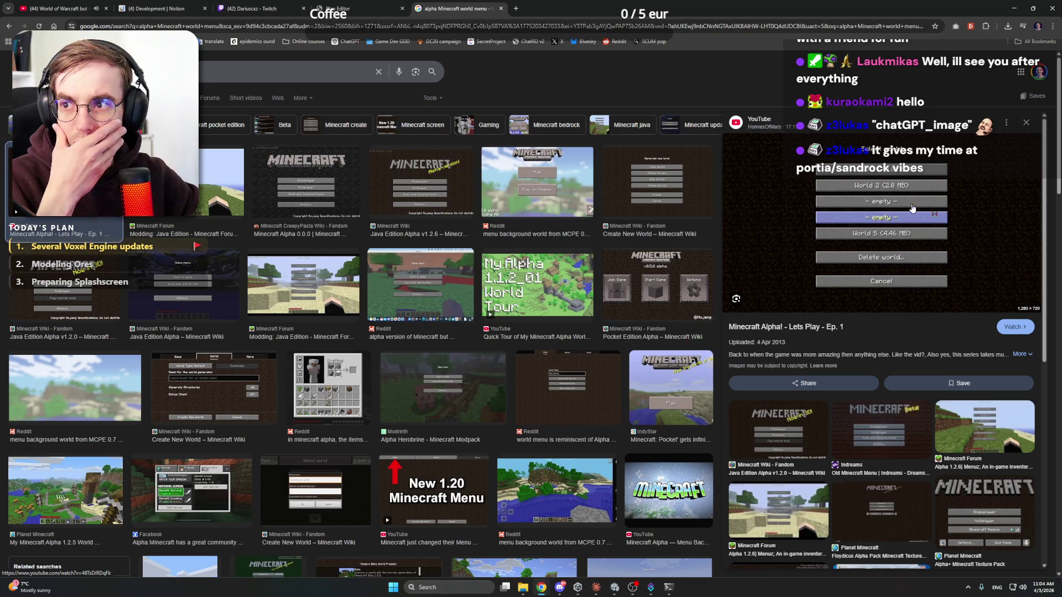
key(ctrl+1)
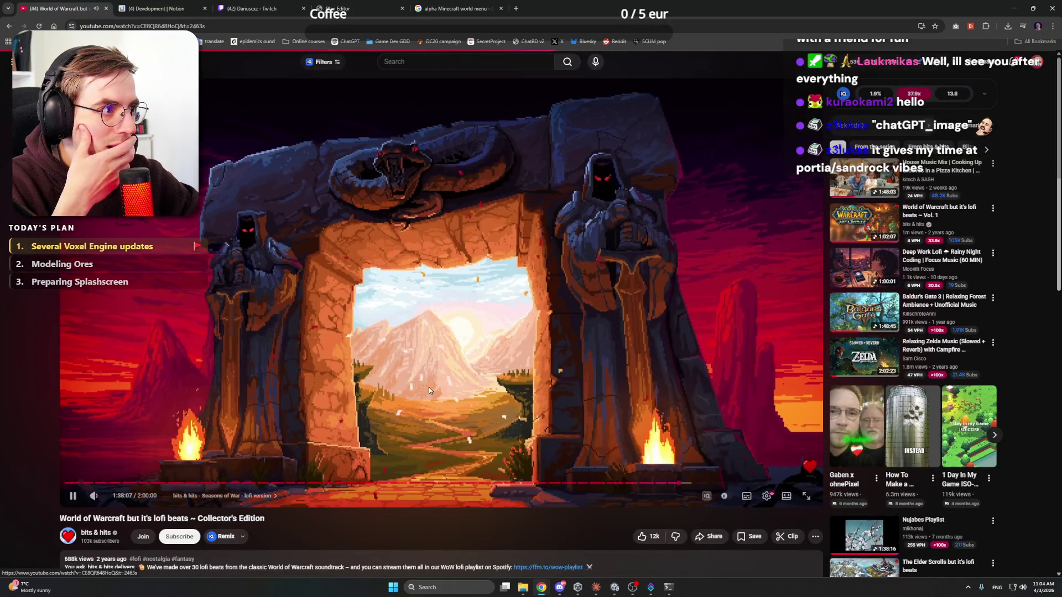
key(shift+n)
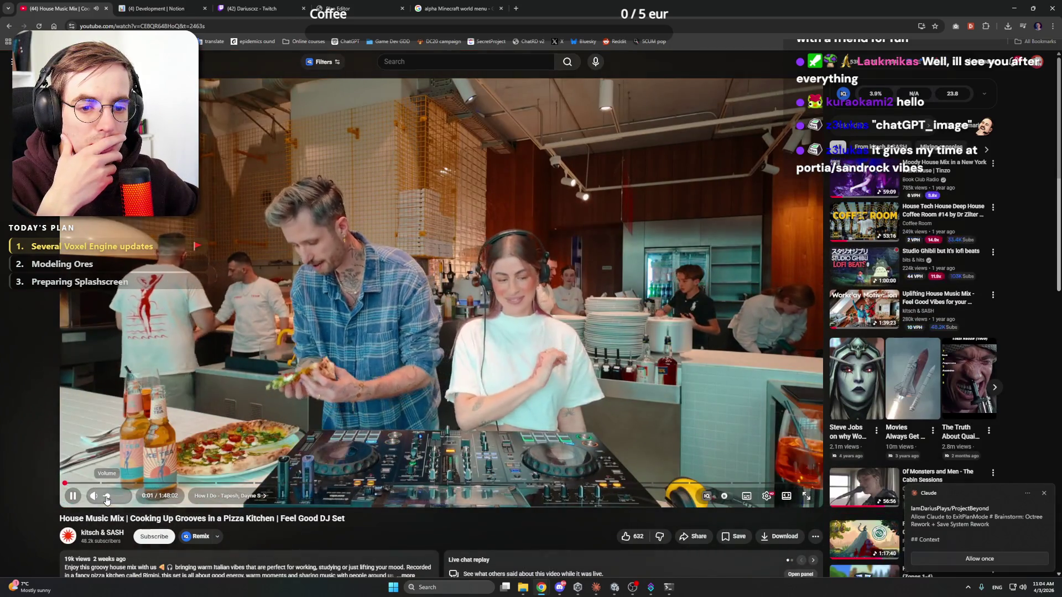
key(alt+Tab)
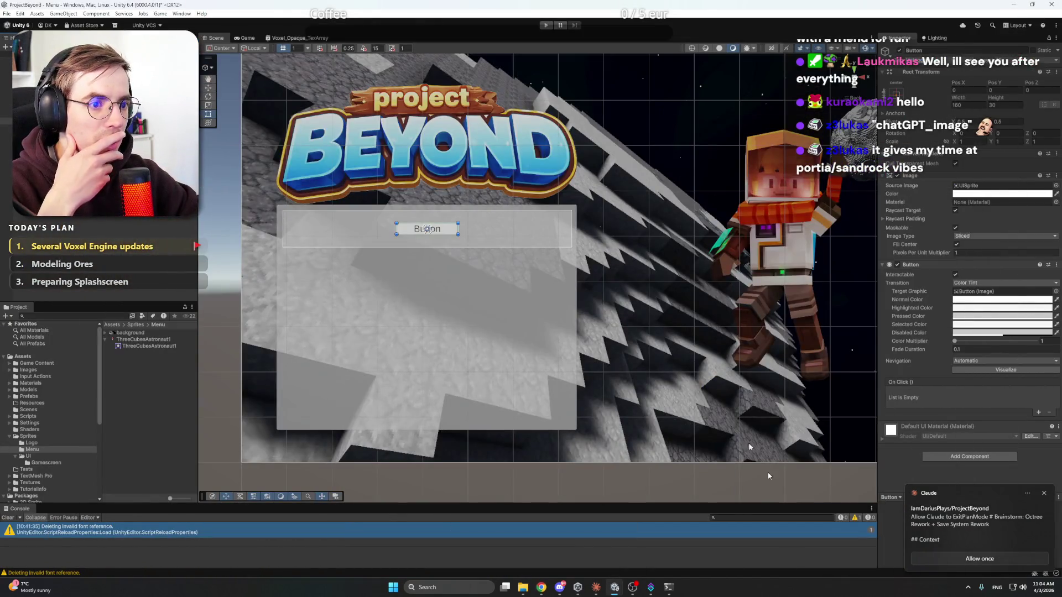
click(595, 588)
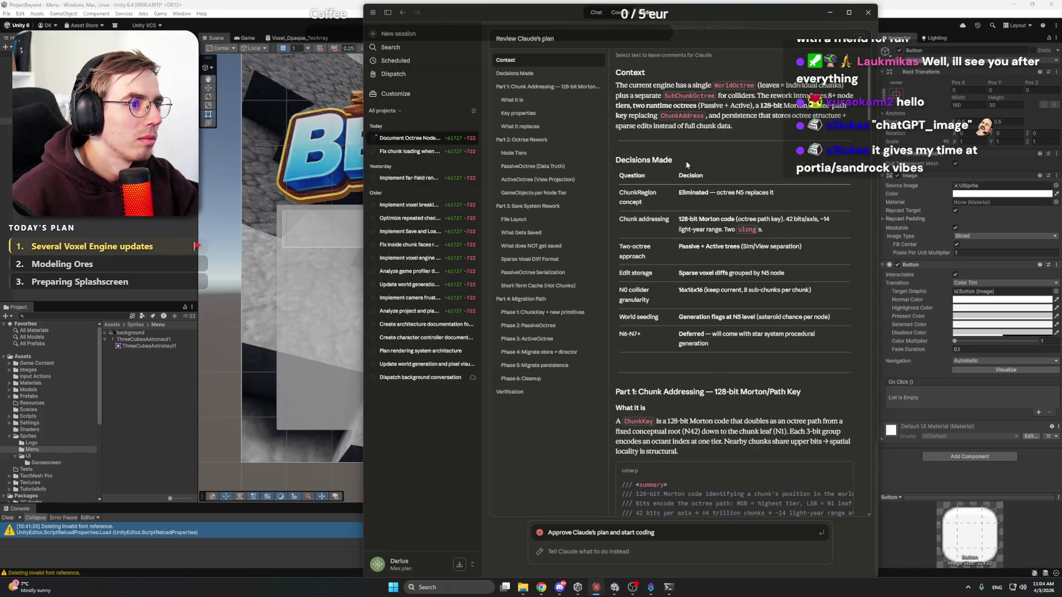
Step: Review Claude's octree and save-system rework plan and approve it to start coding
scroll(701, 166, down, 15)
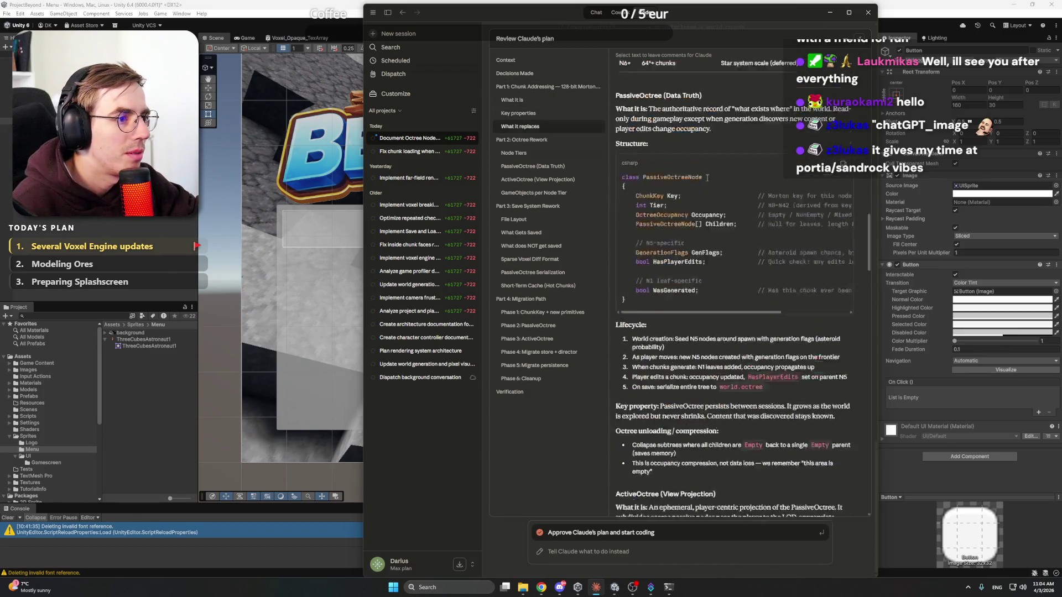
scroll(707, 178, up, 15)
drag(720, 10, 699, 12)
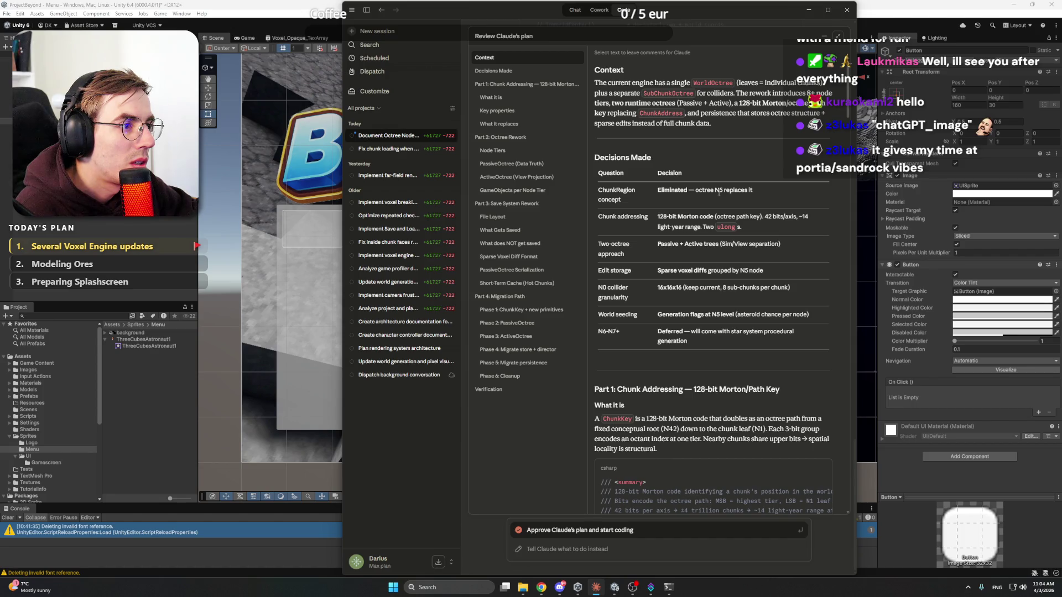
scroll(718, 191, down, 20)
scroll(715, 188, down, 15)
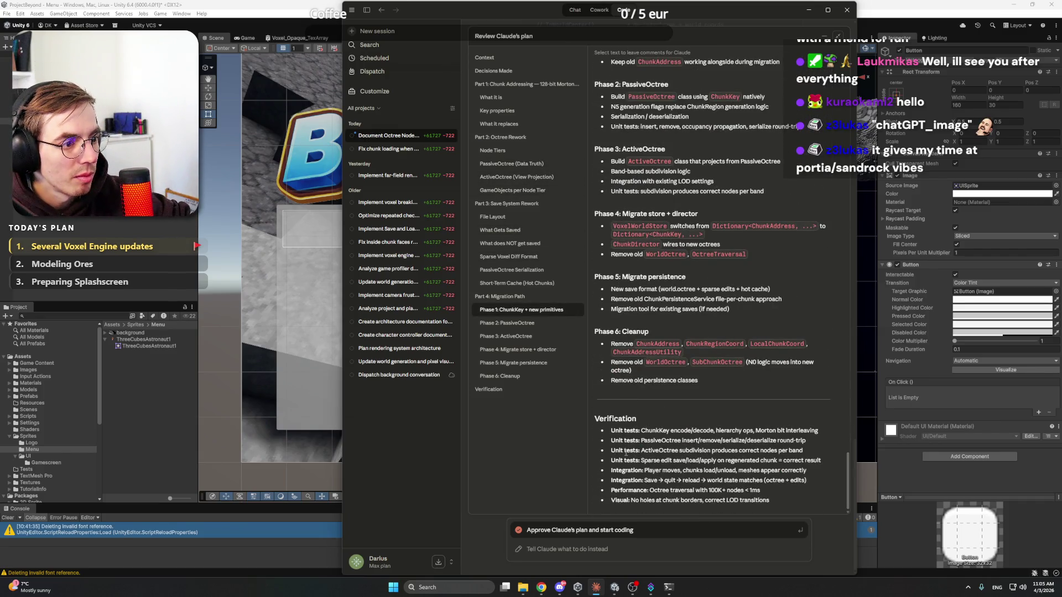
key(Return)
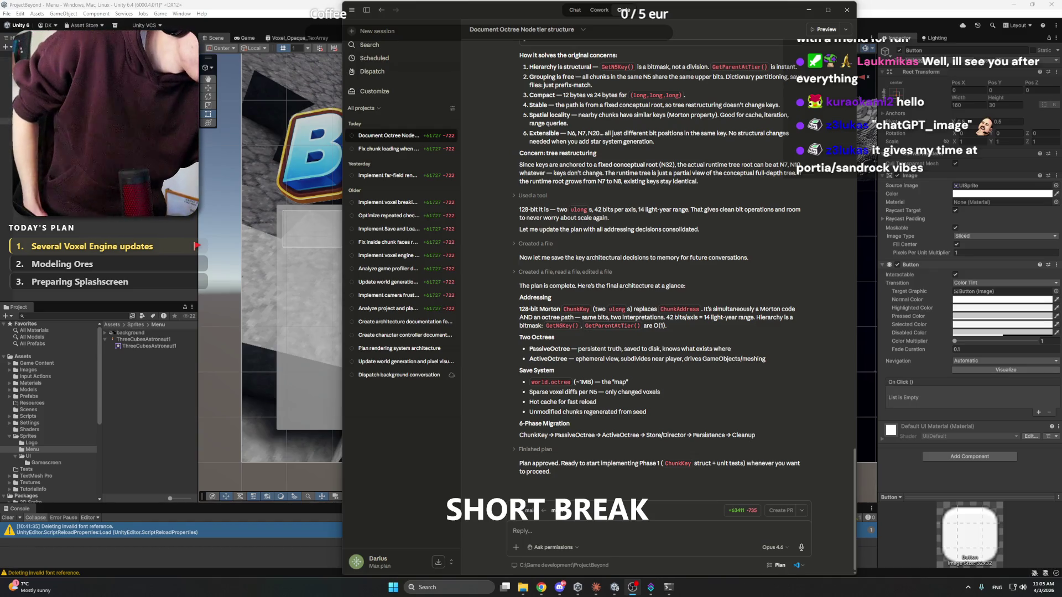
click(968, 587)
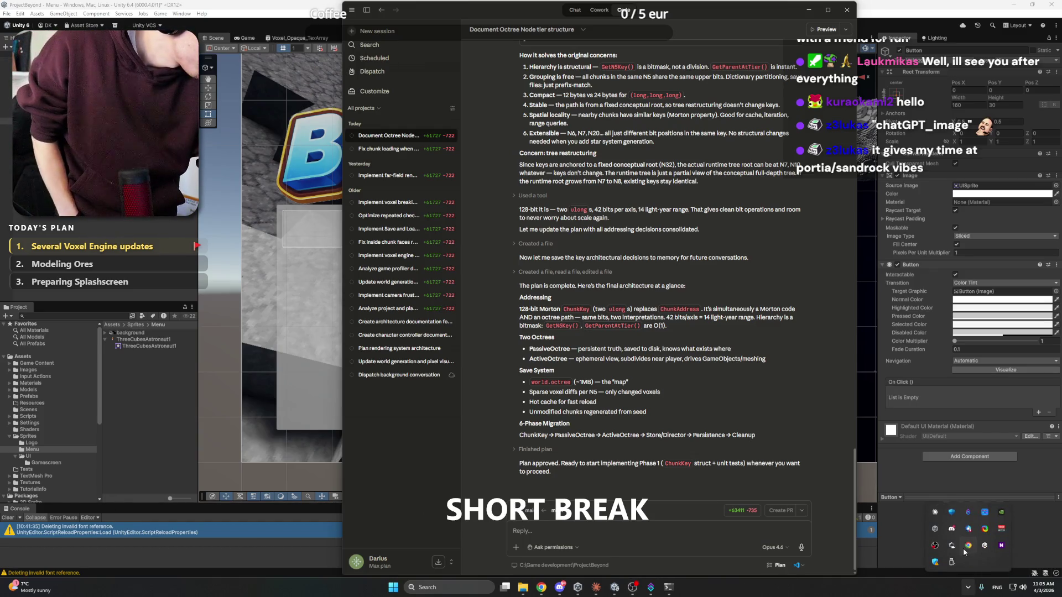
Step: Route Voicemeeter Banana output A1 to MME Speakers (Realtek(R) Audio) and close the mixer
click(1001, 529)
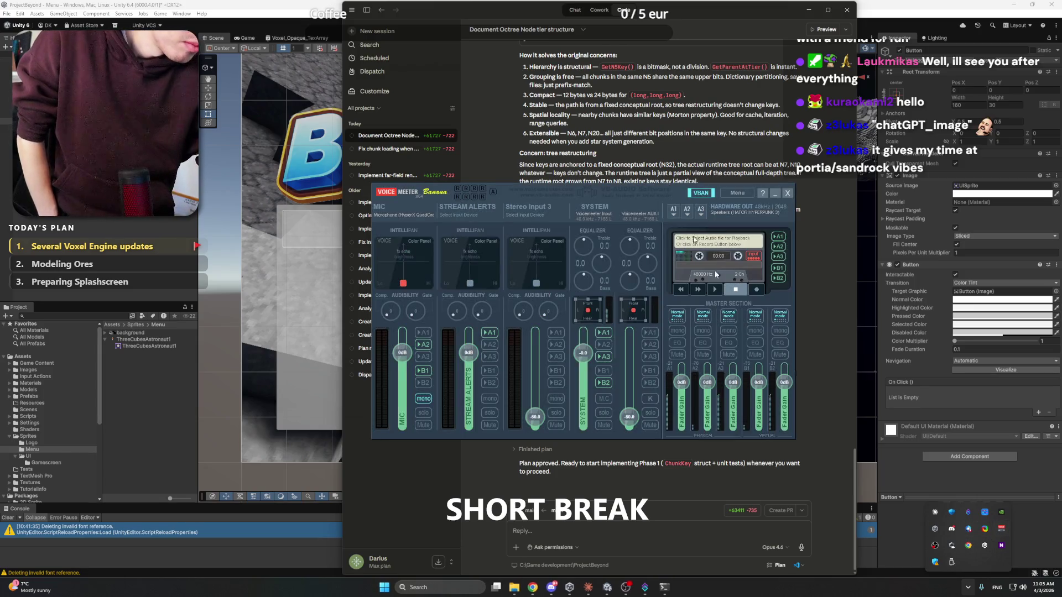
click(673, 210)
mouse_move(671, 294)
click(841, 243)
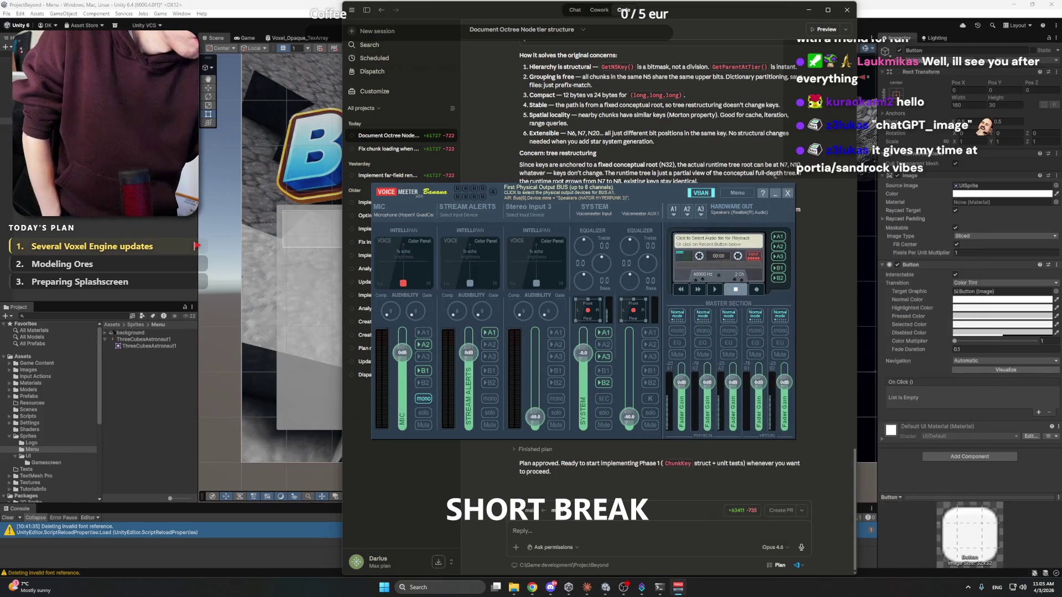
click(787, 194)
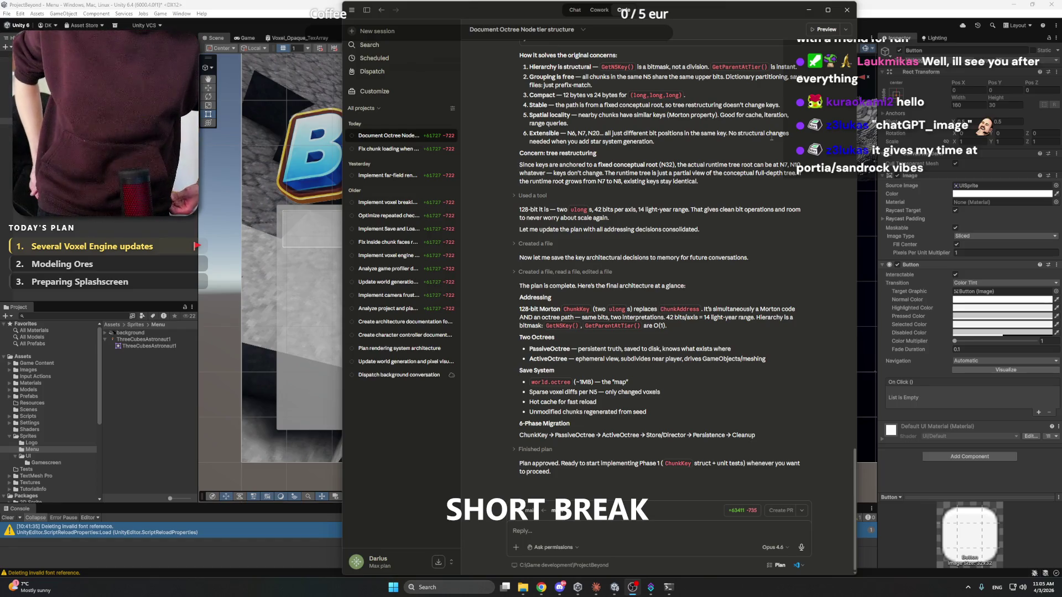
Step: Send Claude the reply 'Let's go!'
click(581, 529)
text(Let's go!)
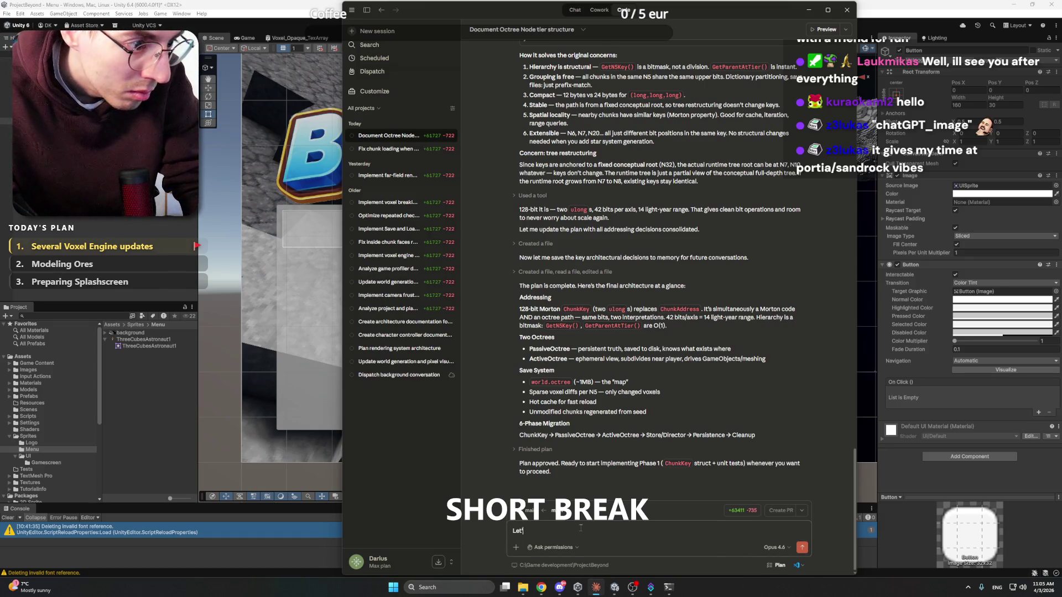
key(Return)
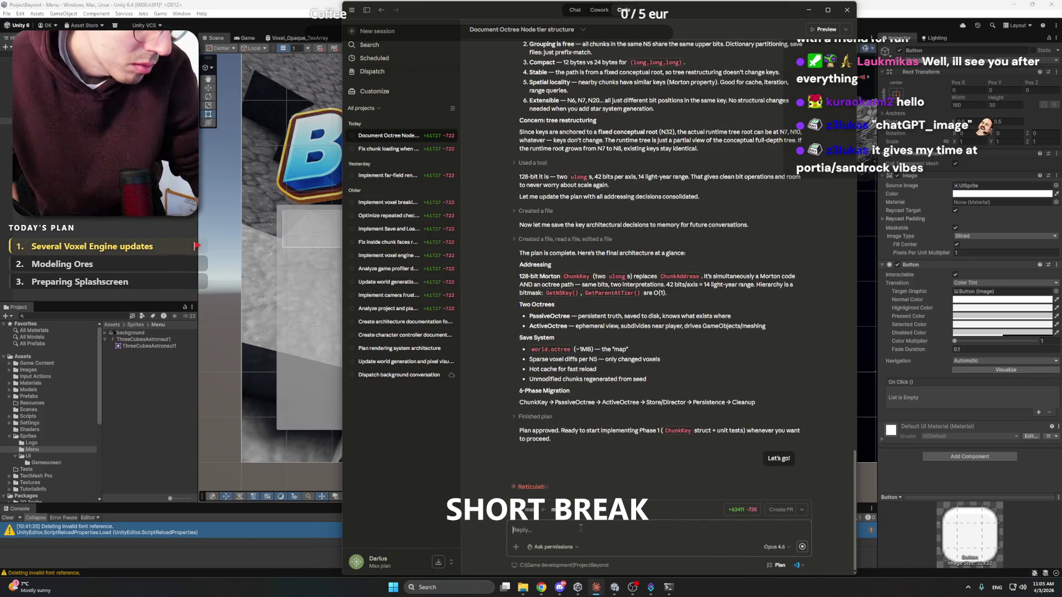